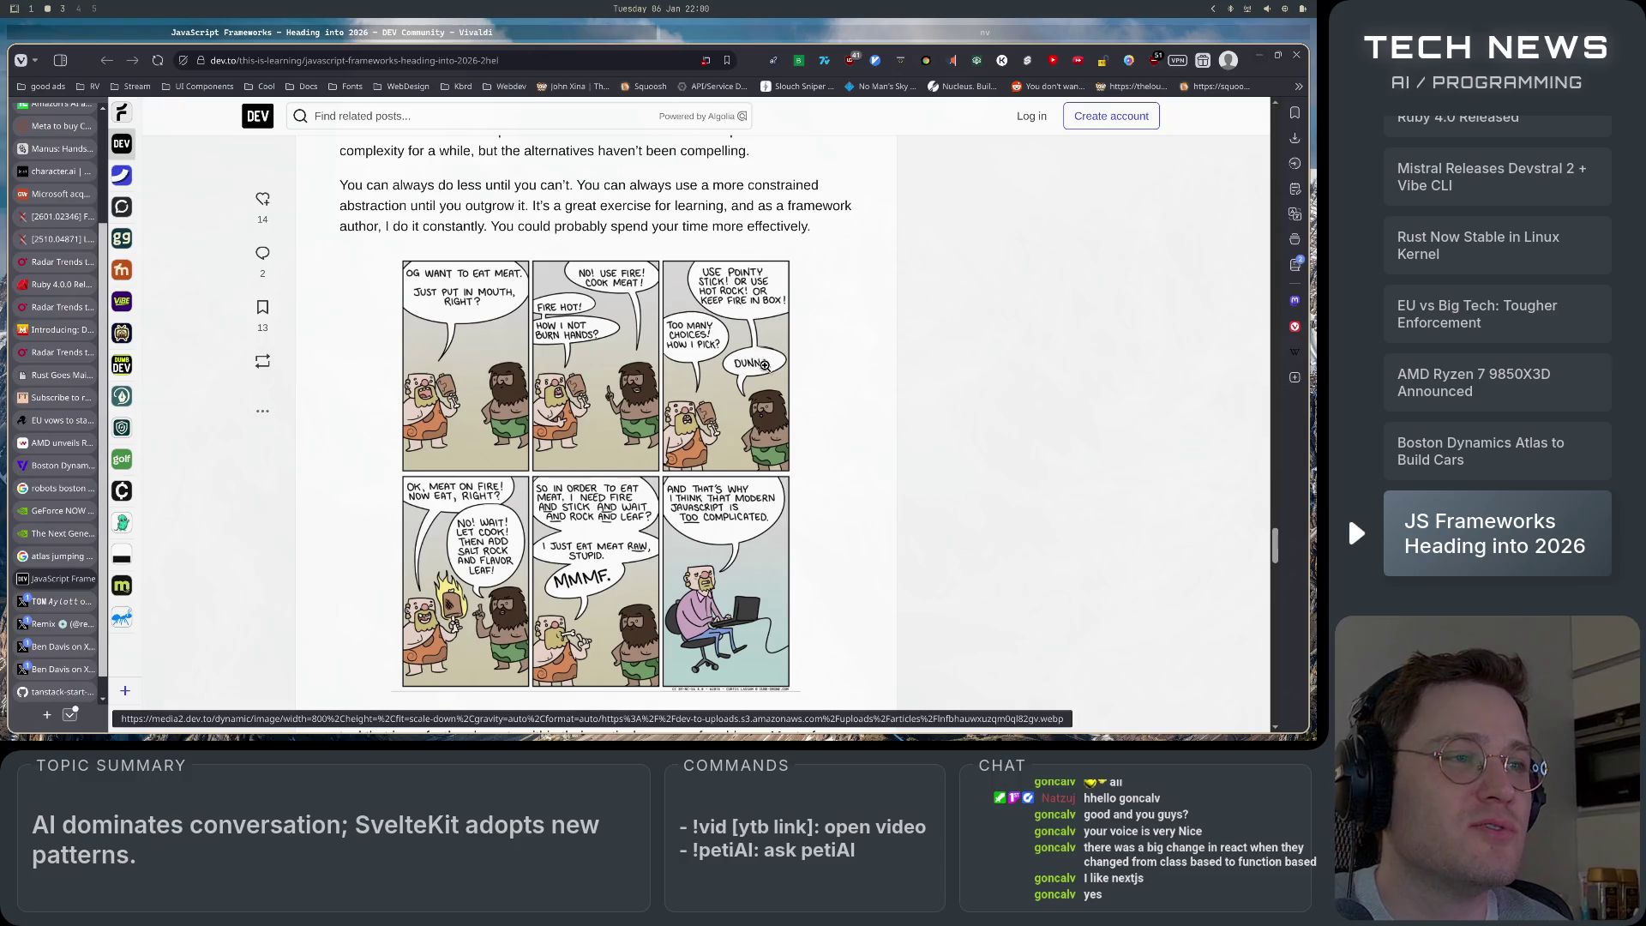
Scroll the article past the caveman comic to the paragraph about HTMX.
scroll(755, 378, down, 1)
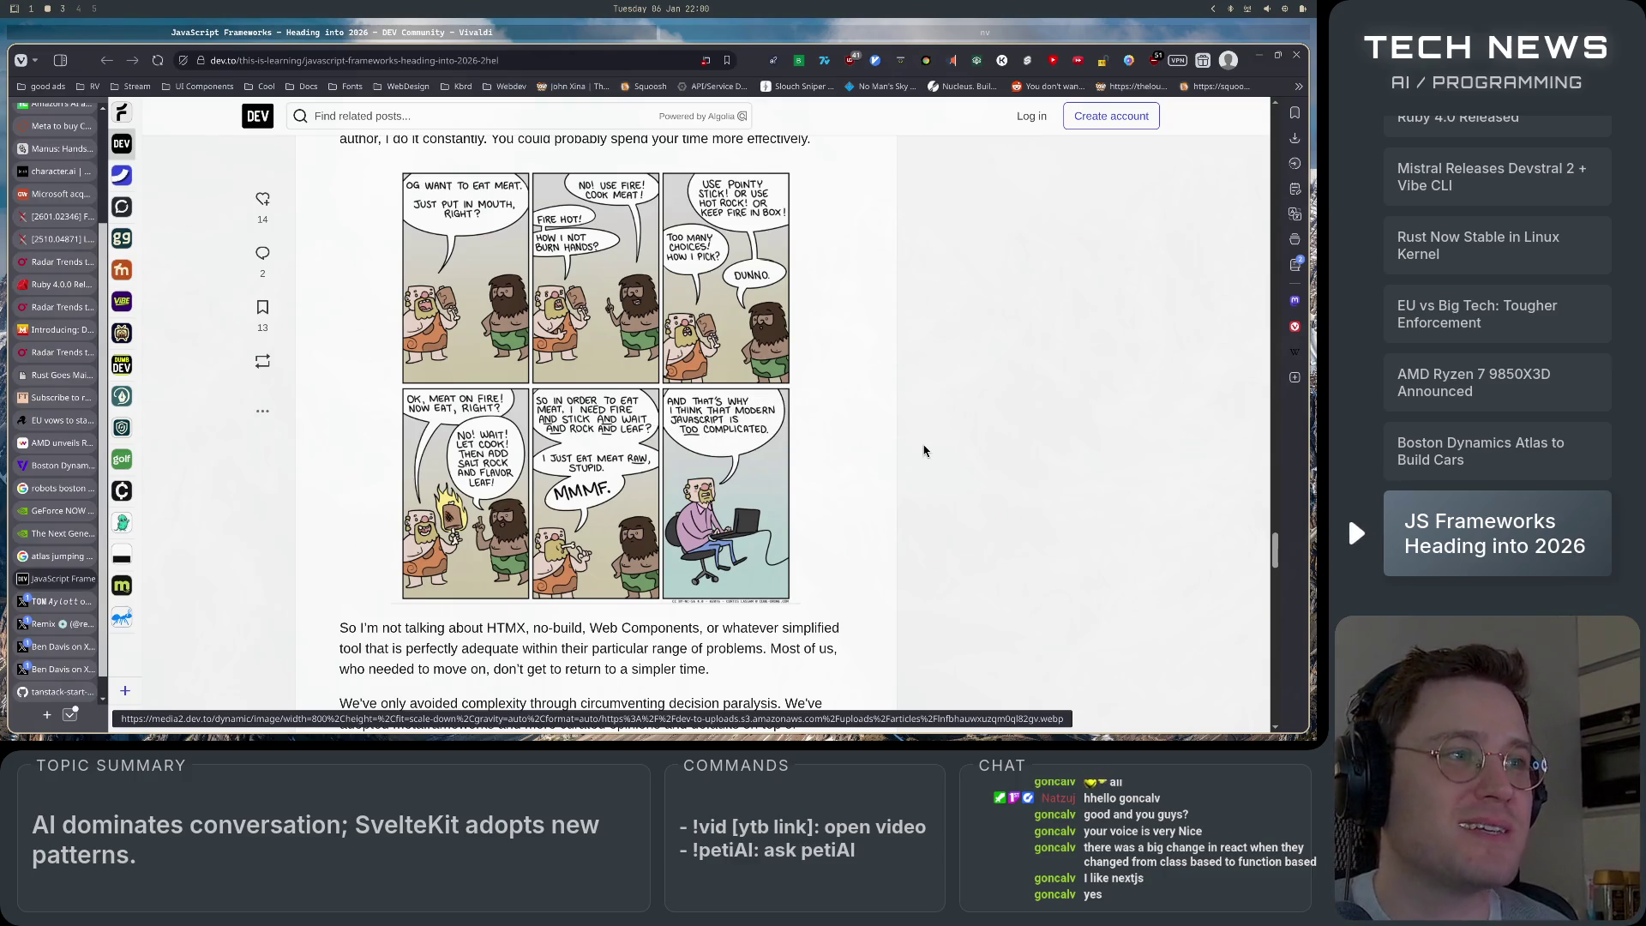
scroll(924, 450, down, 3)
scroll(922, 454, down, 2)
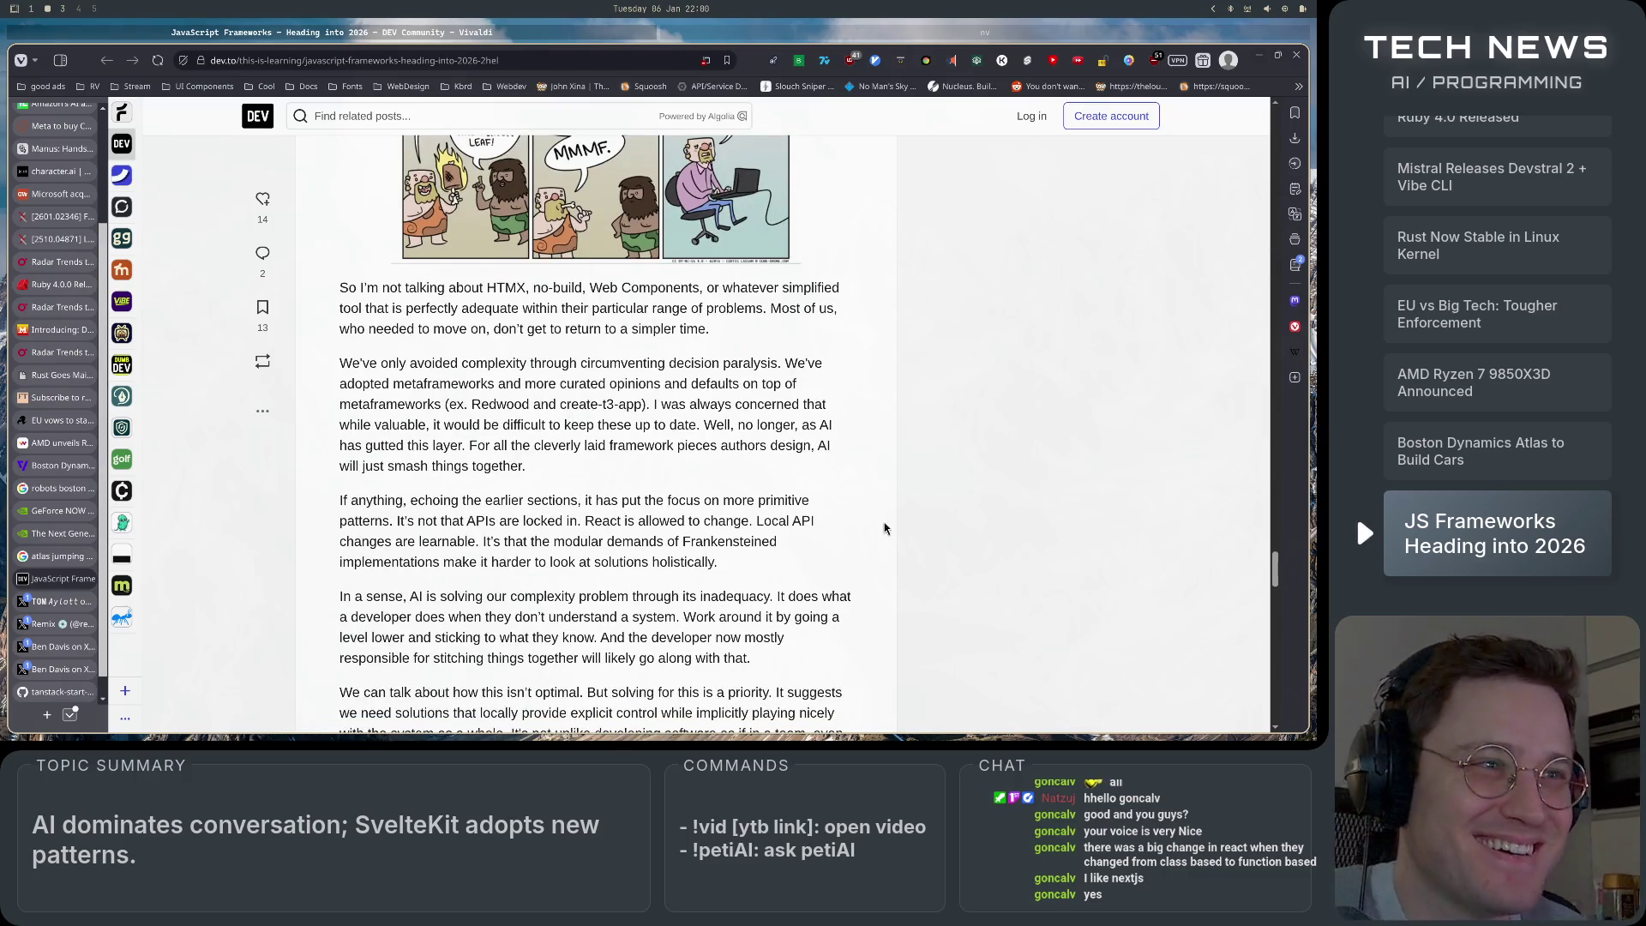
scroll(911, 463, up, 3)
scroll(873, 553, down, 8)
scroll(873, 548, up, 7)
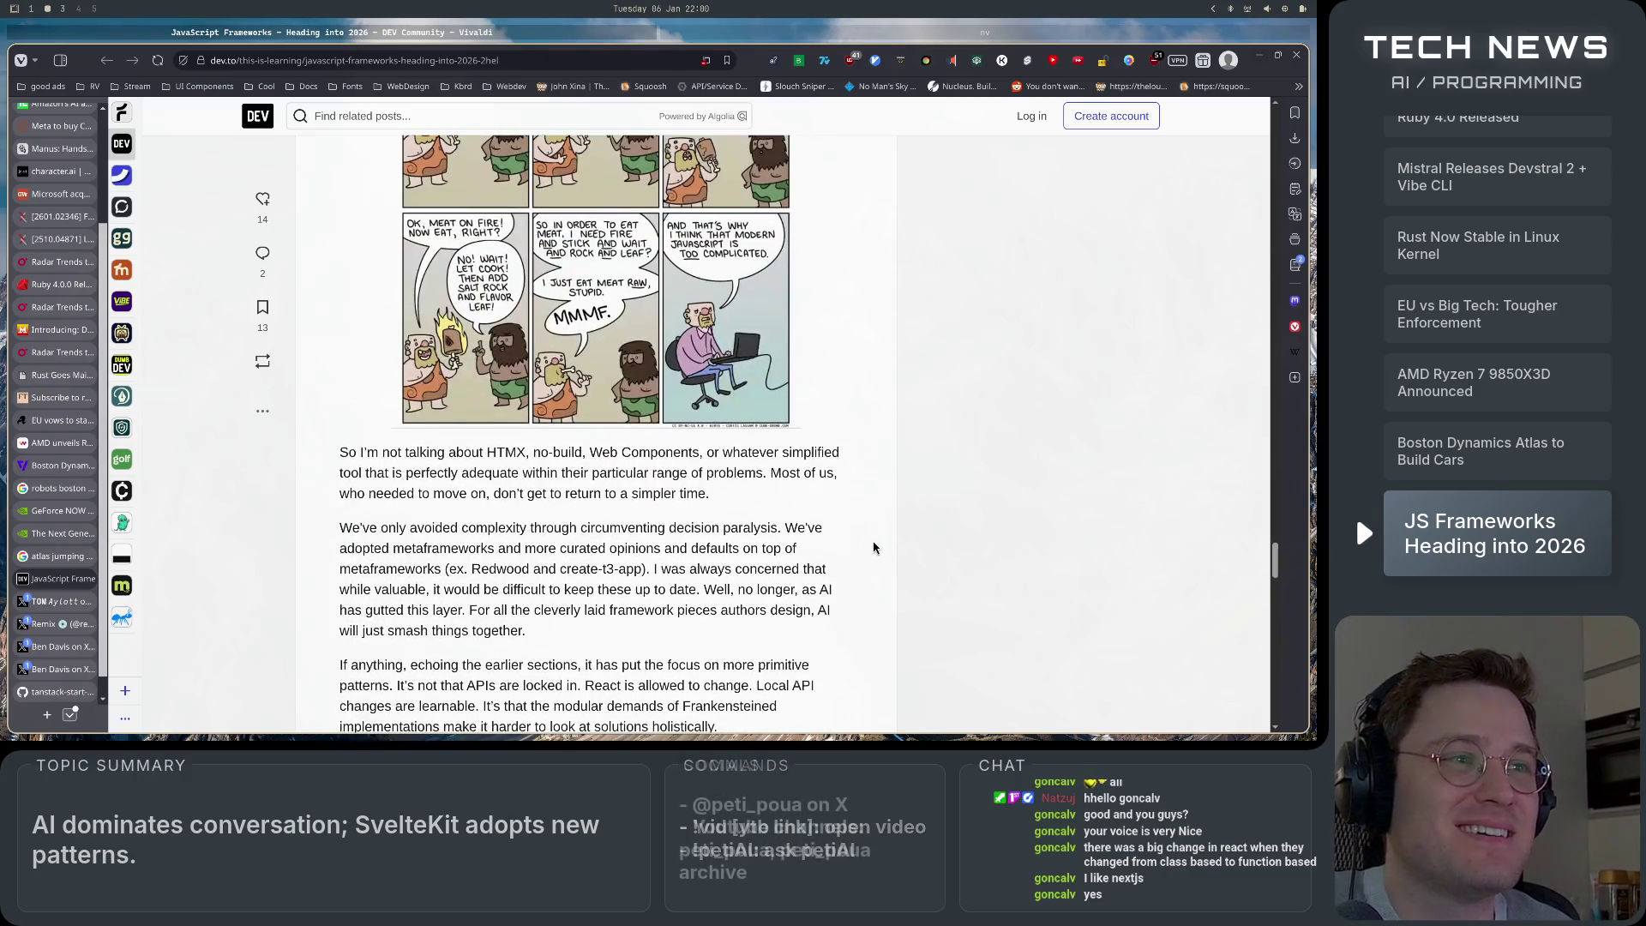
Highlight the lines about HTMX, no-build and Web Components while reading, then clear each highlight.
drag(336, 454, 588, 467)
drag(471, 452, 879, 461)
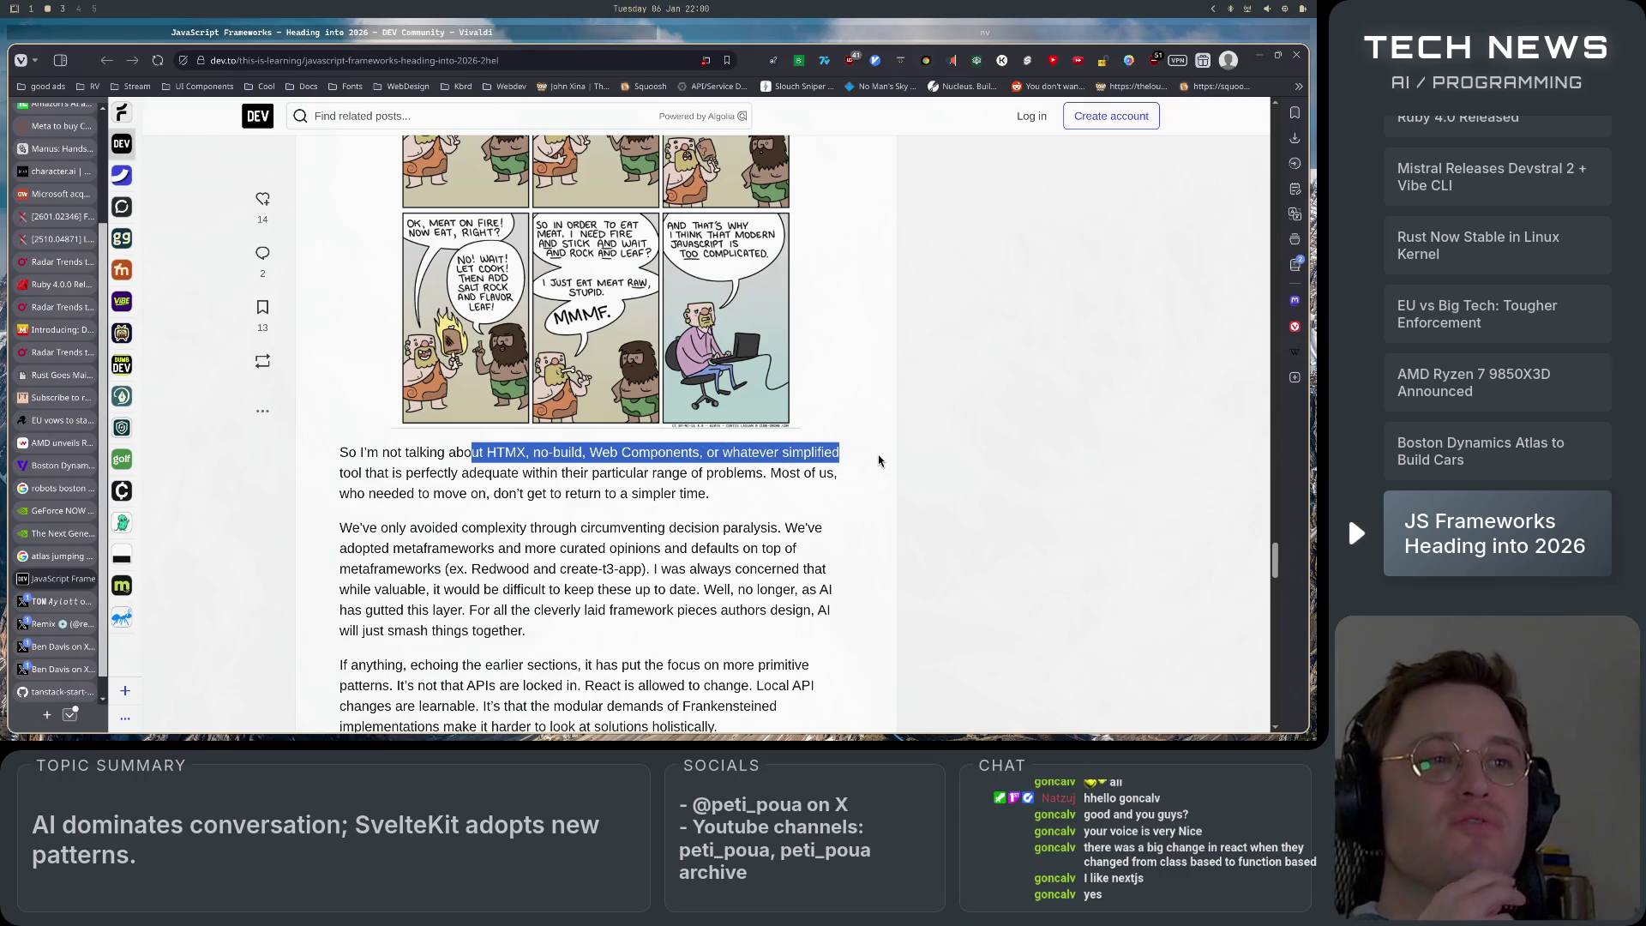
click(771, 480)
drag(378, 452, 711, 496)
click(786, 518)
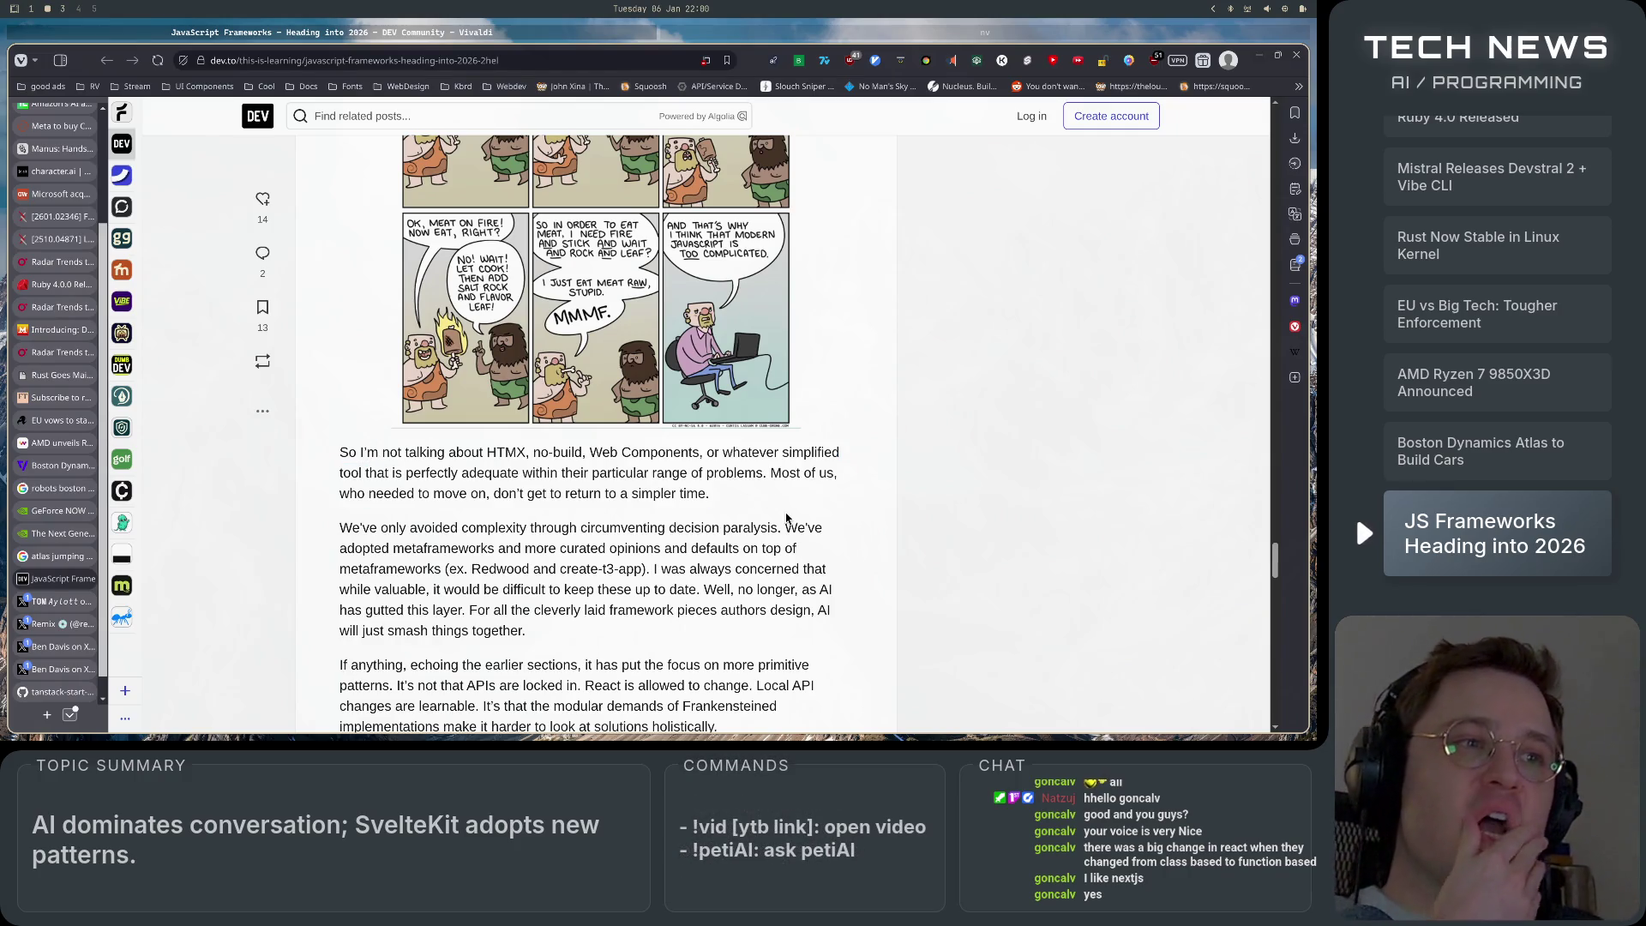
drag(495, 494, 709, 494)
click(723, 493)
Highlight and read the sentences on avoiding complexity, metaframeworks and AI smashing frameworks.
scroll(392, 472, down, 2)
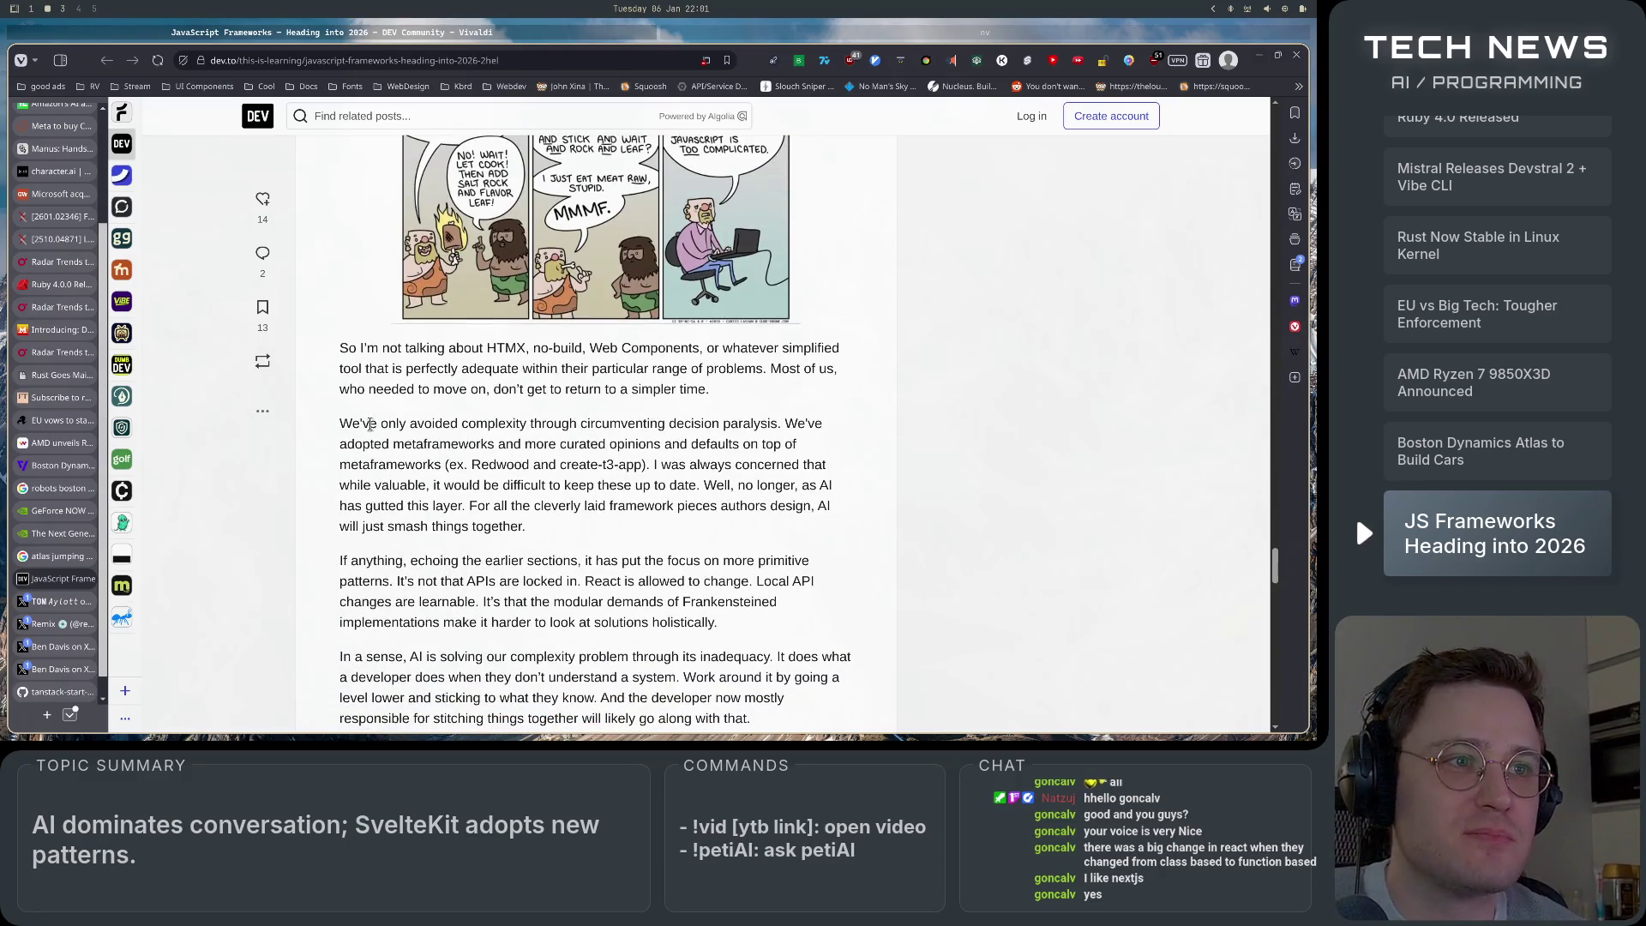
drag(339, 423, 779, 428)
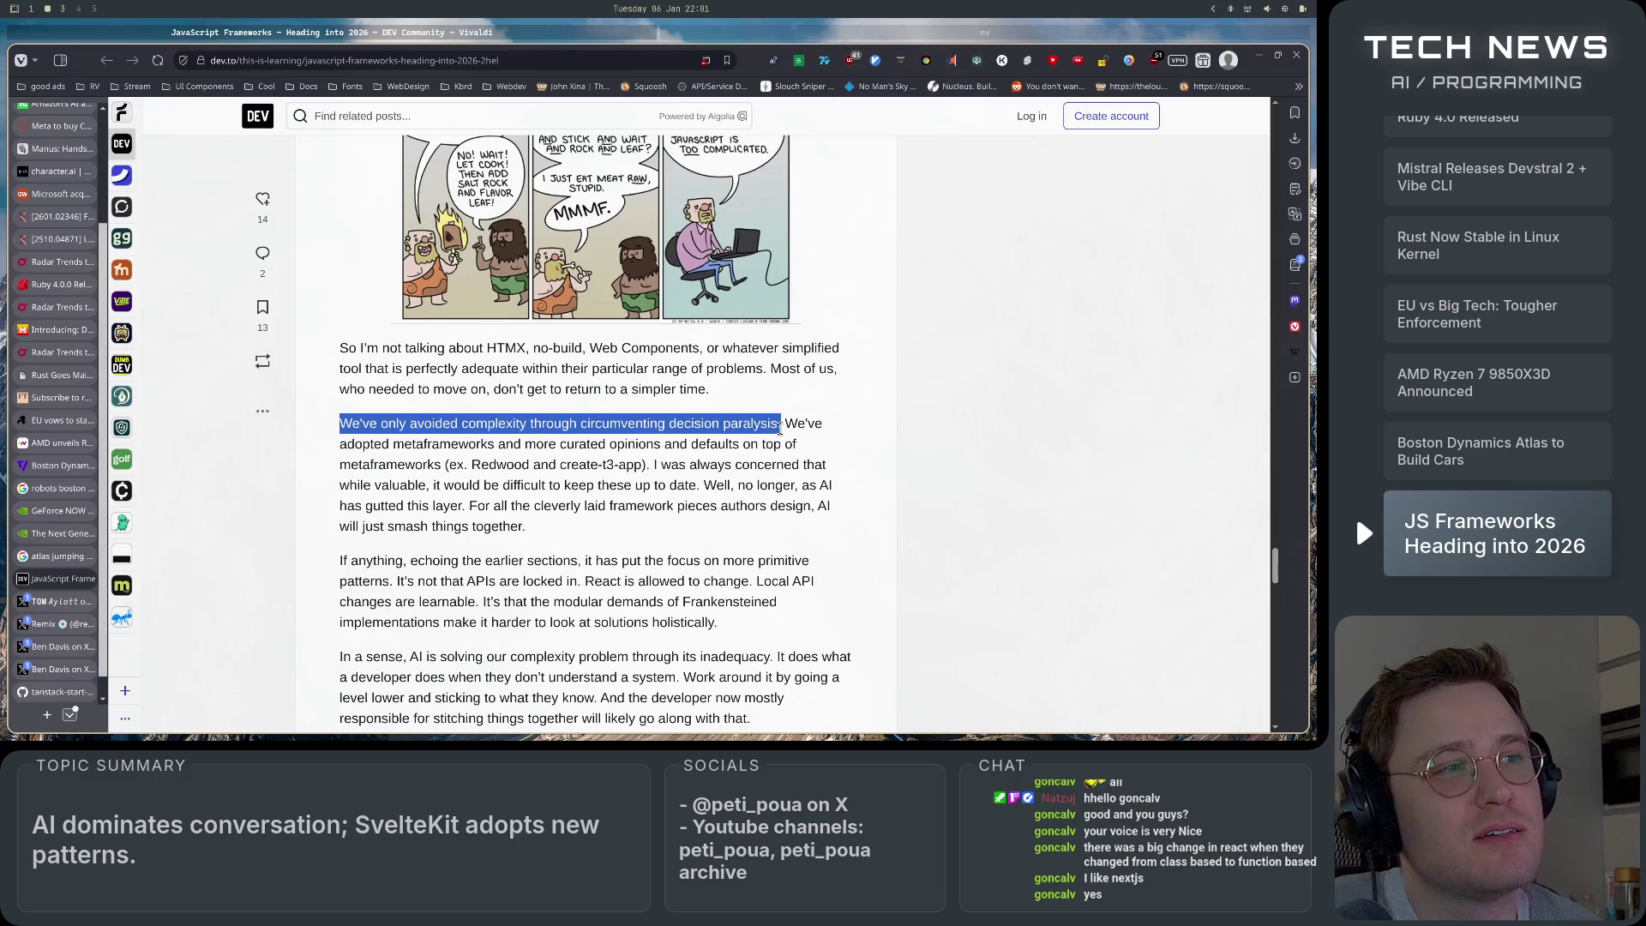
mouse_move(779, 429)
mouse_down()
mouse_move(827, 433)
mouse_move(383, 444)
mouse_move(751, 444)
mouse_move(800, 465)
mouse_up()
click(683, 547)
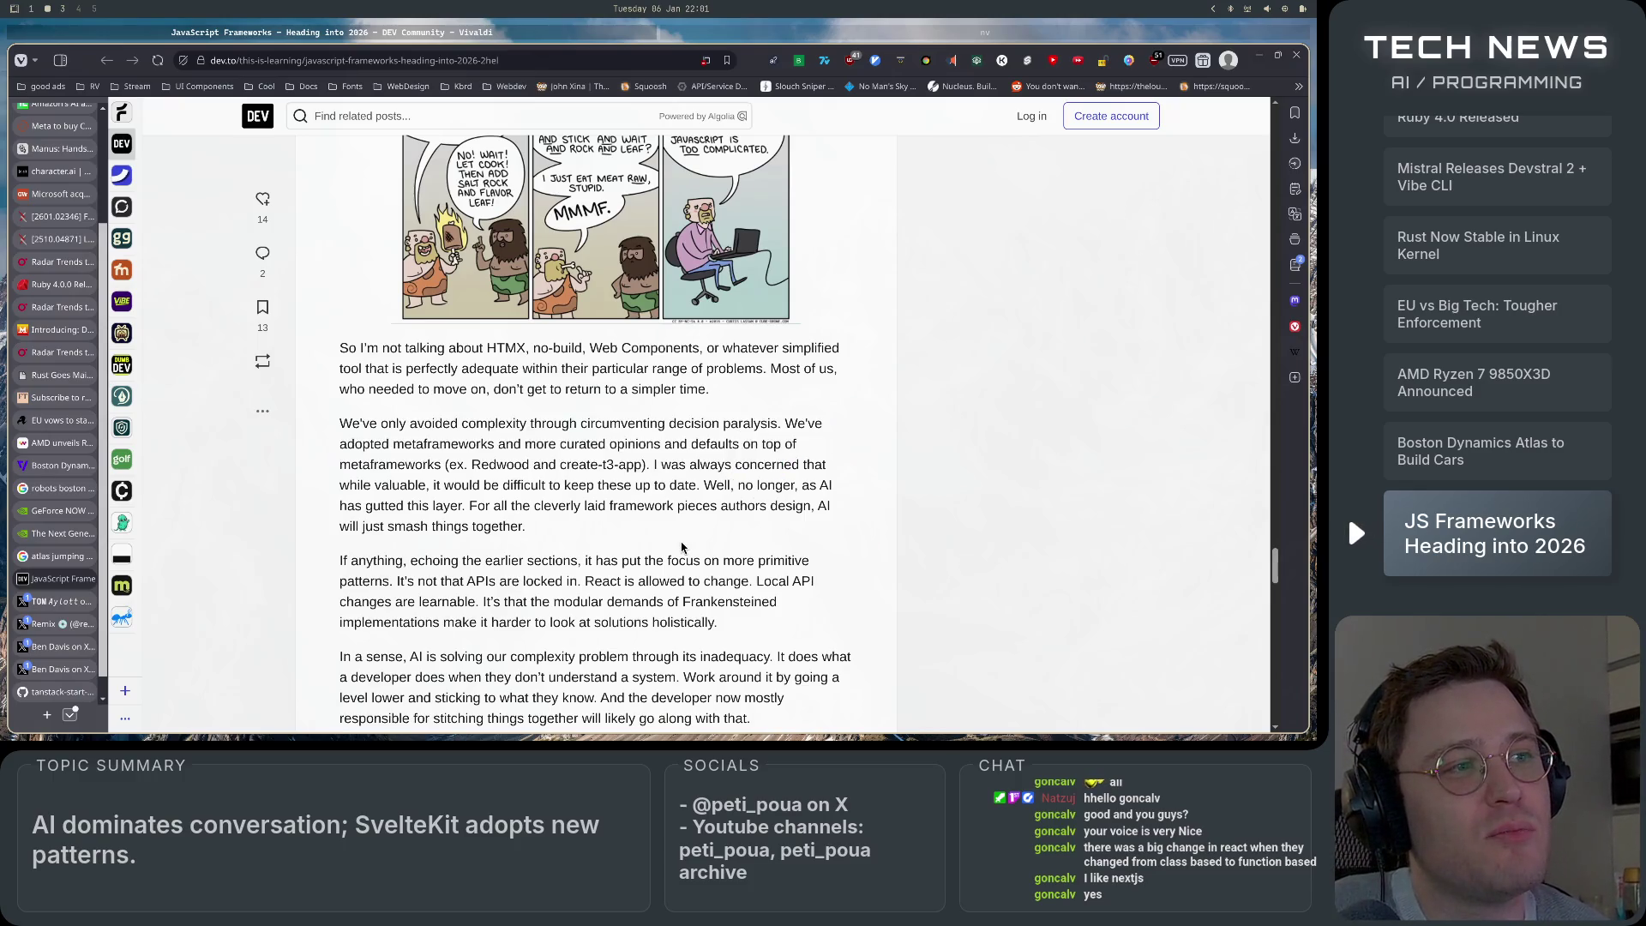
scroll(683, 547, down, 2)
mouse_move(647, 285)
mouse_down()
mouse_move(809, 294)
mouse_move(433, 305)
mouse_move(836, 309)
mouse_move(378, 329)
mouse_move(800, 326)
mouse_move(756, 347)
mouse_move(442, 348)
mouse_move(840, 347)
mouse_move(360, 369)
mouse_move(588, 370)
mouse_up()
click(650, 301)
click(719, 363)
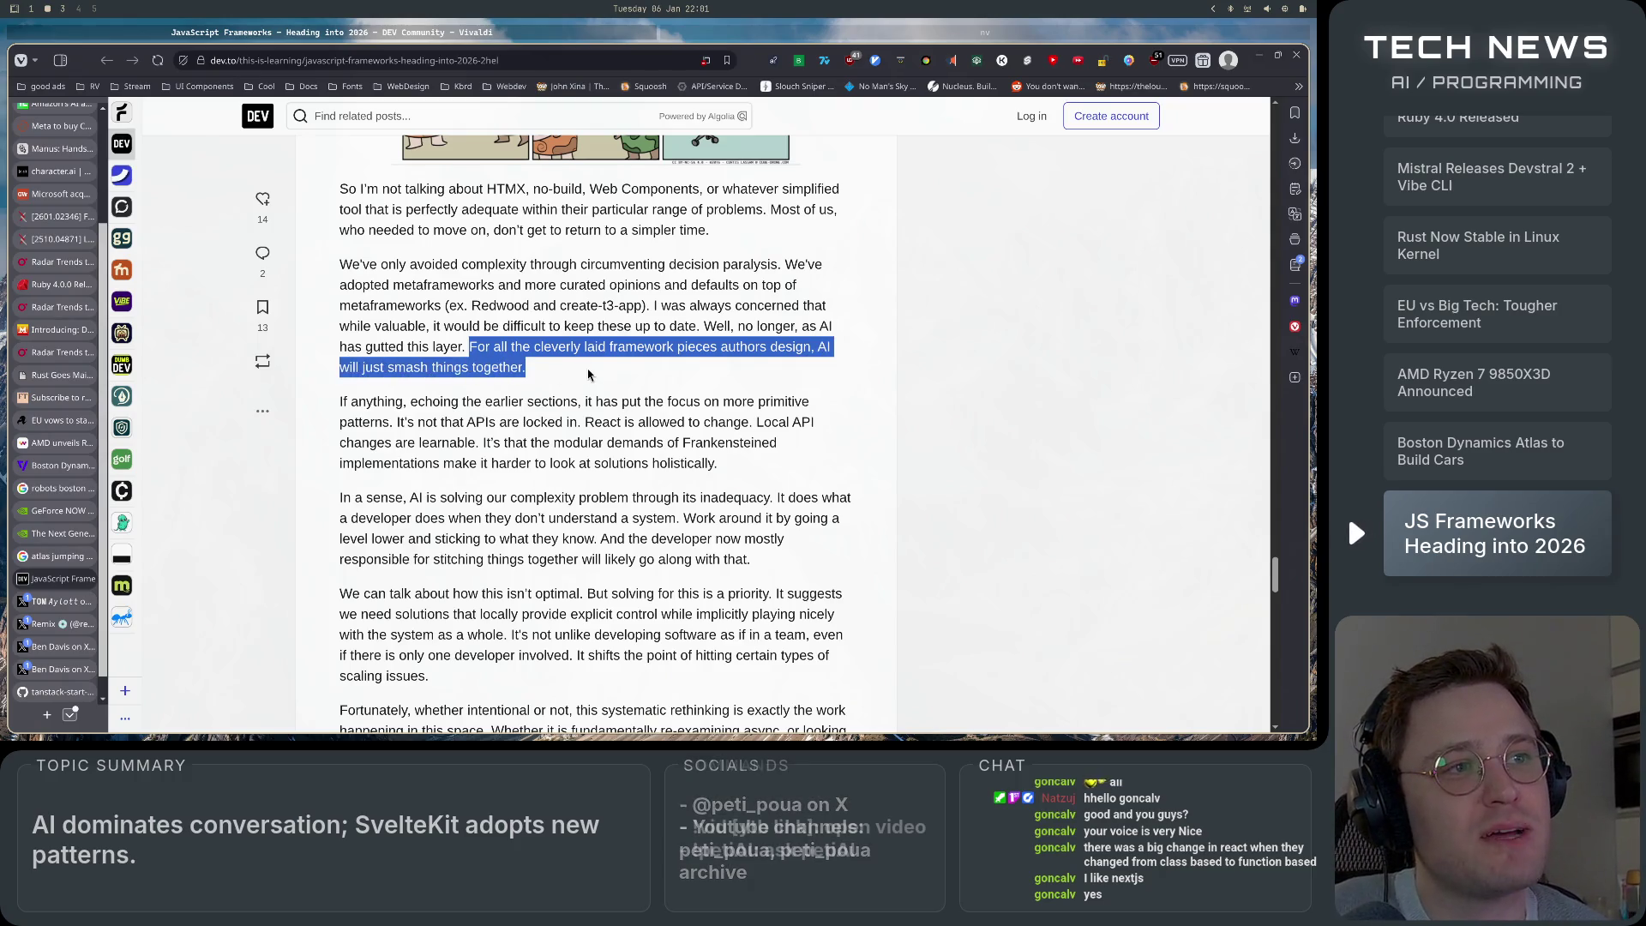
click(588, 370)
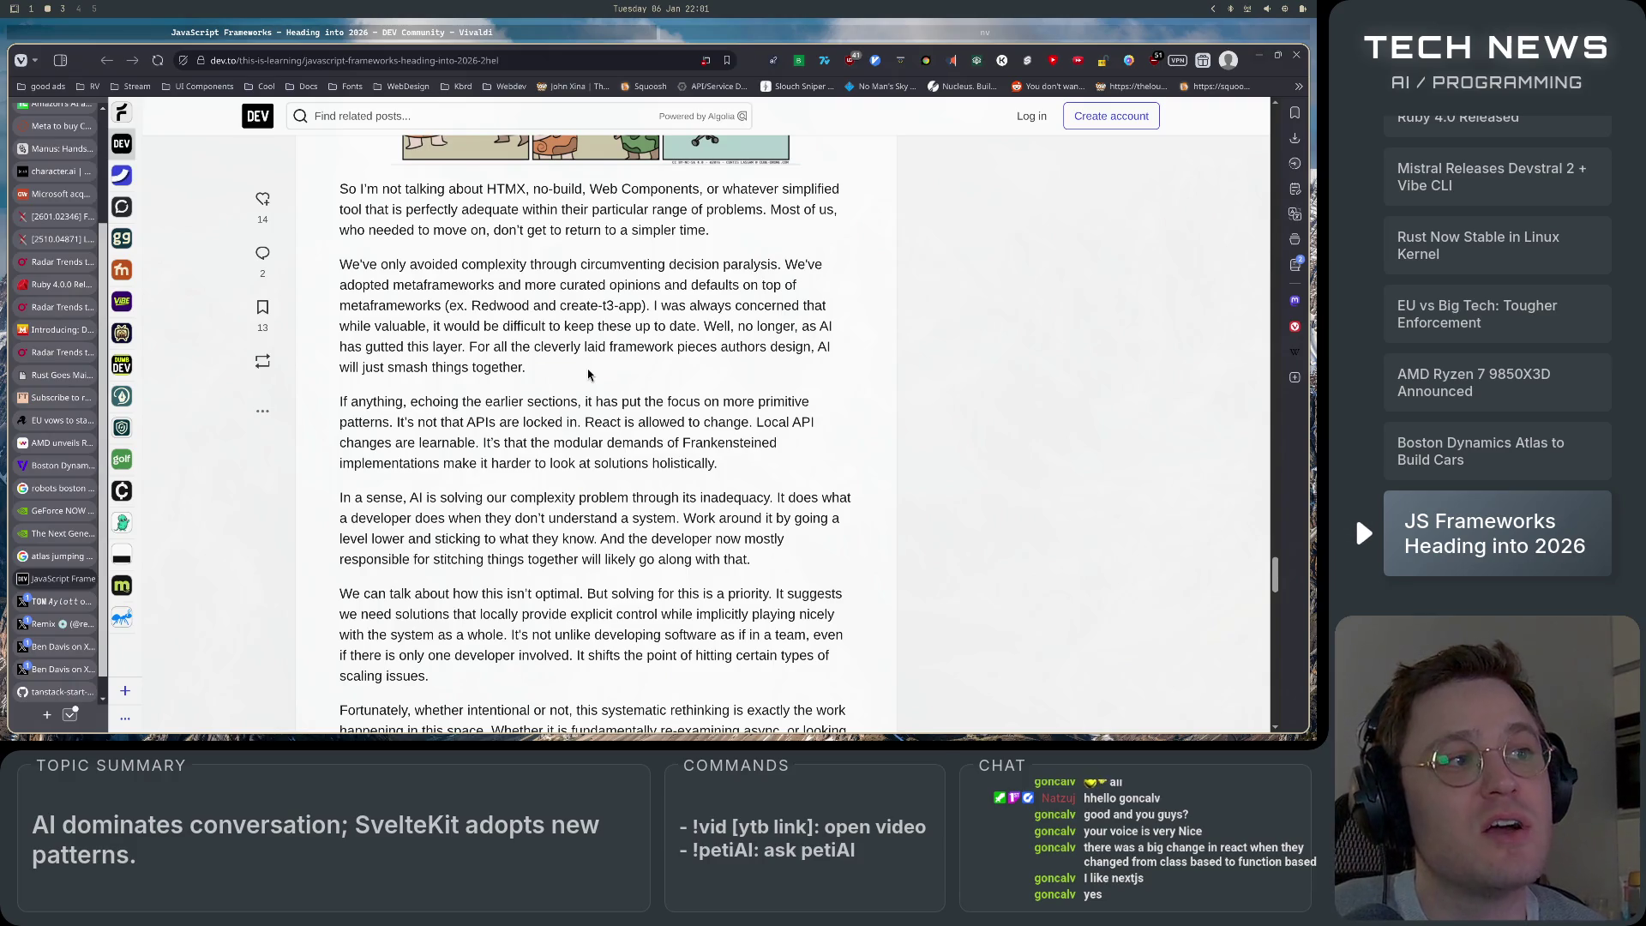
Read the 'If anything' paragraph through the Frankensteined-implementations sentence, highlighting and clearing lines.
scroll(588, 375, down, 2)
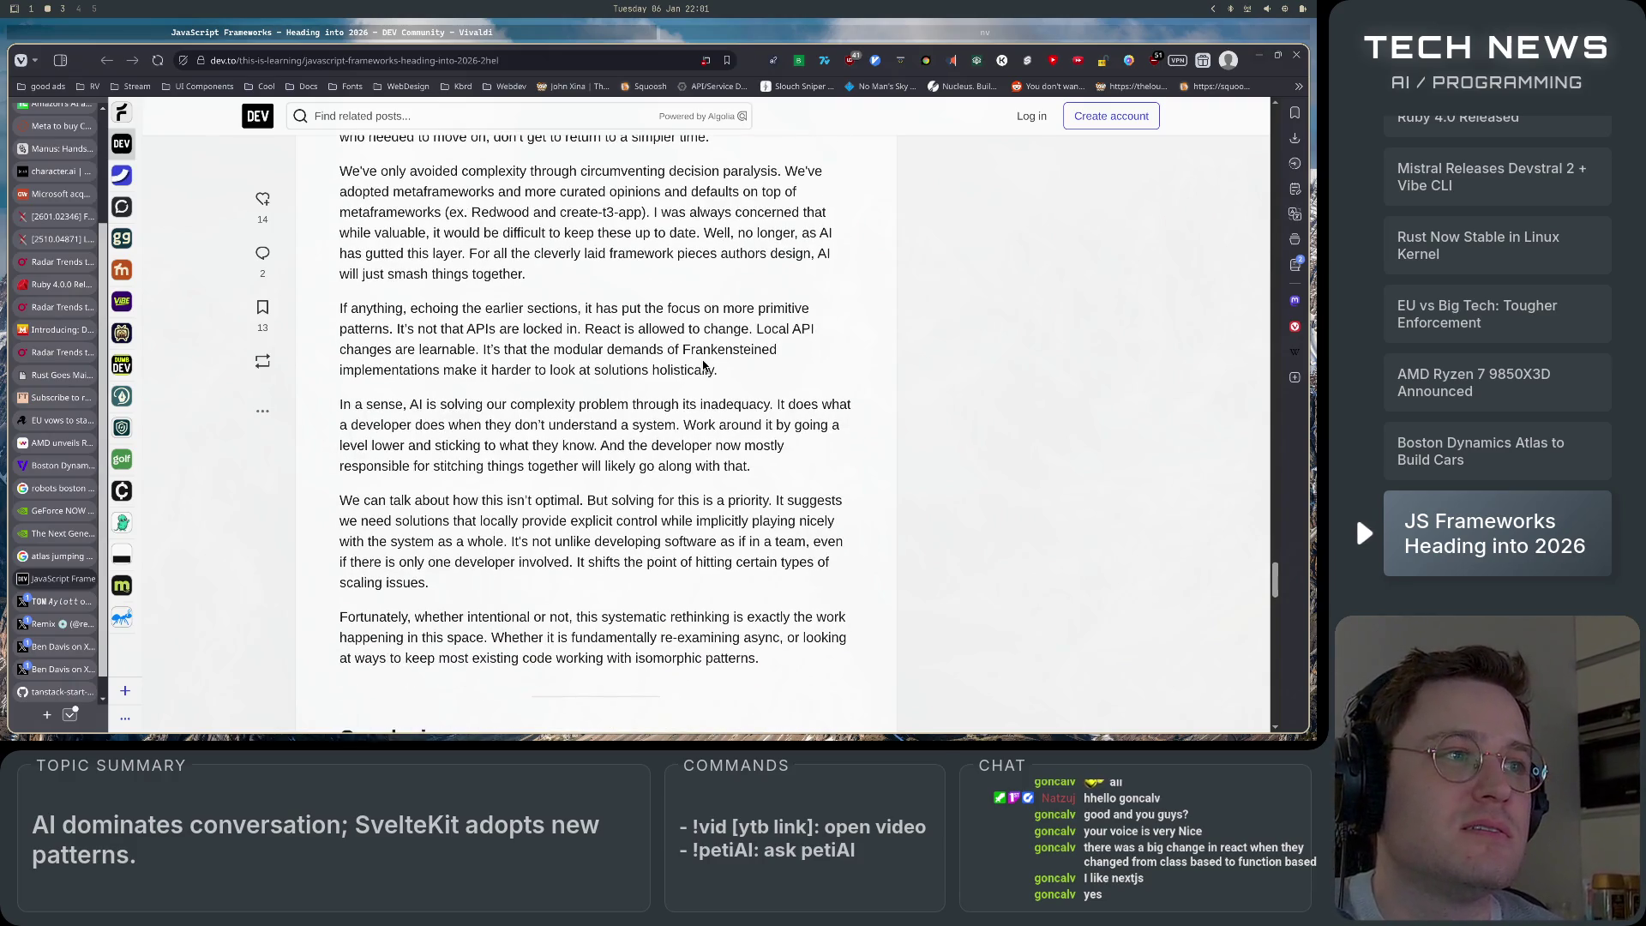
drag(341, 309, 584, 306)
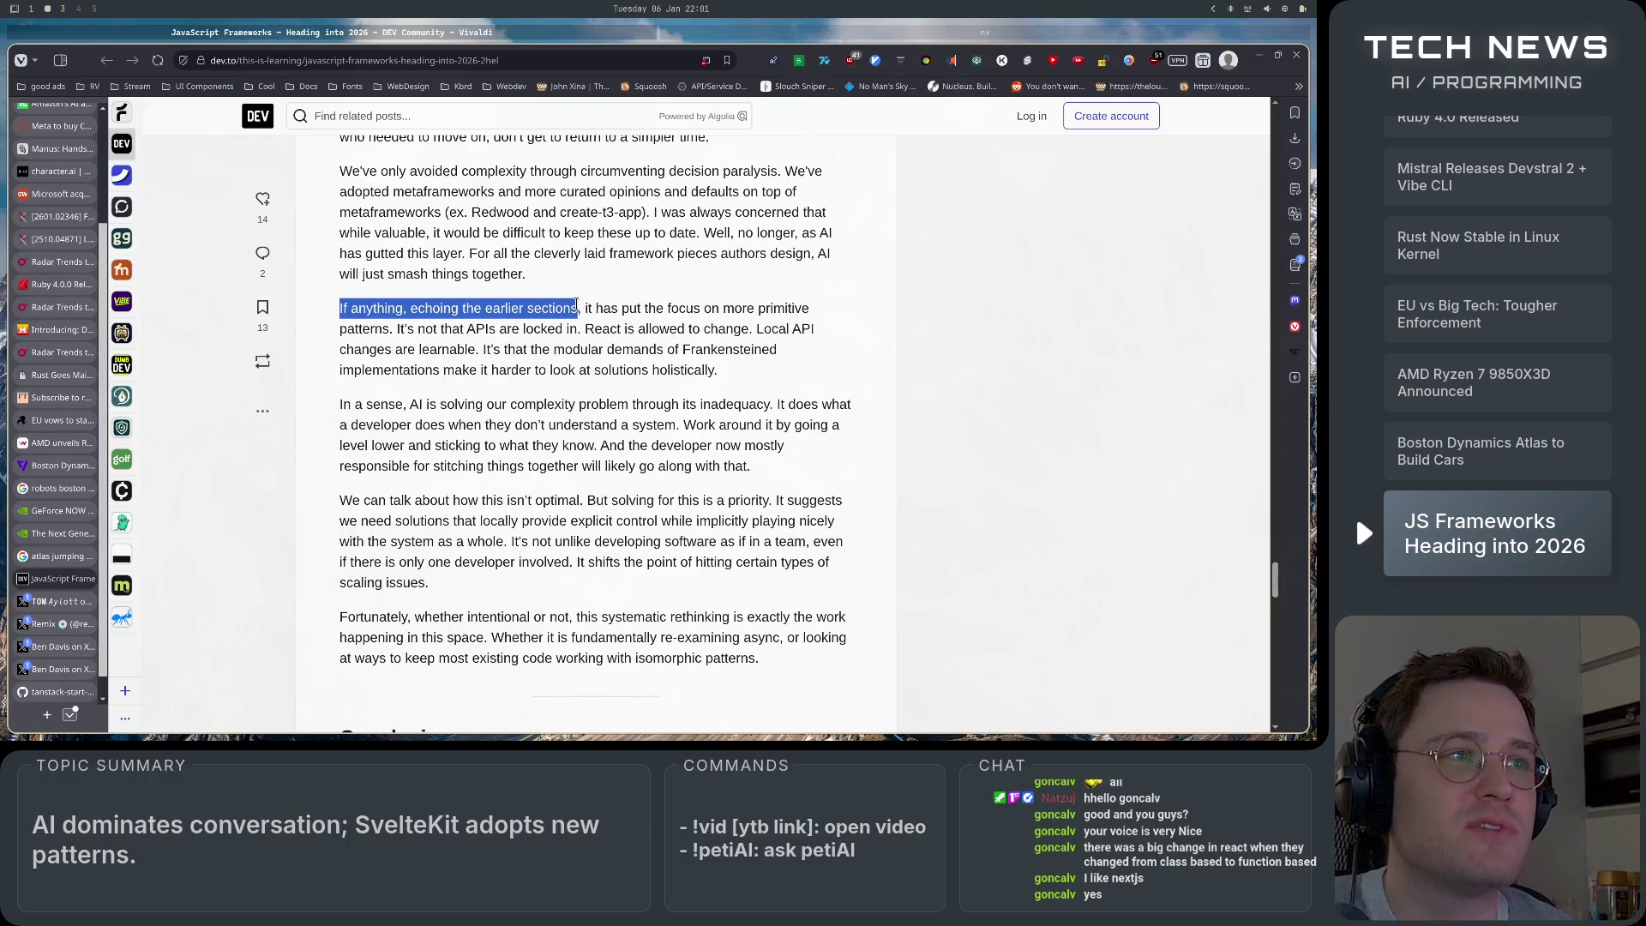
click(518, 351)
mouse_move(353, 310)
mouse_down()
mouse_move(813, 312)
mouse_move(353, 326)
mouse_move(586, 328)
mouse_up()
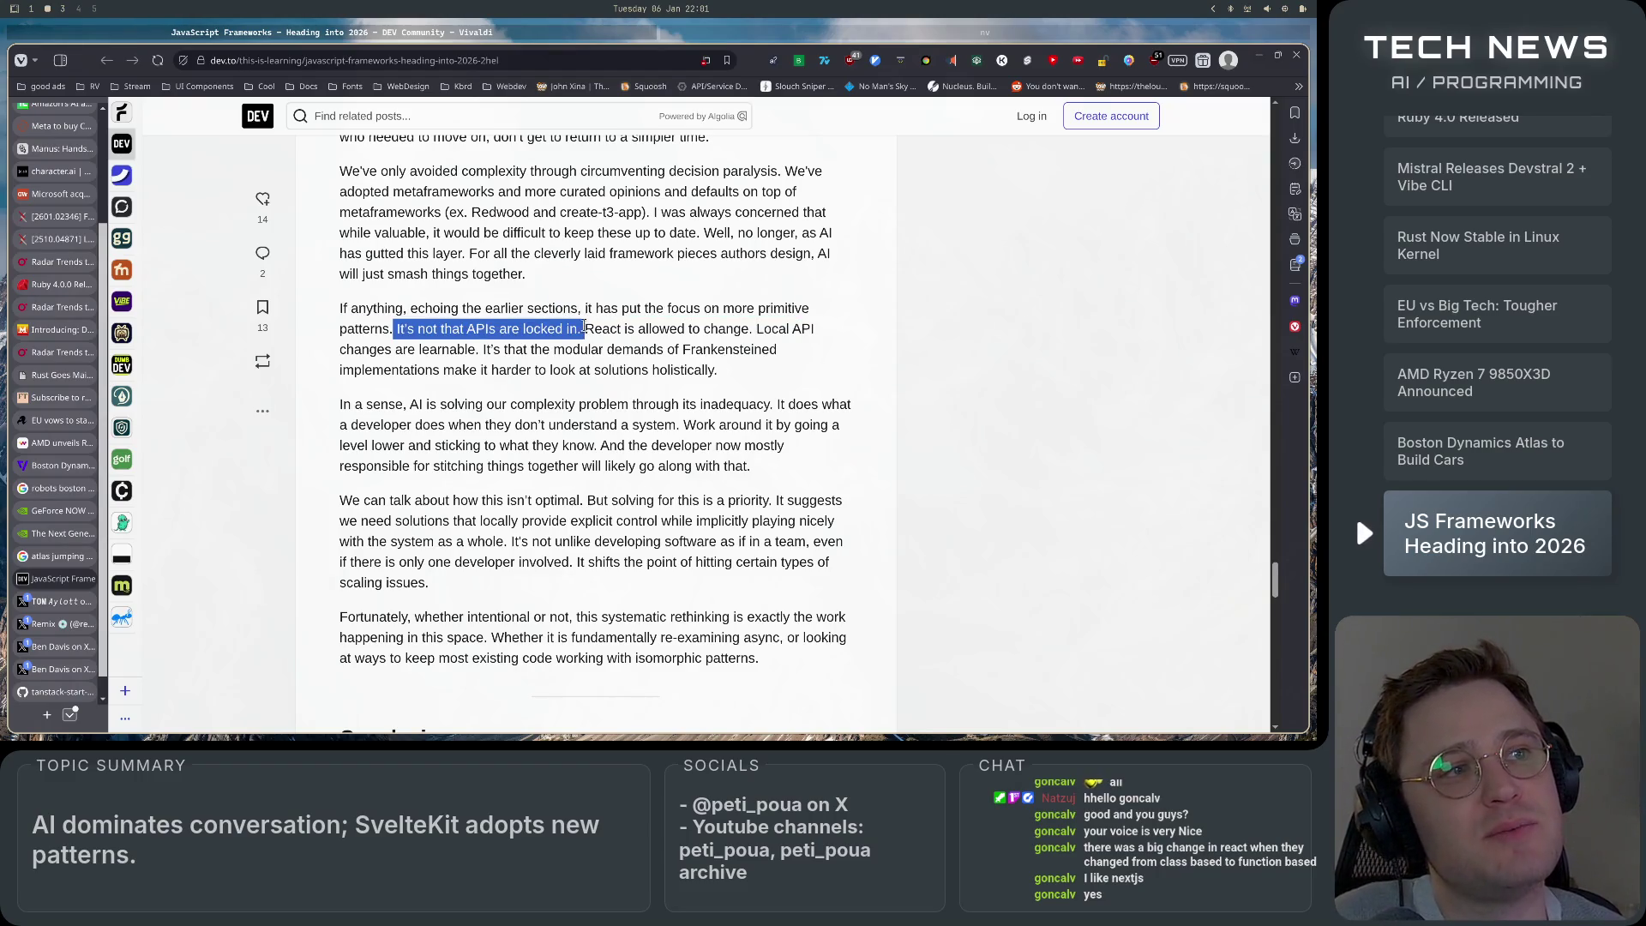
click(563, 367)
mouse_move(581, 328)
mouse_down()
mouse_move(831, 326)
mouse_move(387, 352)
mouse_move(790, 360)
mouse_move(402, 374)
mouse_move(720, 372)
mouse_up()
click(728, 372)
scroll(700, 427, down, 2)
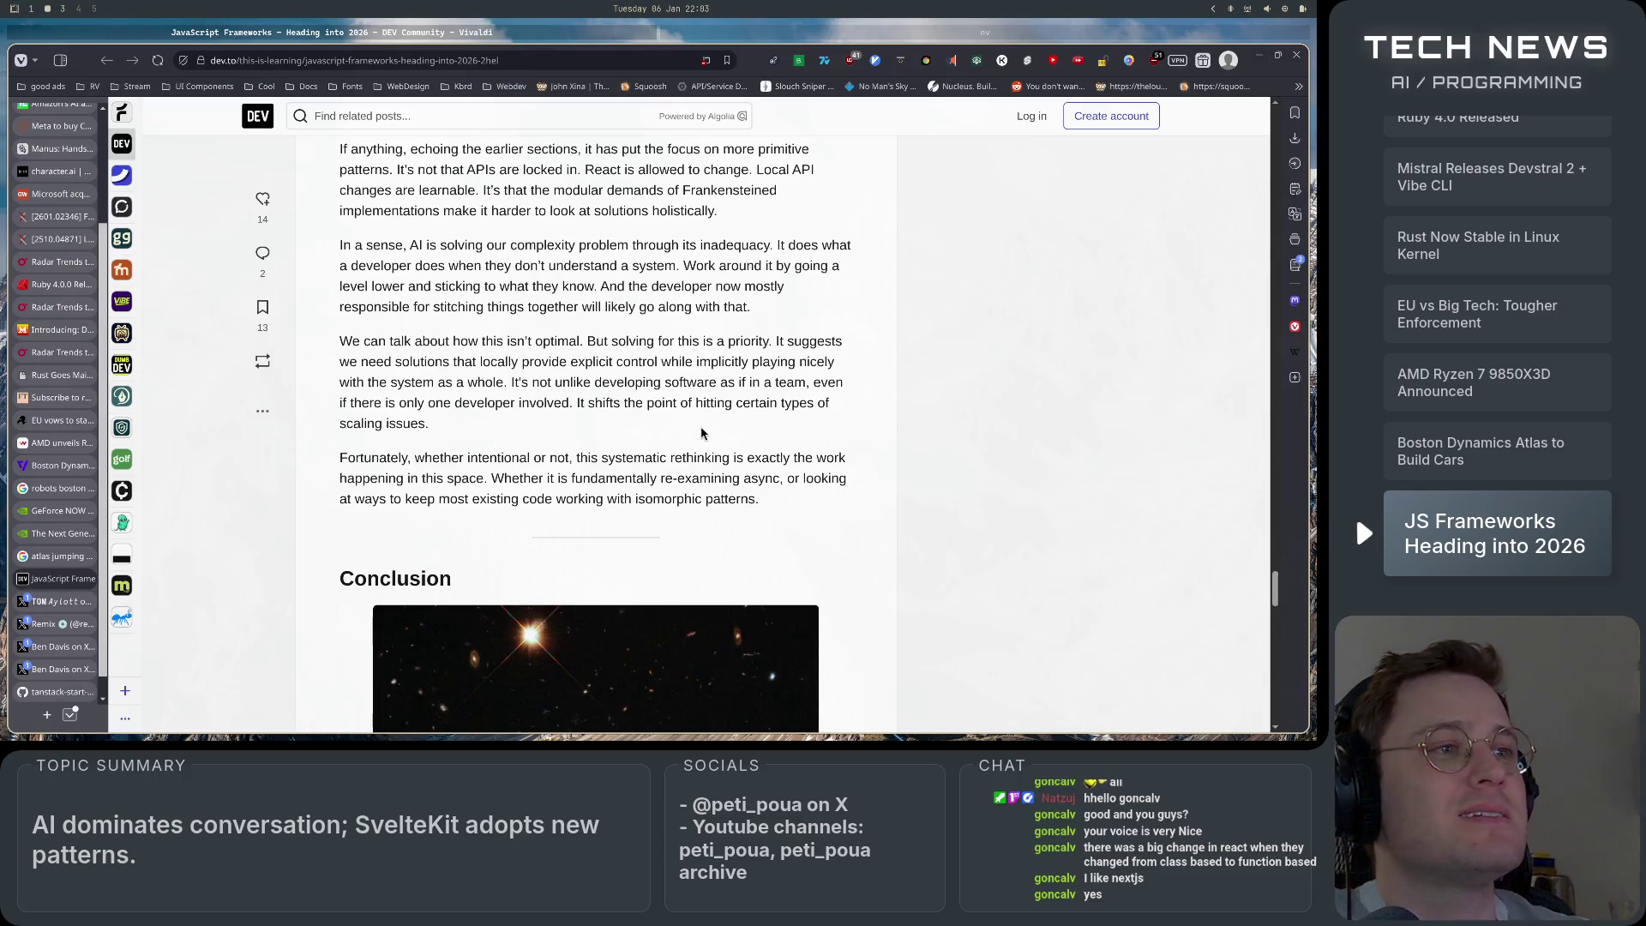
Scroll through the Conclusion to the banner credits, 4-part series list and Top comments.
scroll(862, 405, down, 7)
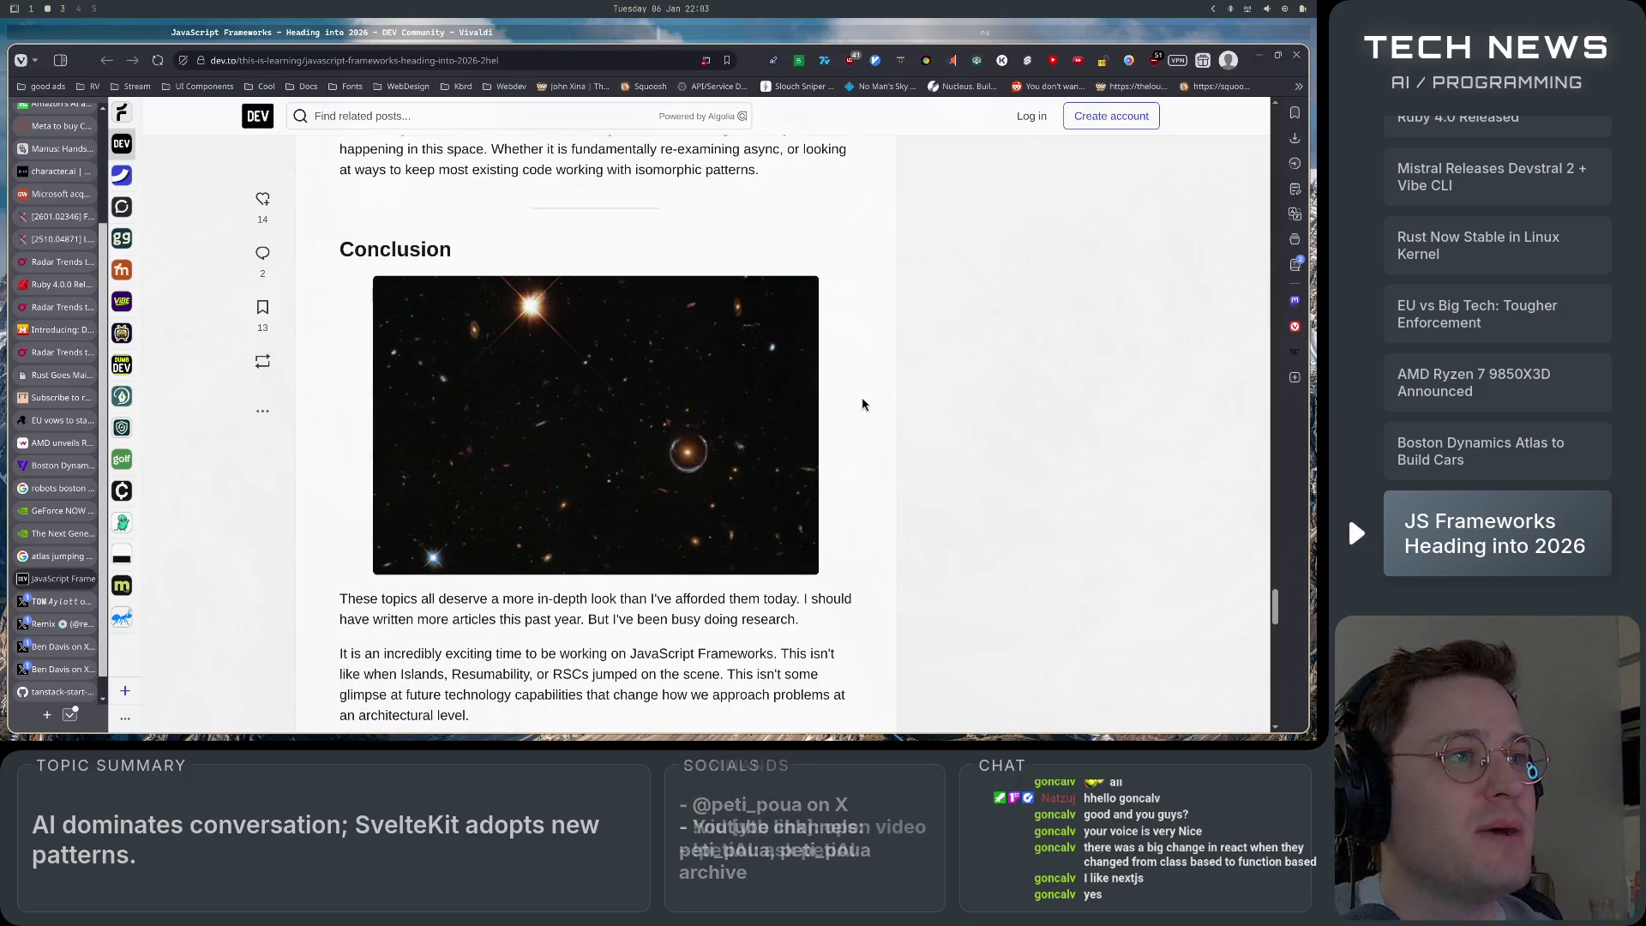
scroll(863, 405, up, 3)
scroll(862, 405, down, 3)
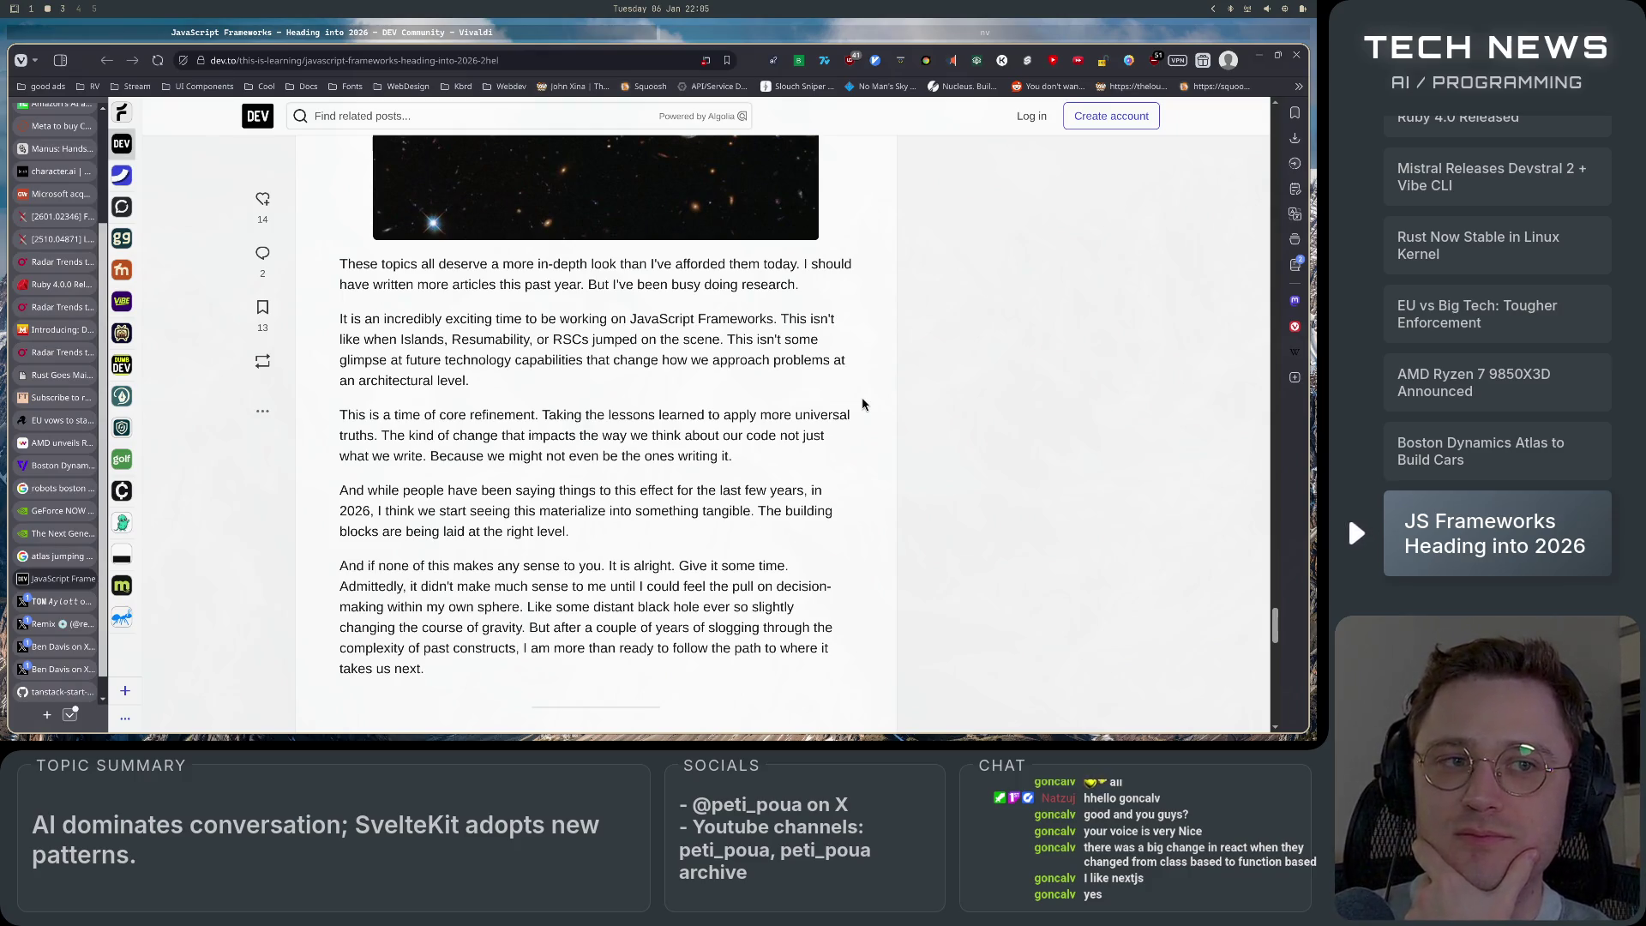
scroll(863, 404, down, 5)
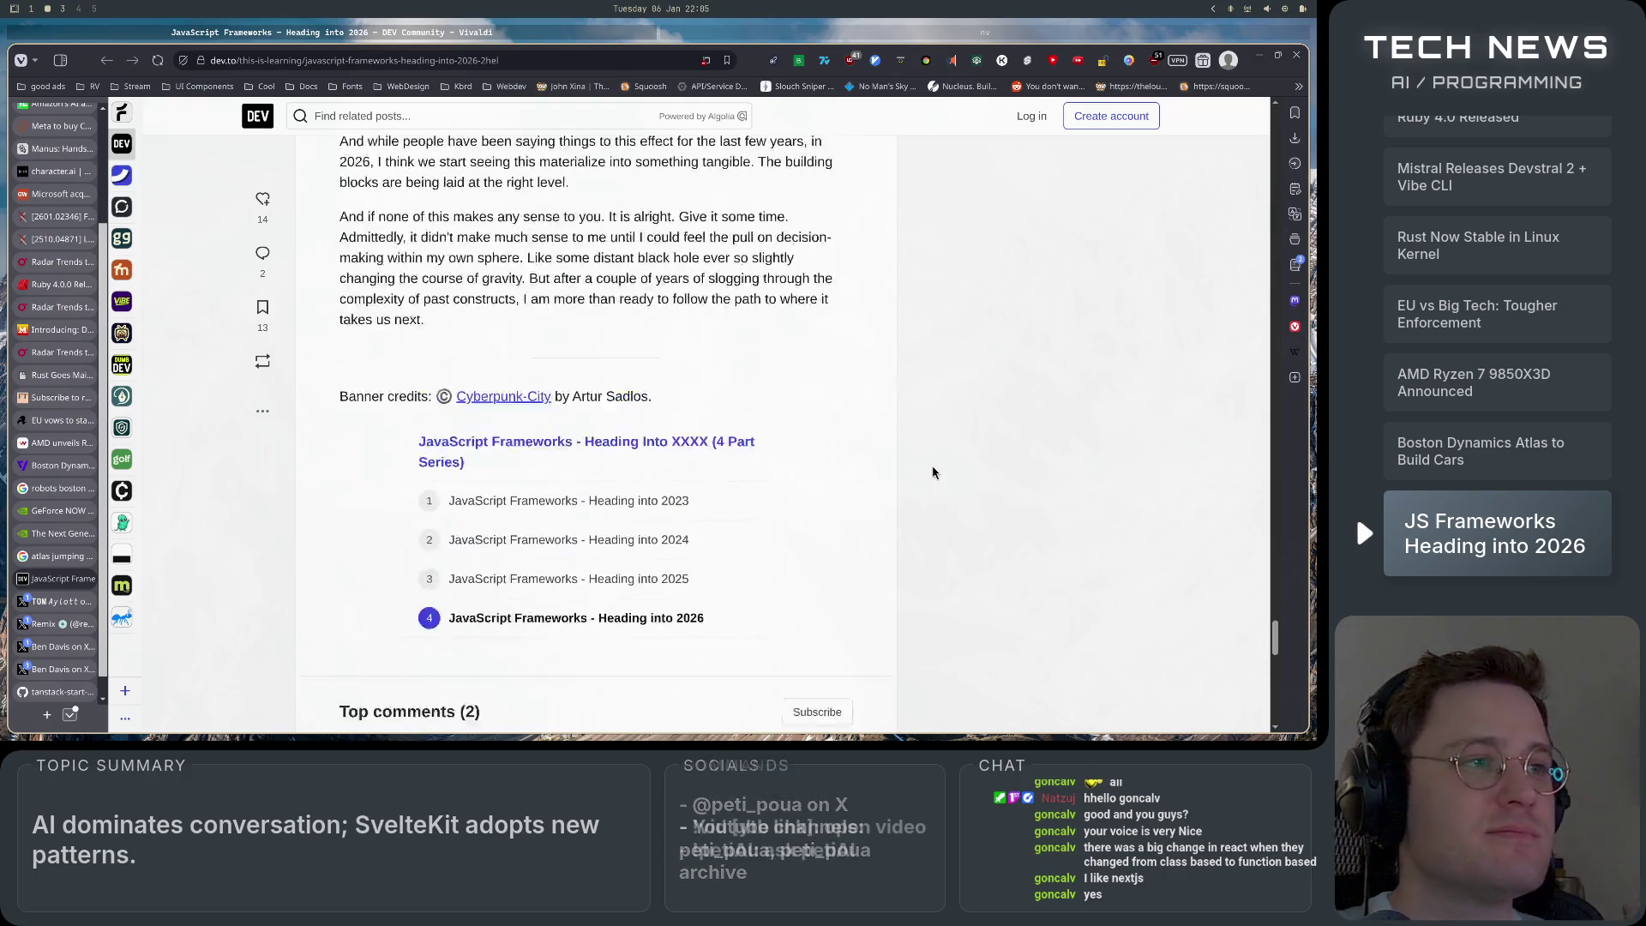
Scroll through the last comment down to the Diamond Sponsors footer with Google AI, Neon and Algolia.
scroll(855, 403, down, 3)
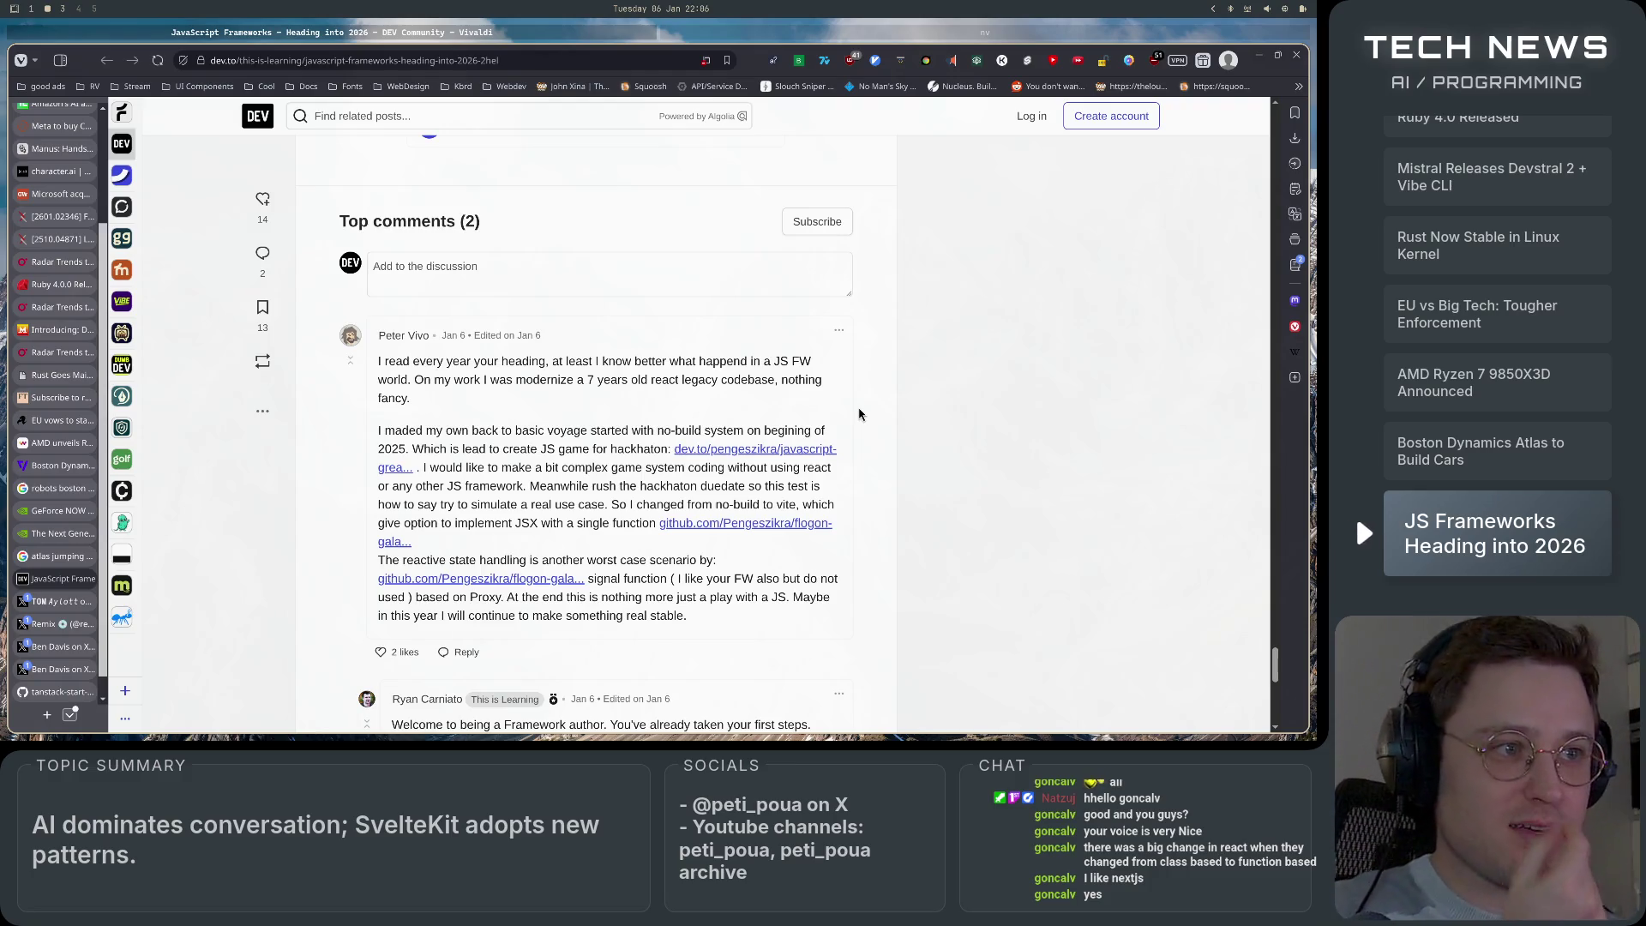
scroll(860, 414, down, 3)
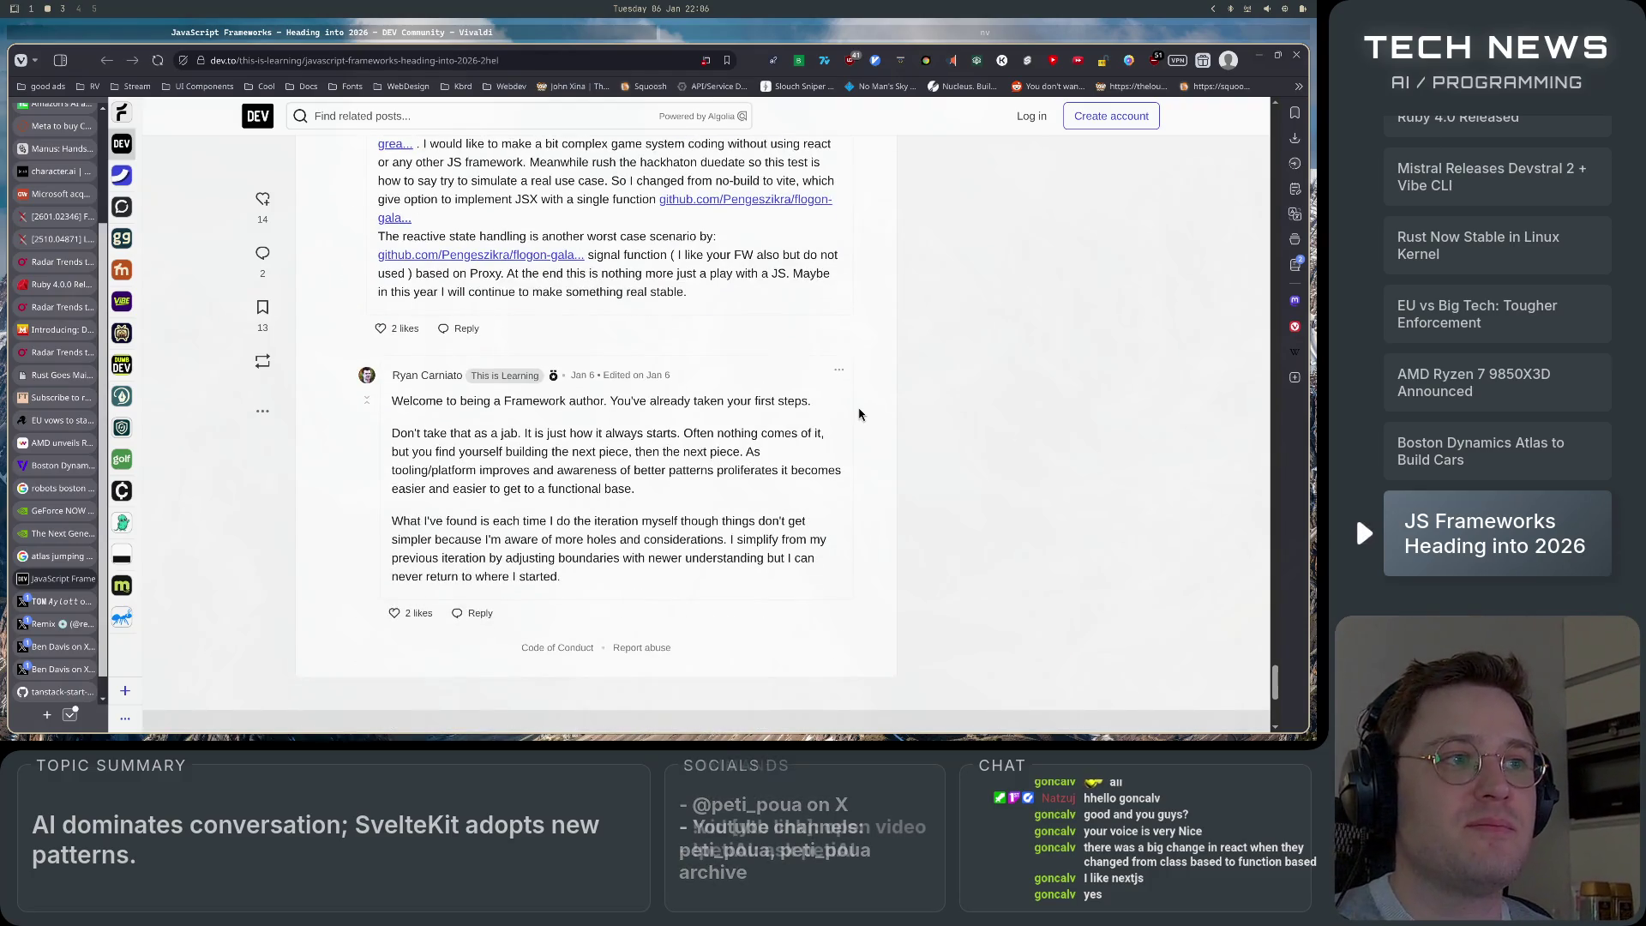
scroll(859, 414, down, 2)
scroll(860, 414, down, 1)
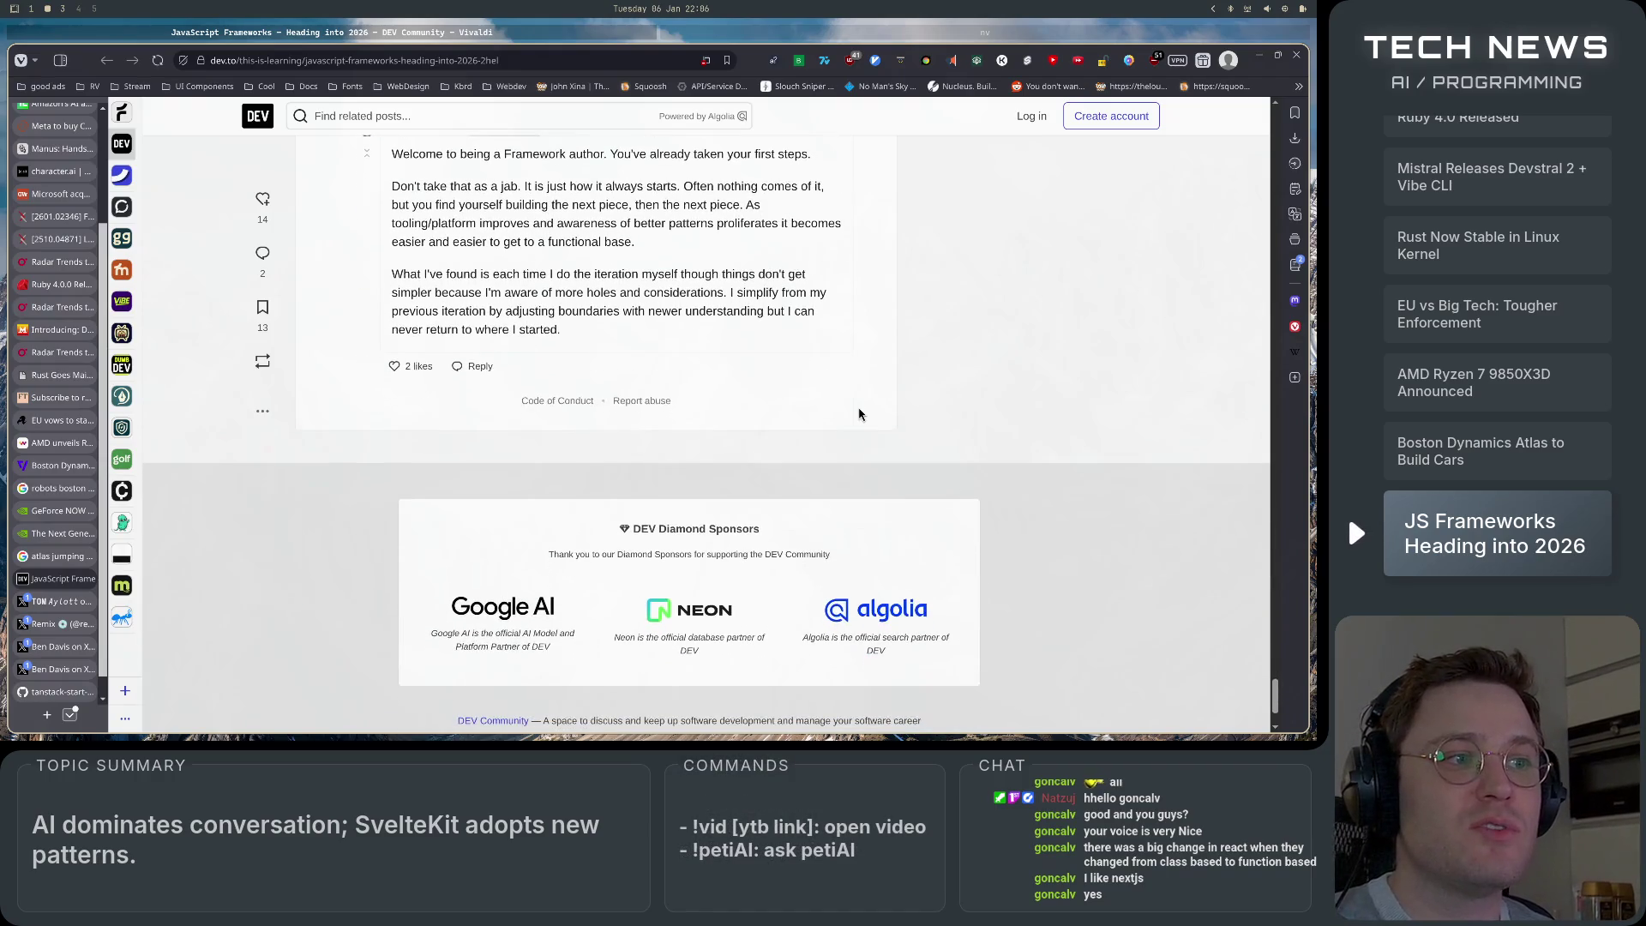
scroll(859, 414, down, 1)
scroll(860, 414, up, 2)
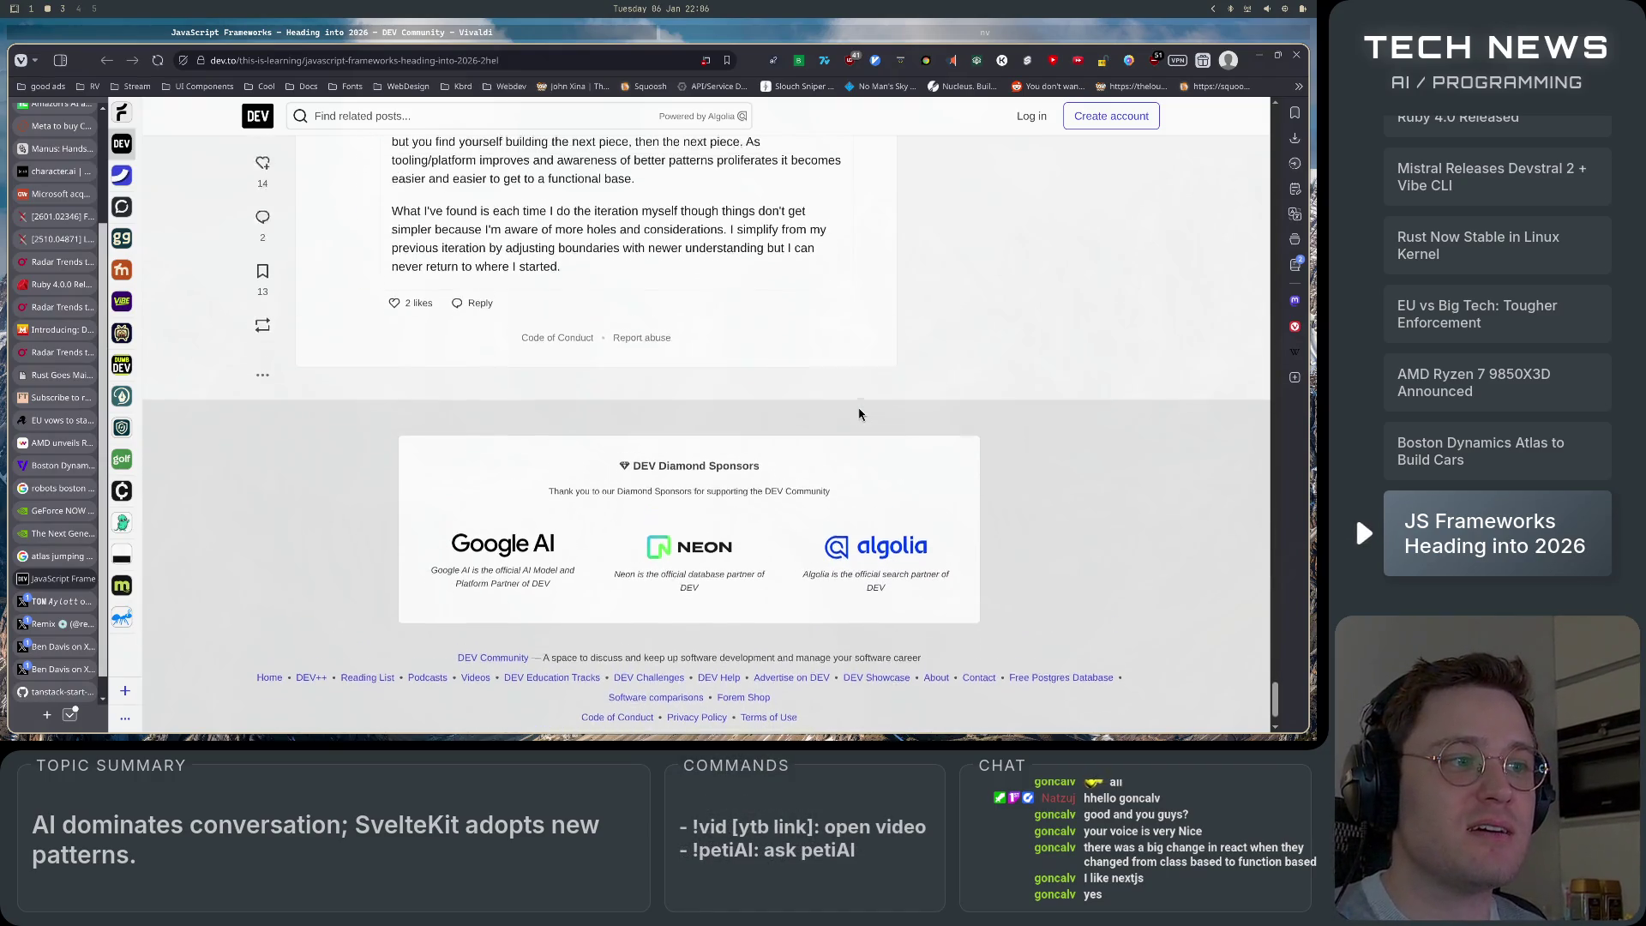
scroll(859, 414, down, 1)
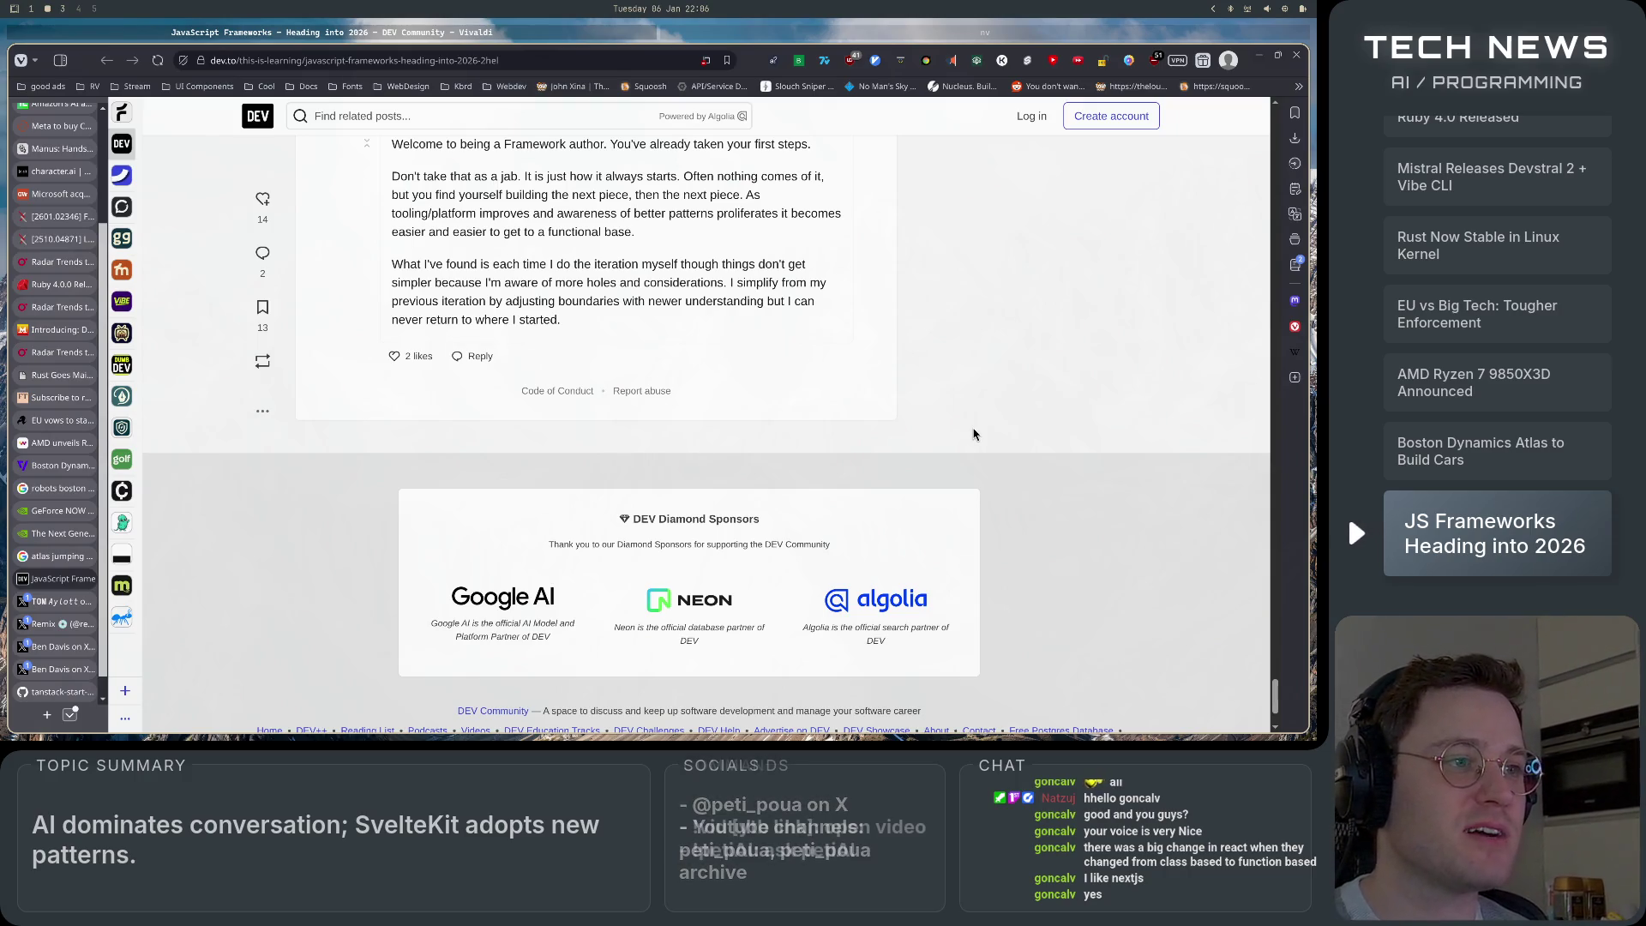
Scroll up to the article's title and cover image, then down to 'The AI-First Framework'.
scroll(972, 434, down, 2)
scroll(973, 435, up, 1)
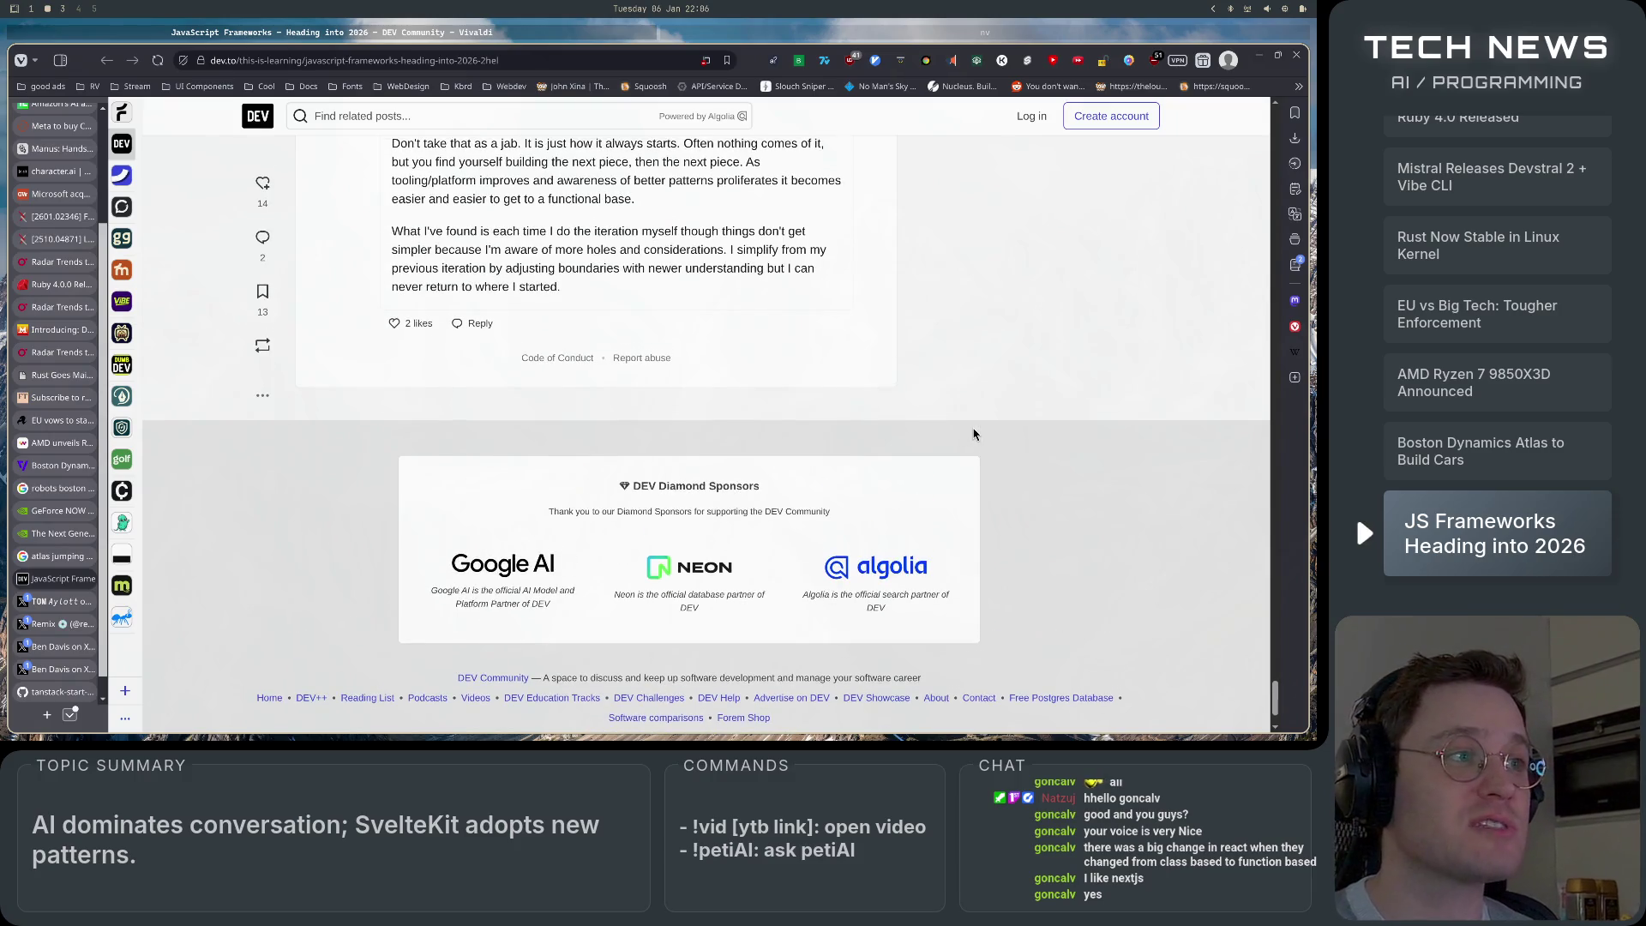
scroll(962, 481, up, 1)
scroll(956, 483, up, 4)
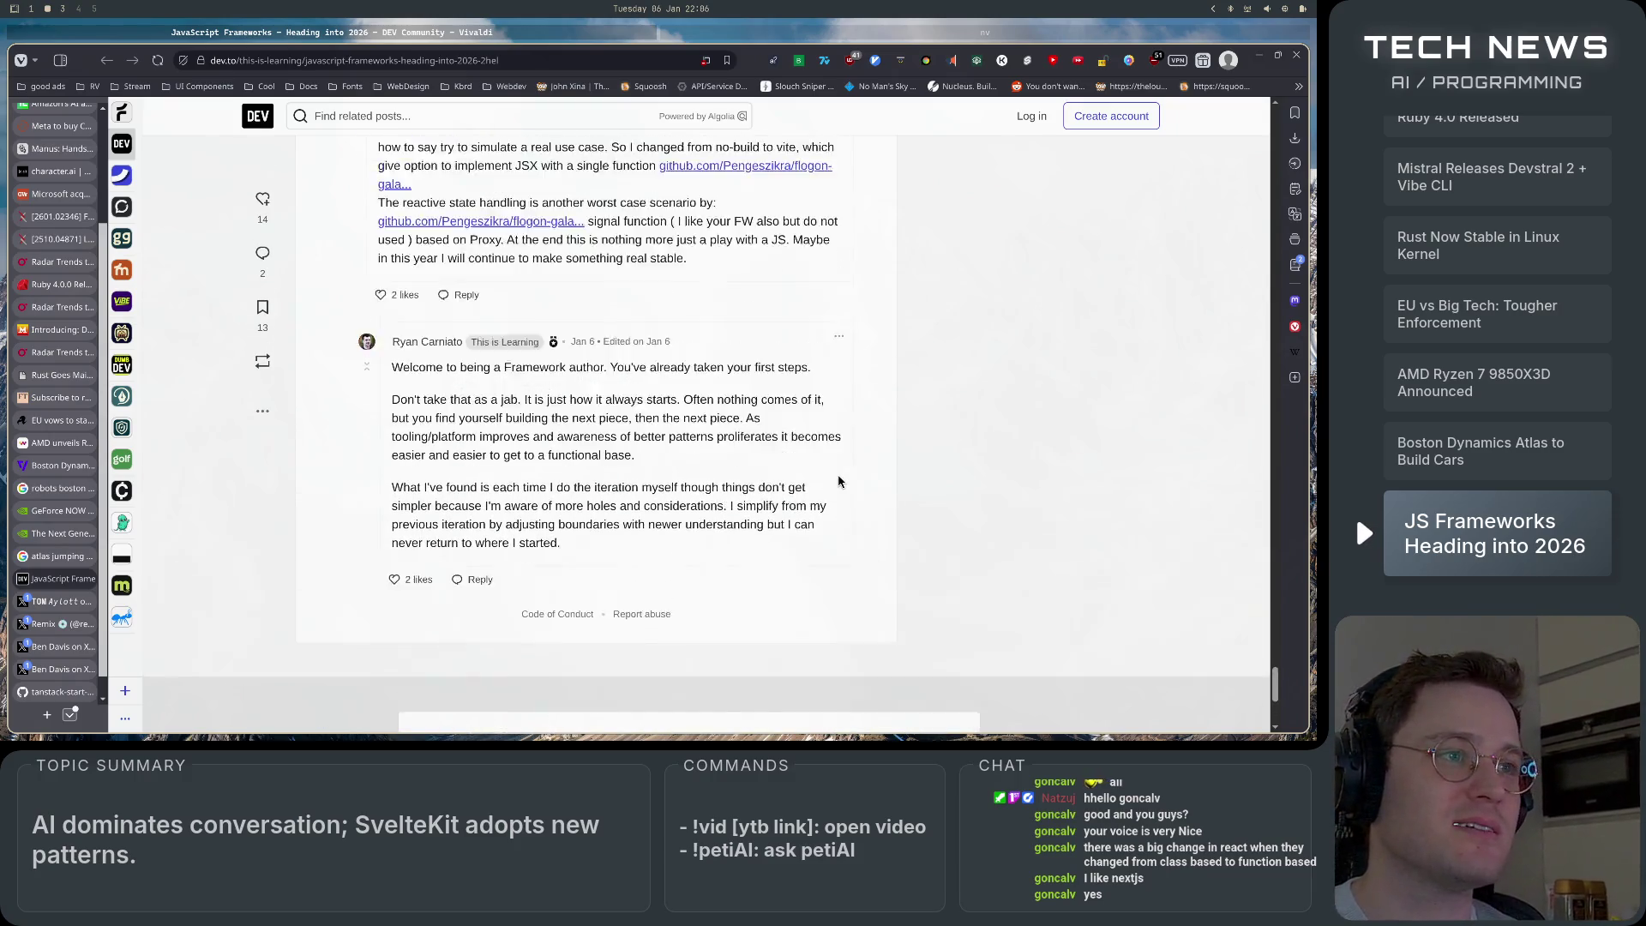
scroll(867, 489, up, 15)
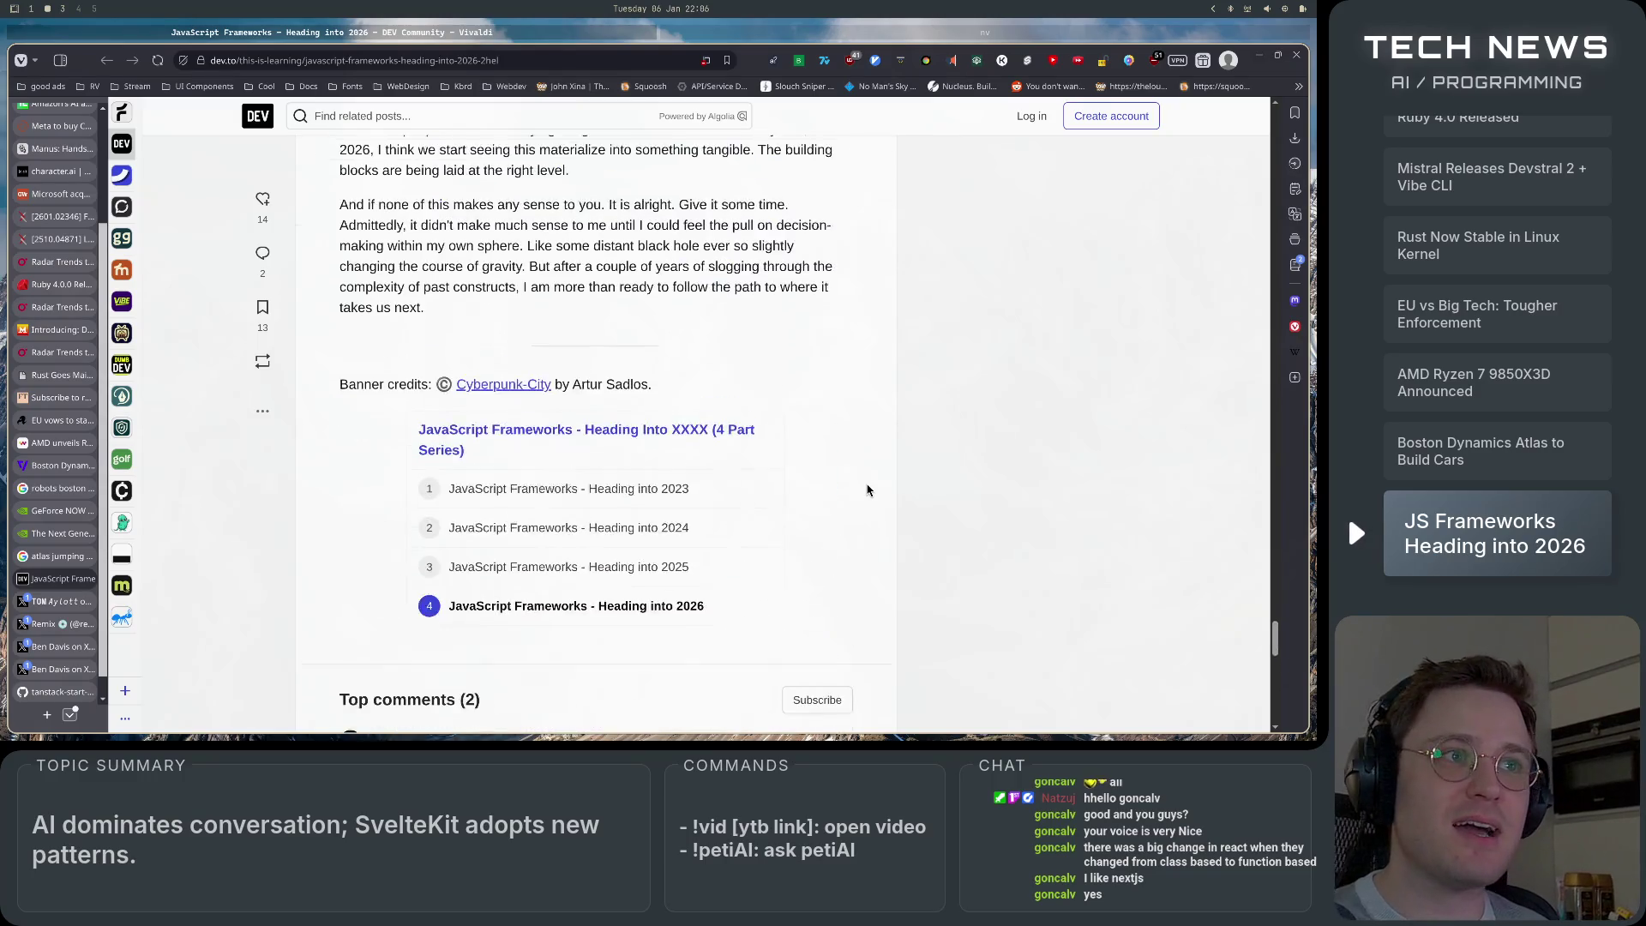
scroll(866, 489, up, 20)
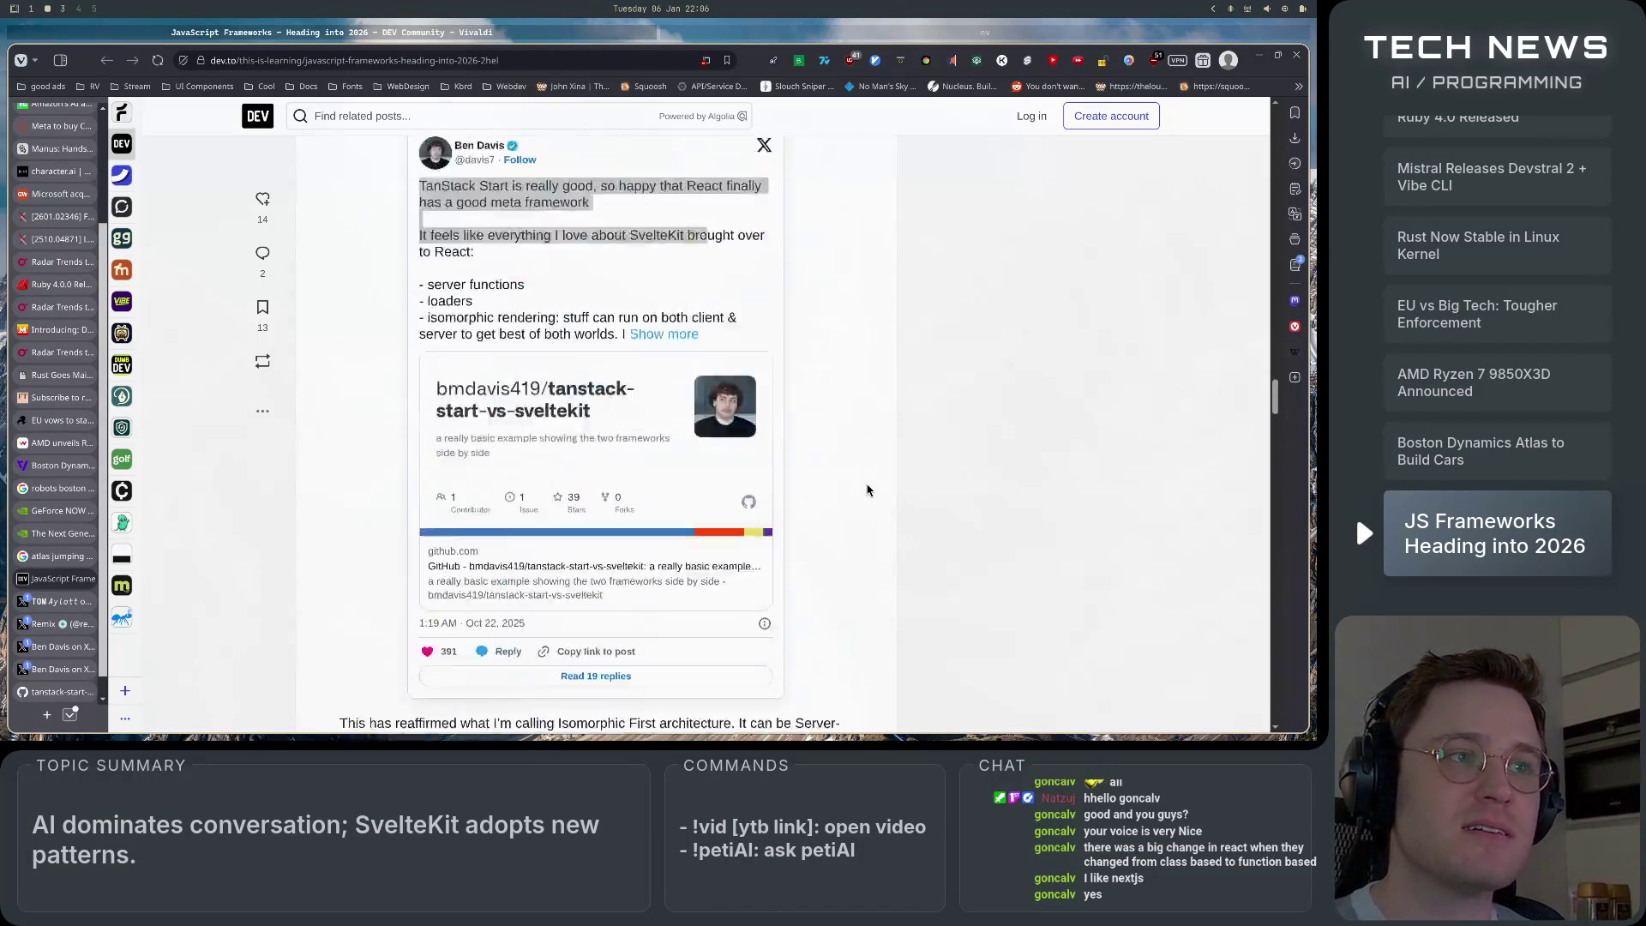
scroll(867, 489, up, 20)
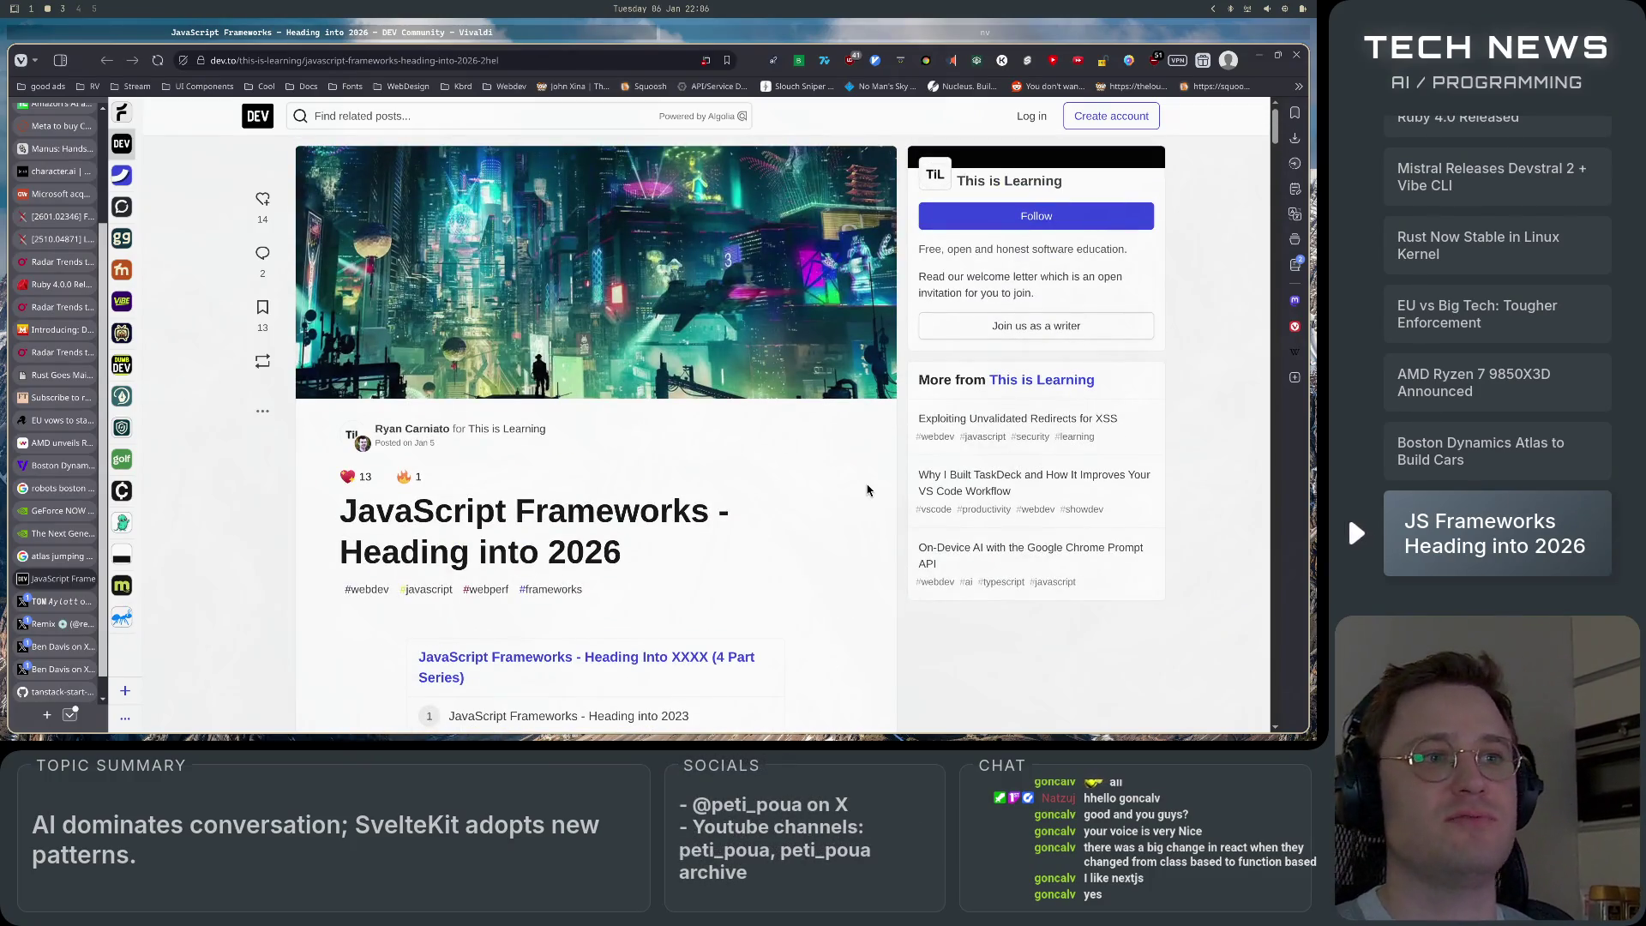
scroll(874, 476, down, 15)
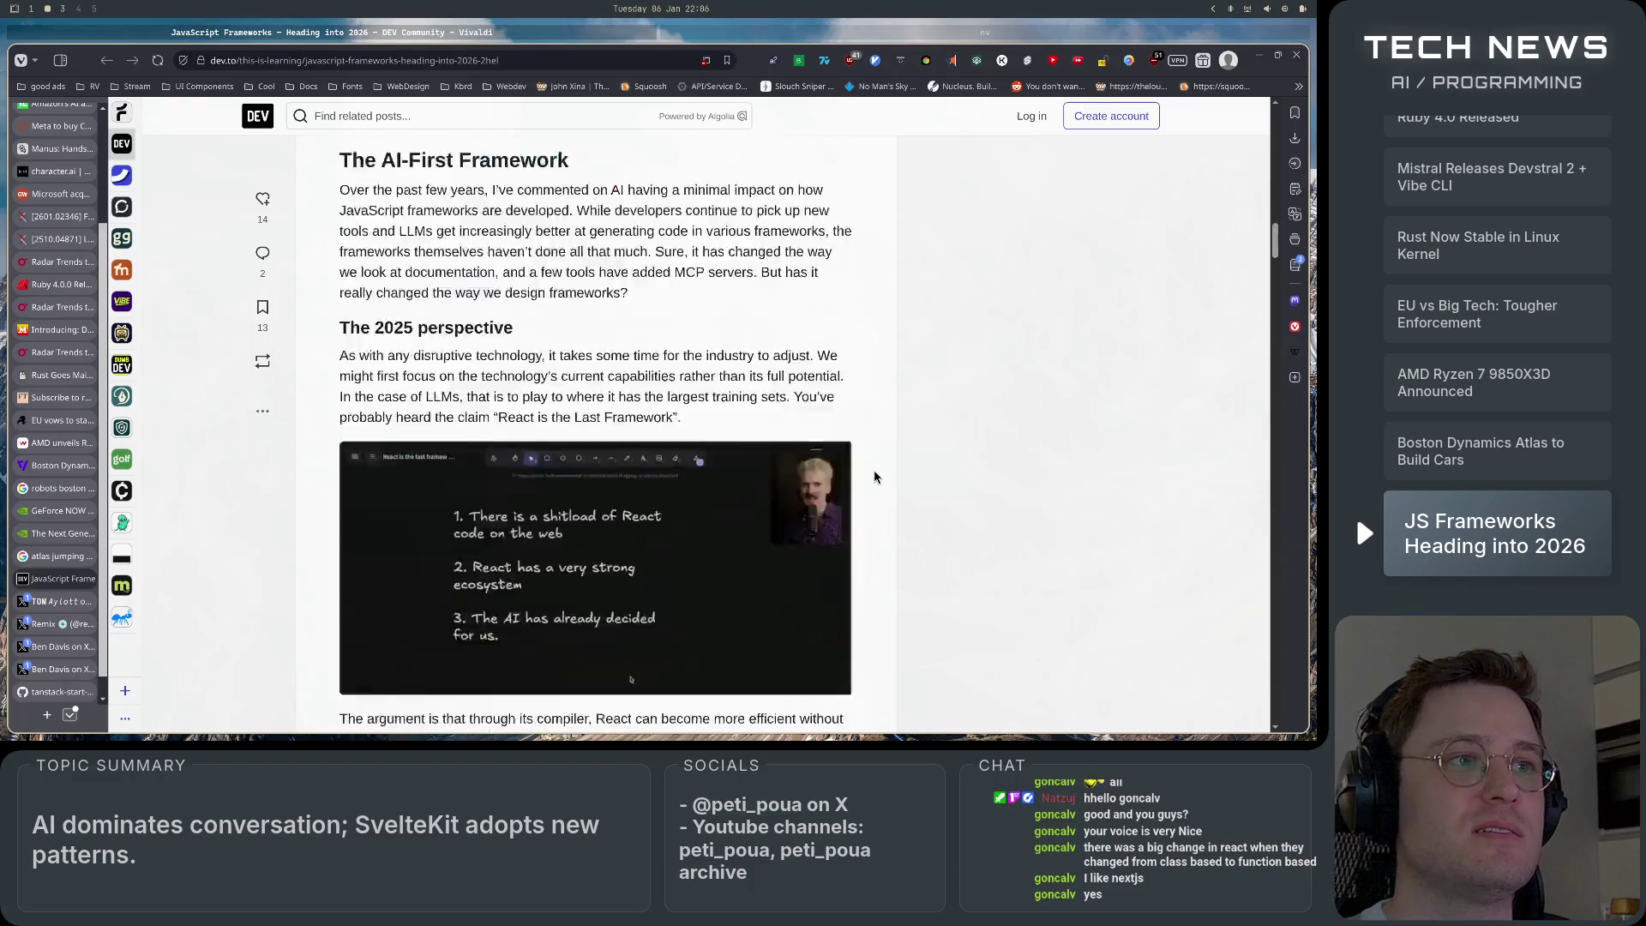
Scroll to the echo-chamber paragraph and the embedded tweet about AI agents writing Solid apps.
scroll(874, 470, up, 5)
scroll(876, 467, up, 5)
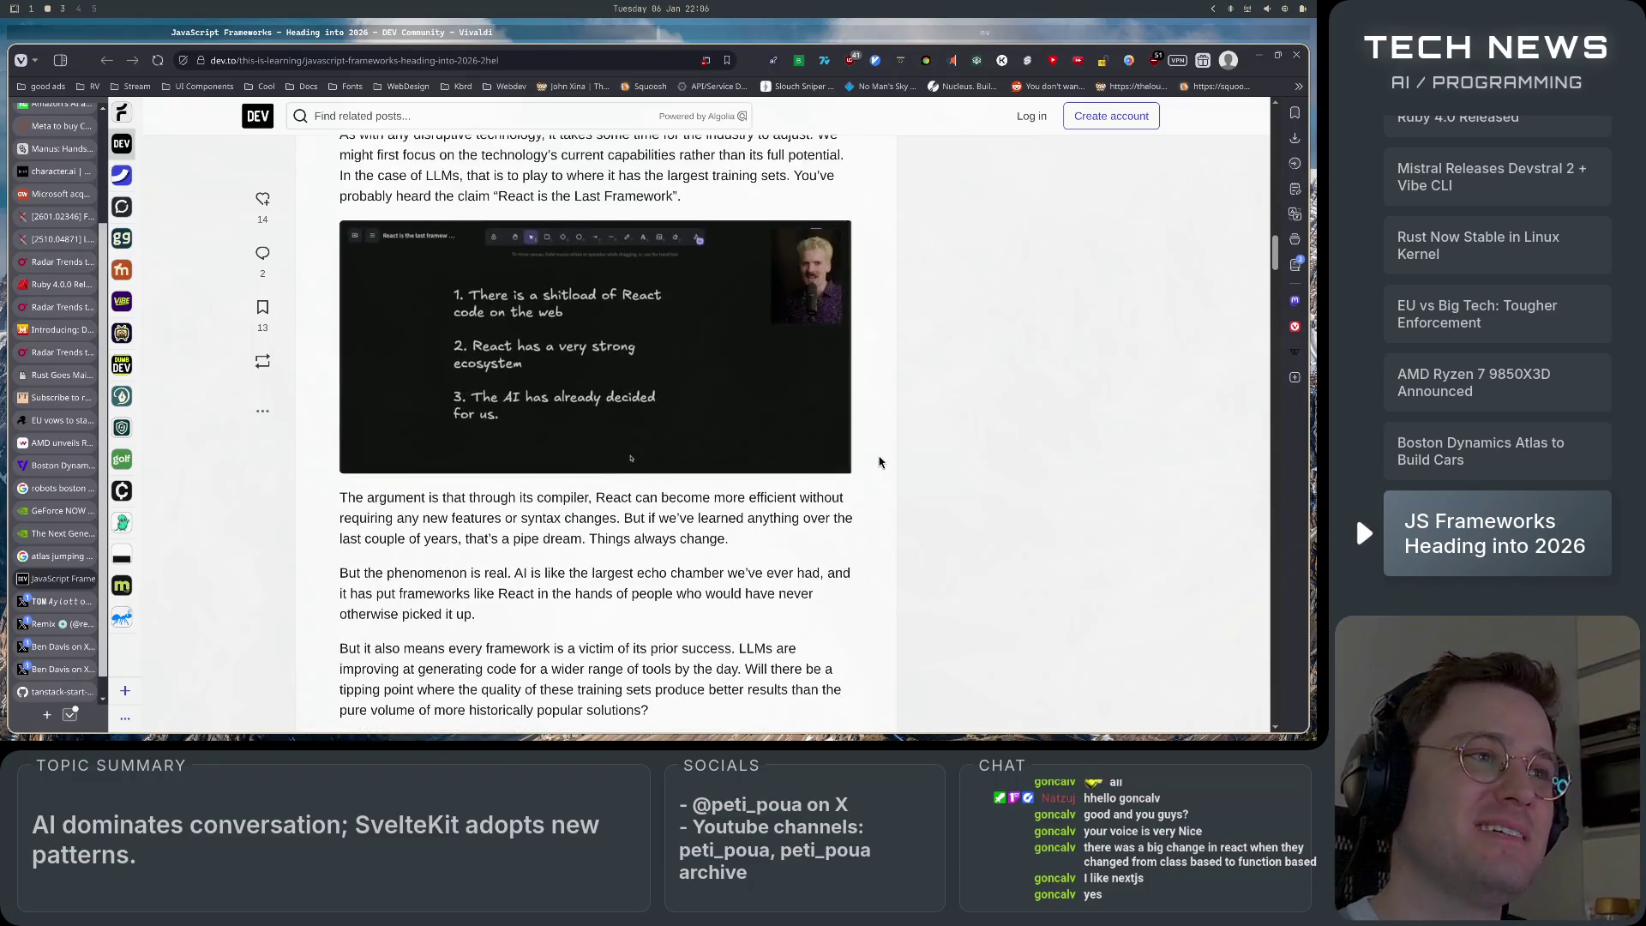
scroll(880, 473, down, 5)
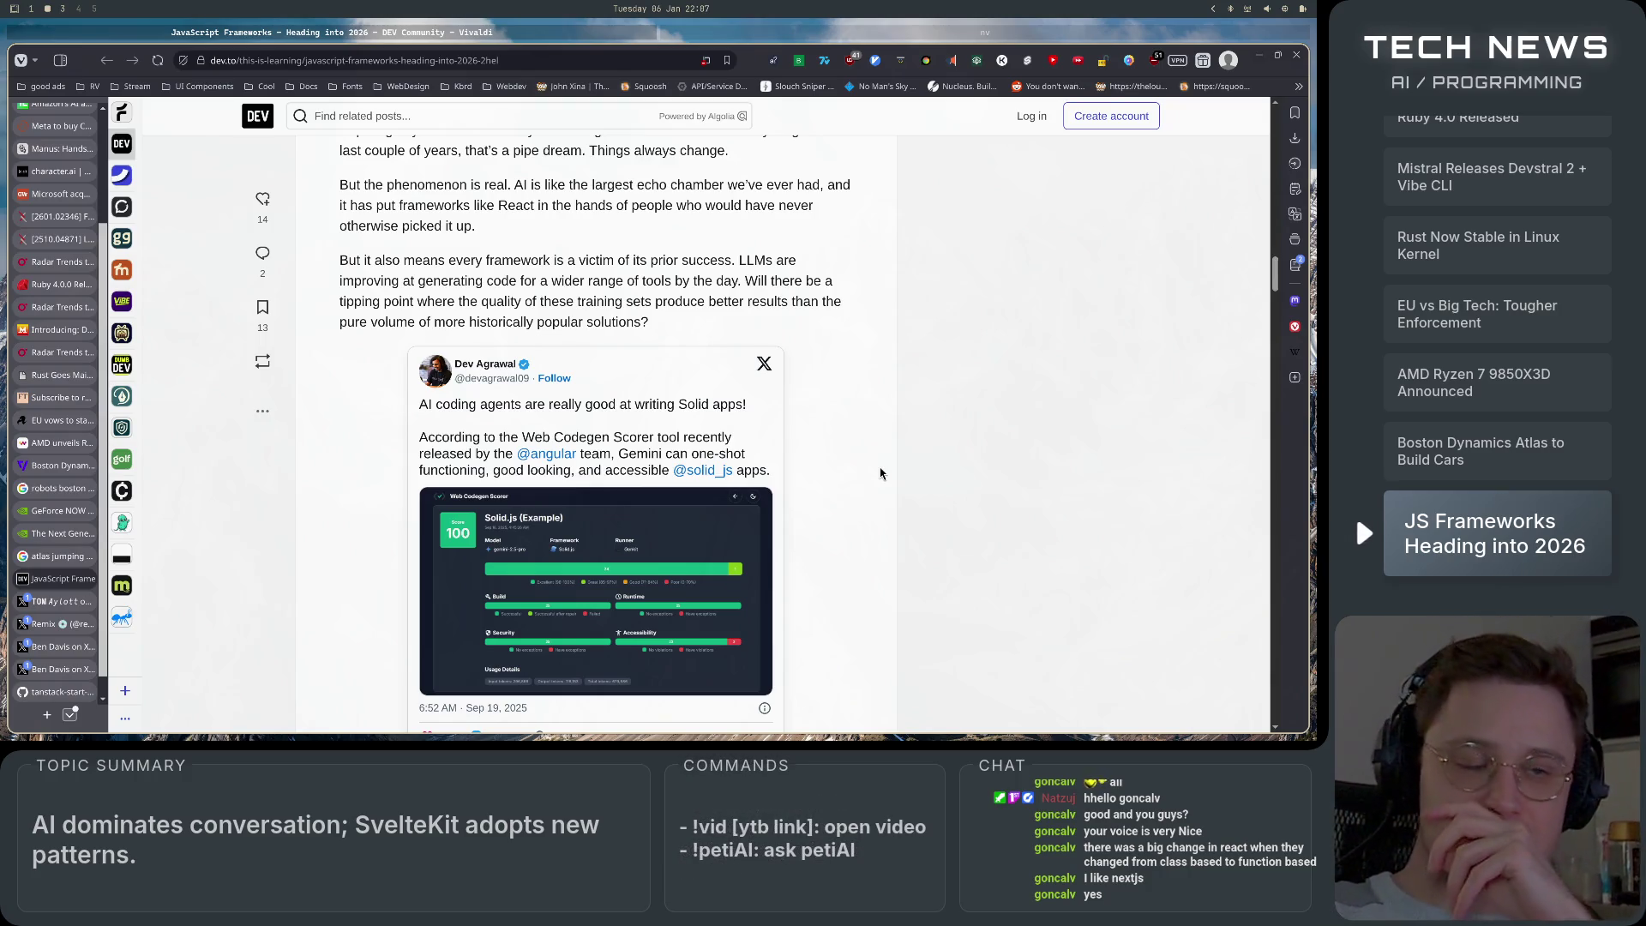
Scroll through the Isomorphic-First section to 'The Async-First Framework' and its Angular resource API post.
scroll(877, 480, up, 3)
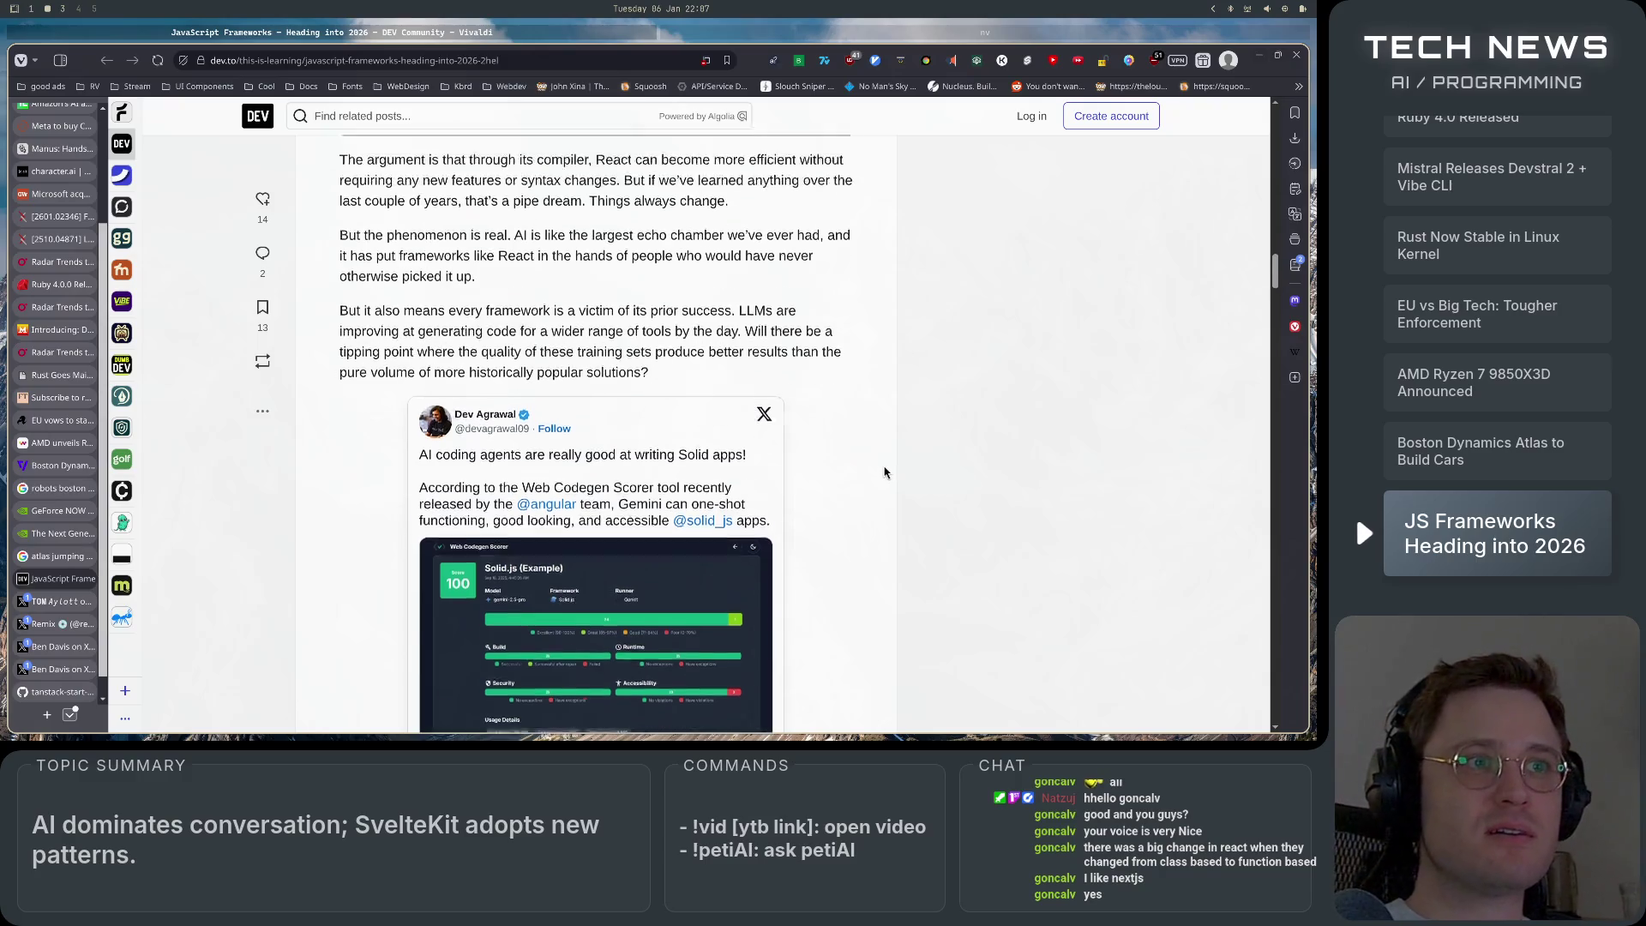
scroll(875, 497, up, 10)
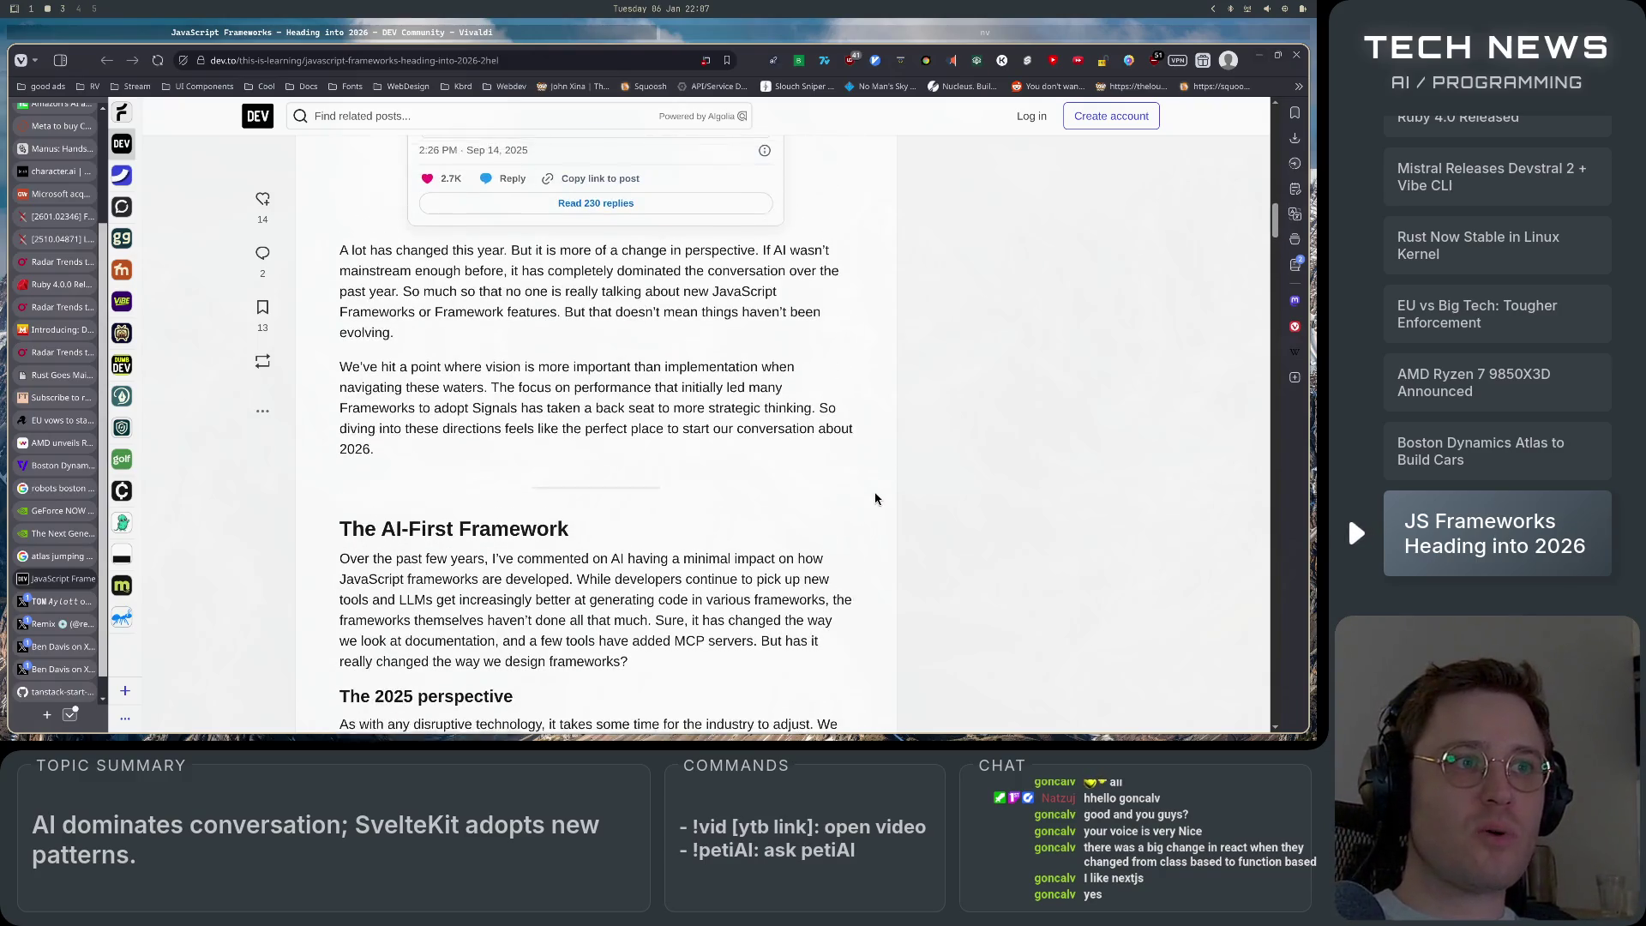
scroll(874, 498, up, 10)
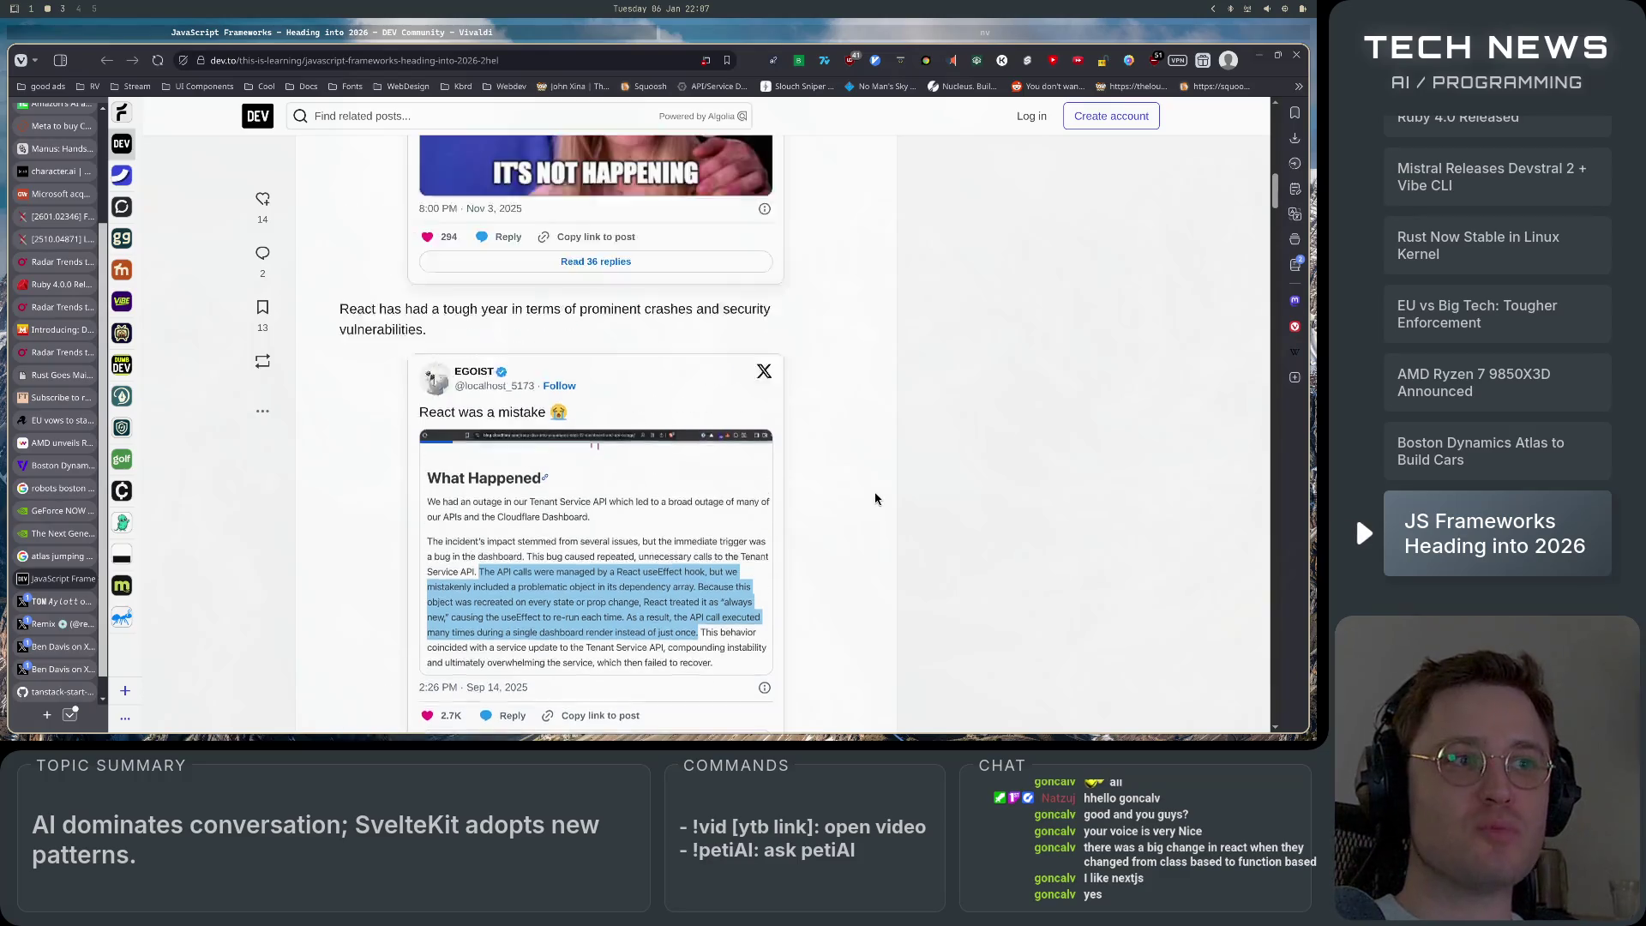
scroll(875, 498, up, 10)
scroll(875, 498, down, 8)
scroll(876, 498, down, 15)
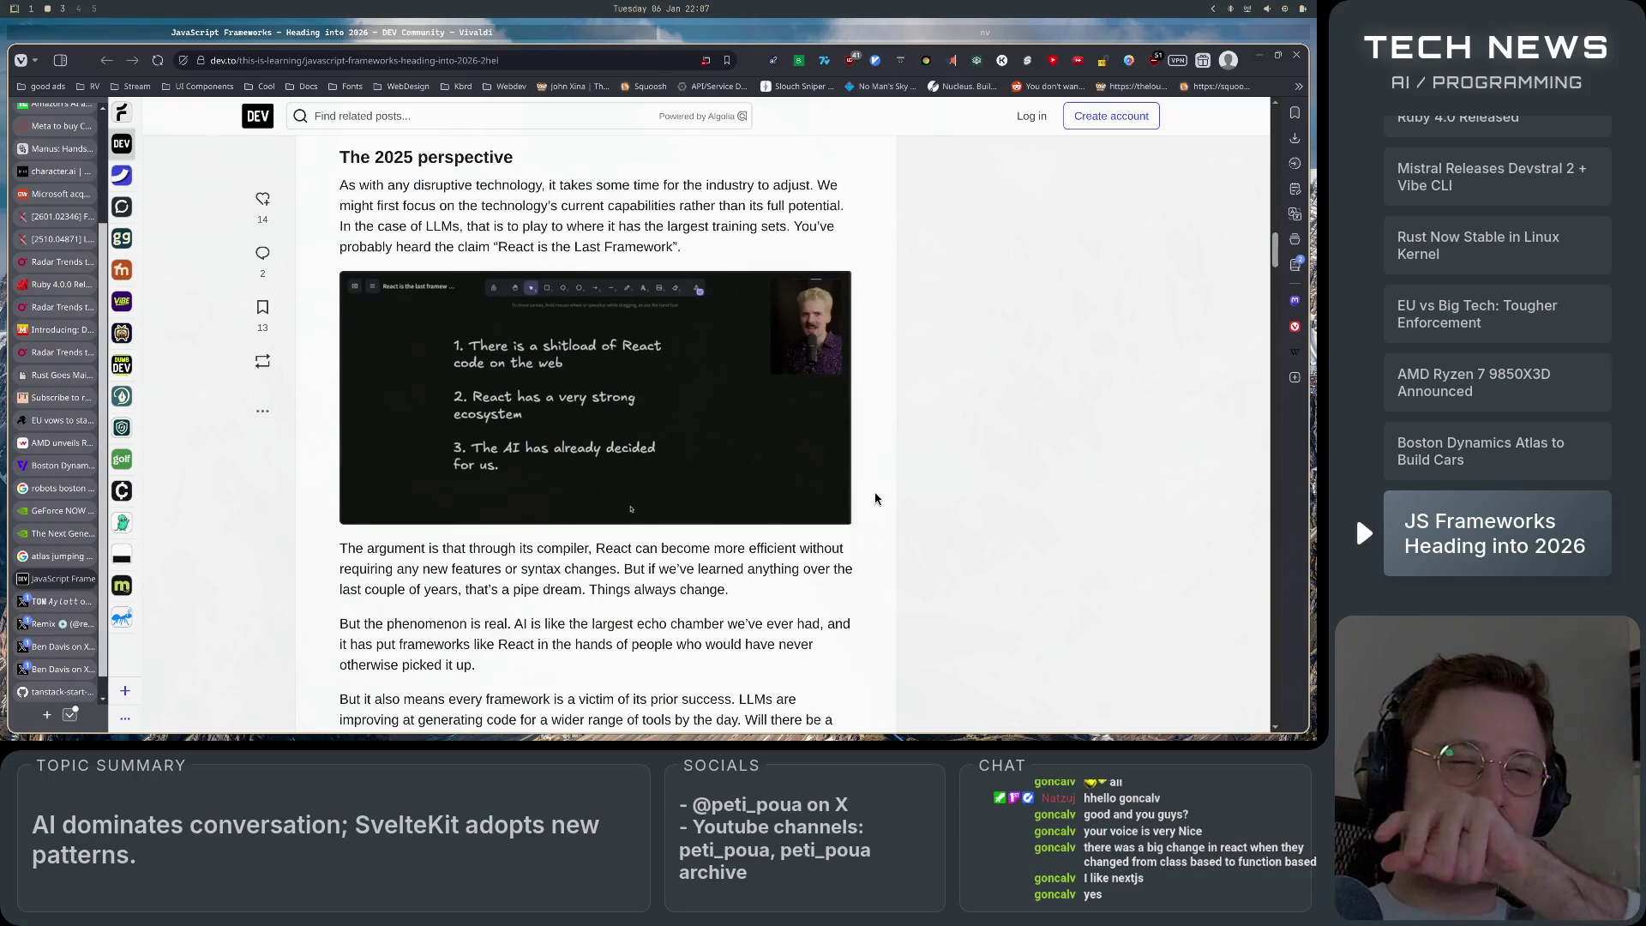
scroll(875, 498, down, 2)
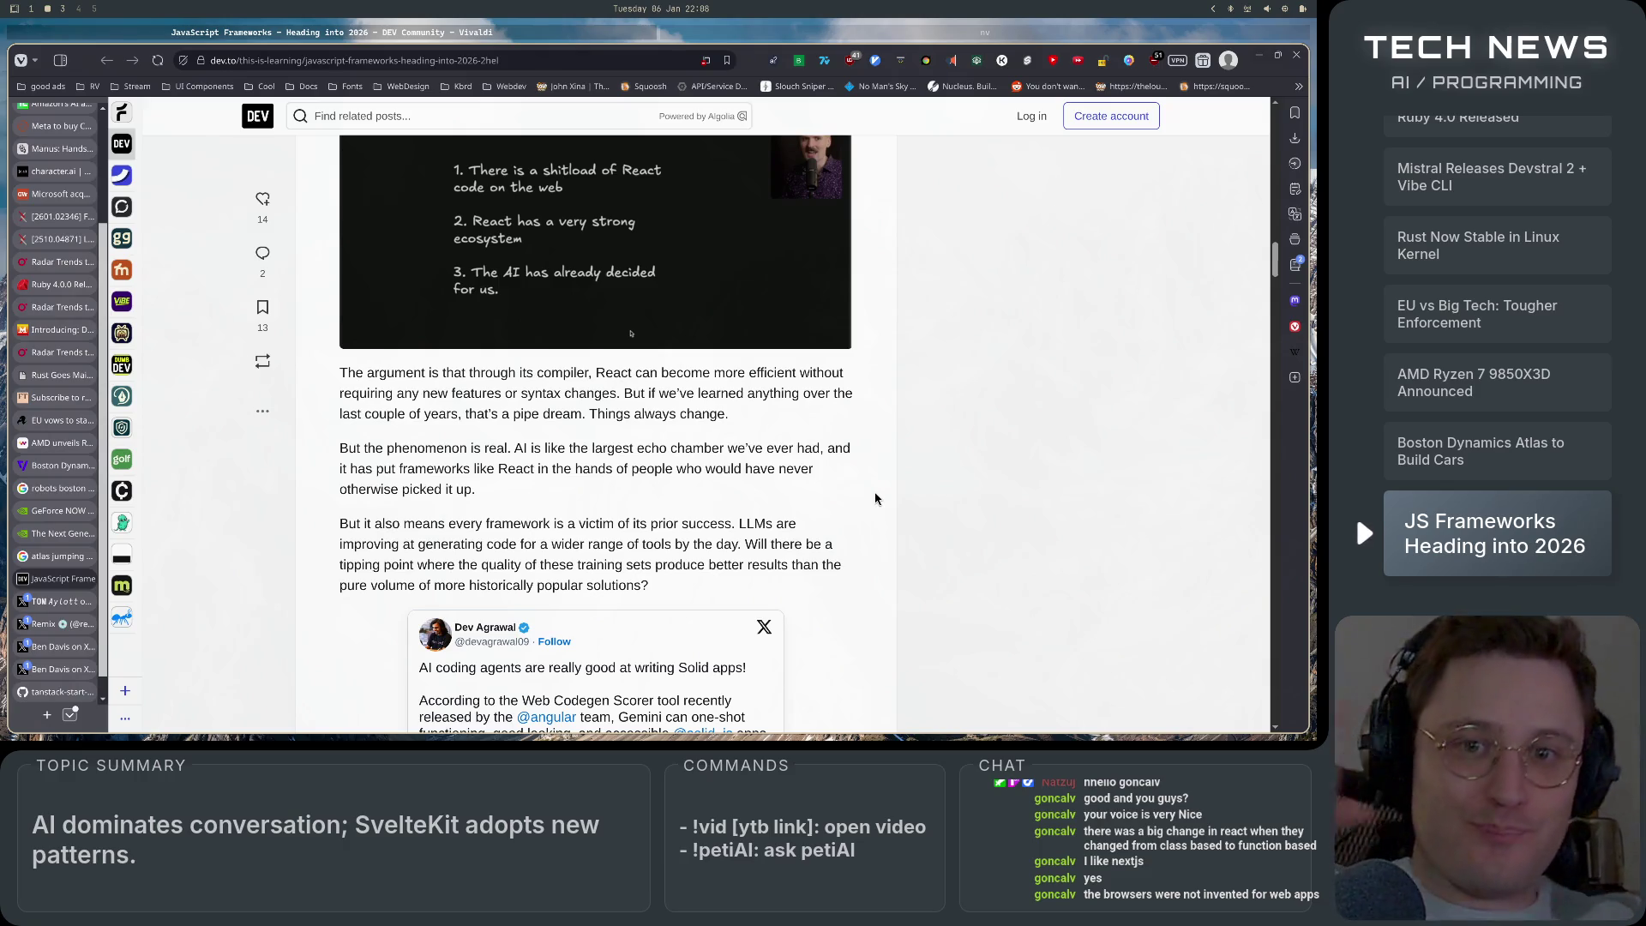
scroll(889, 490, down, 20)
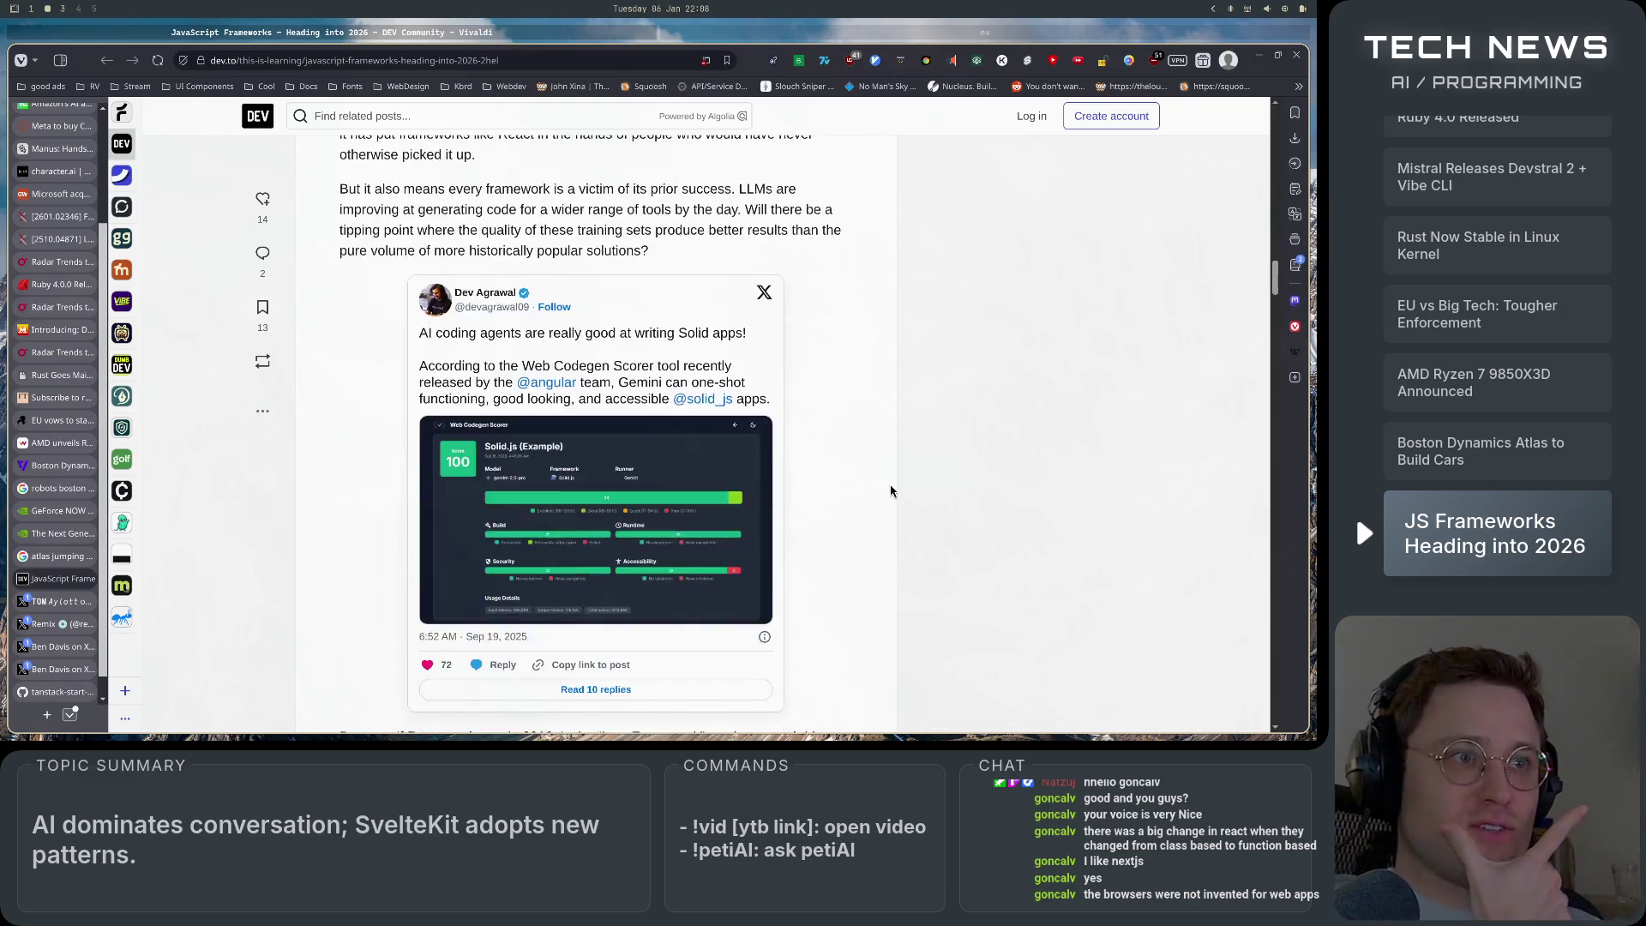
scroll(890, 490, down, 8)
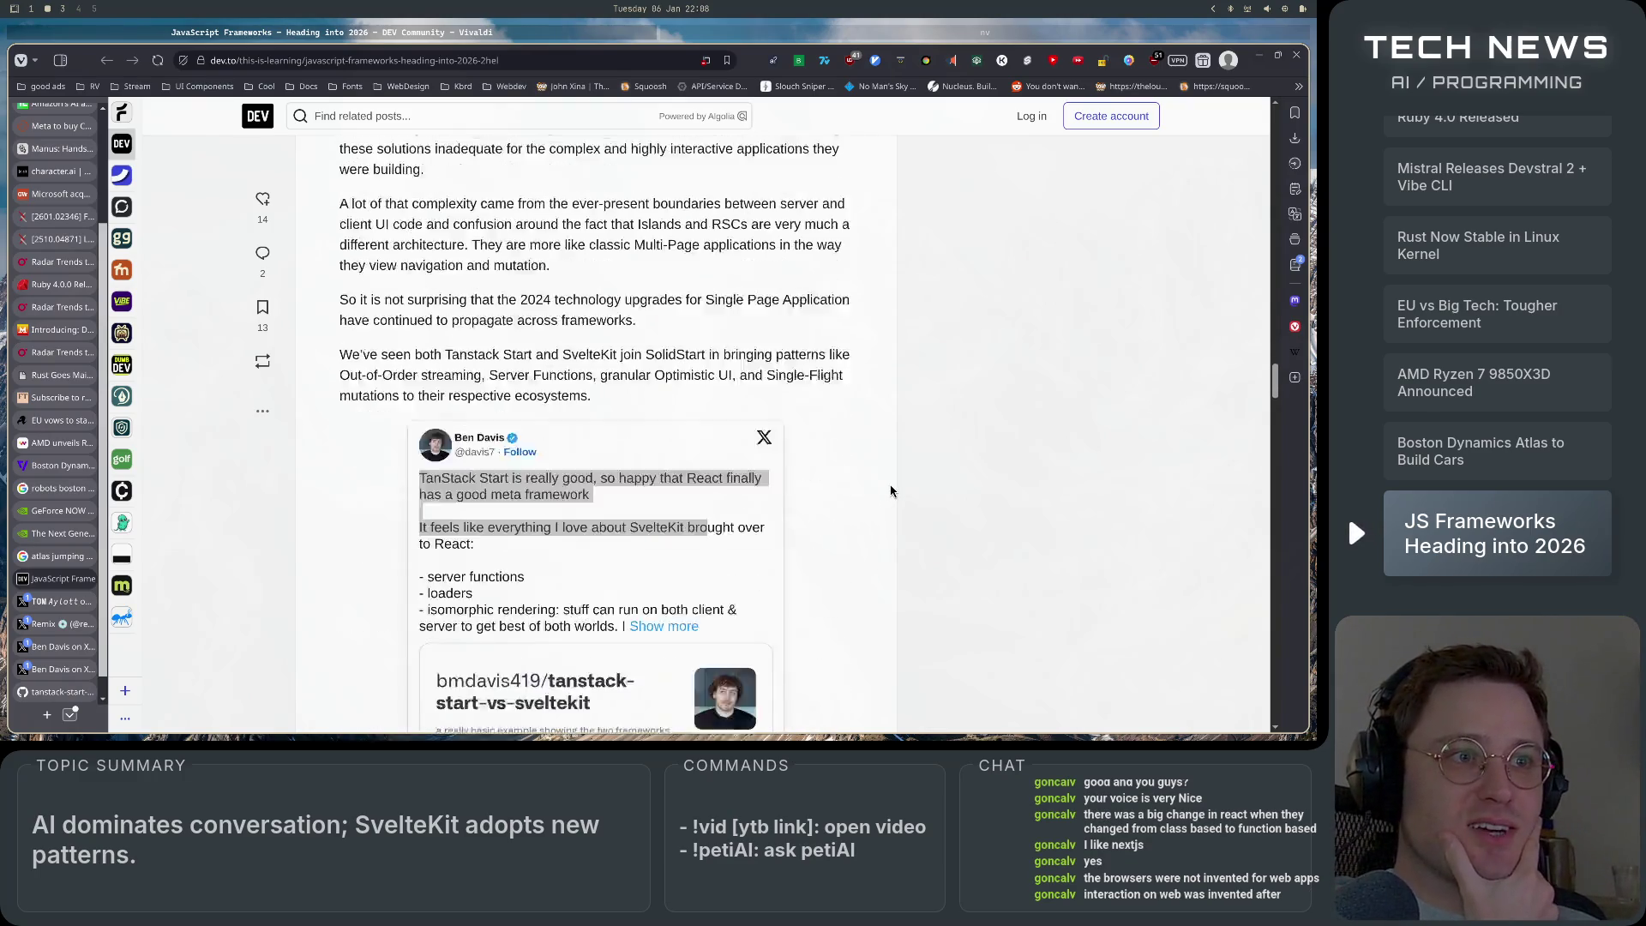
scroll(890, 490, down, 5)
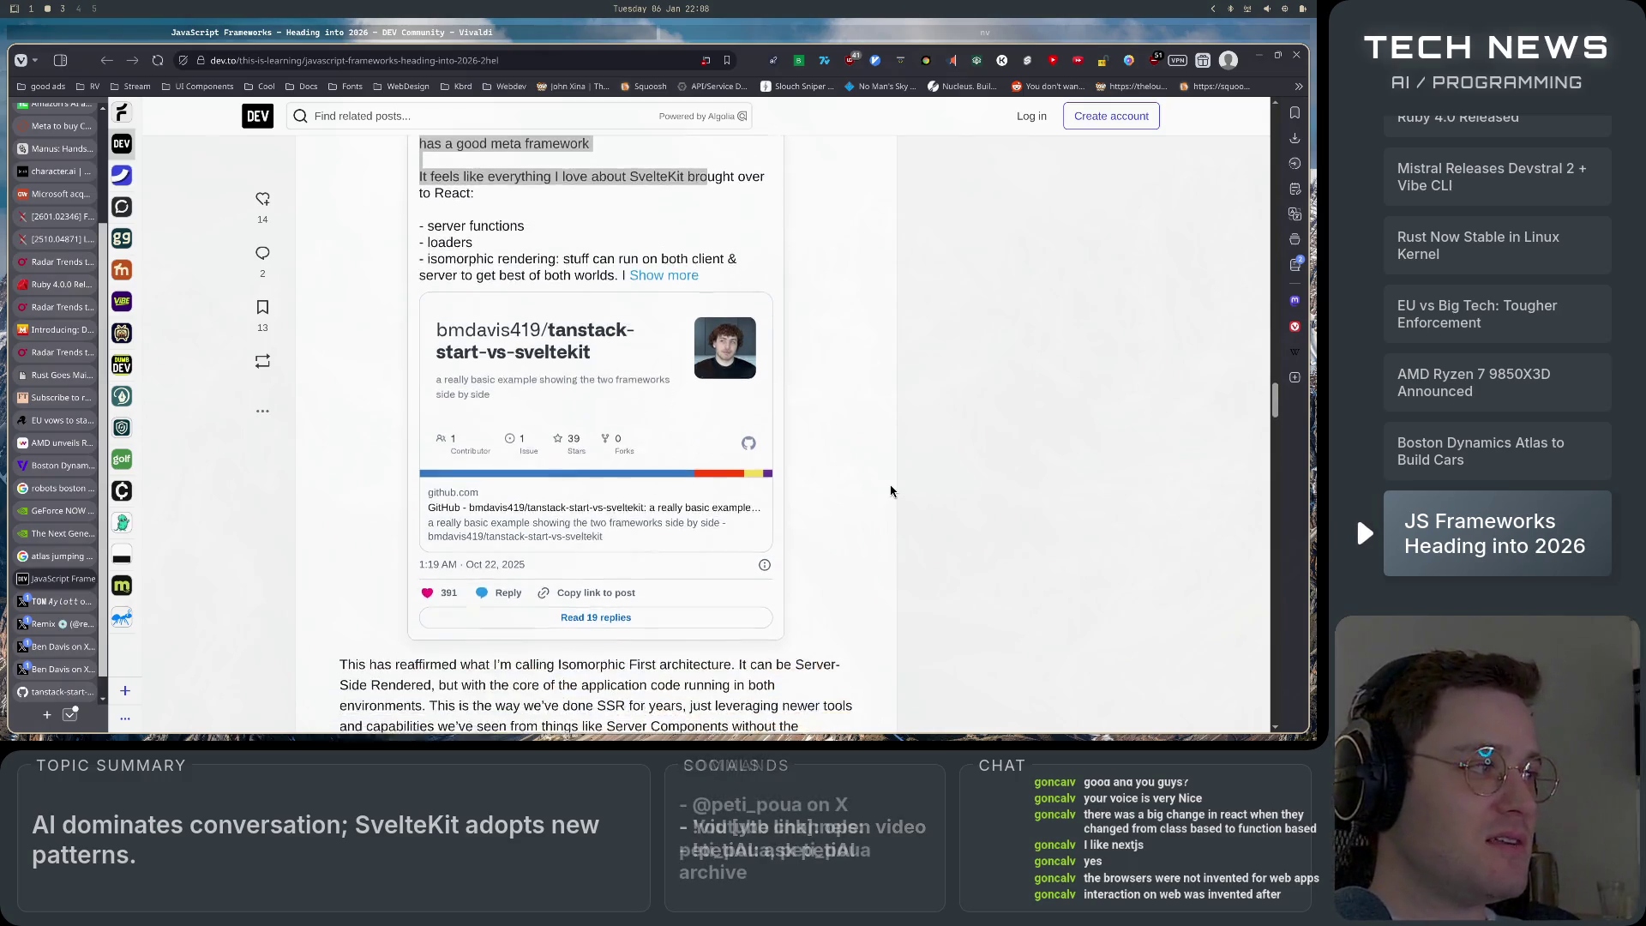
scroll(891, 491, down, 4)
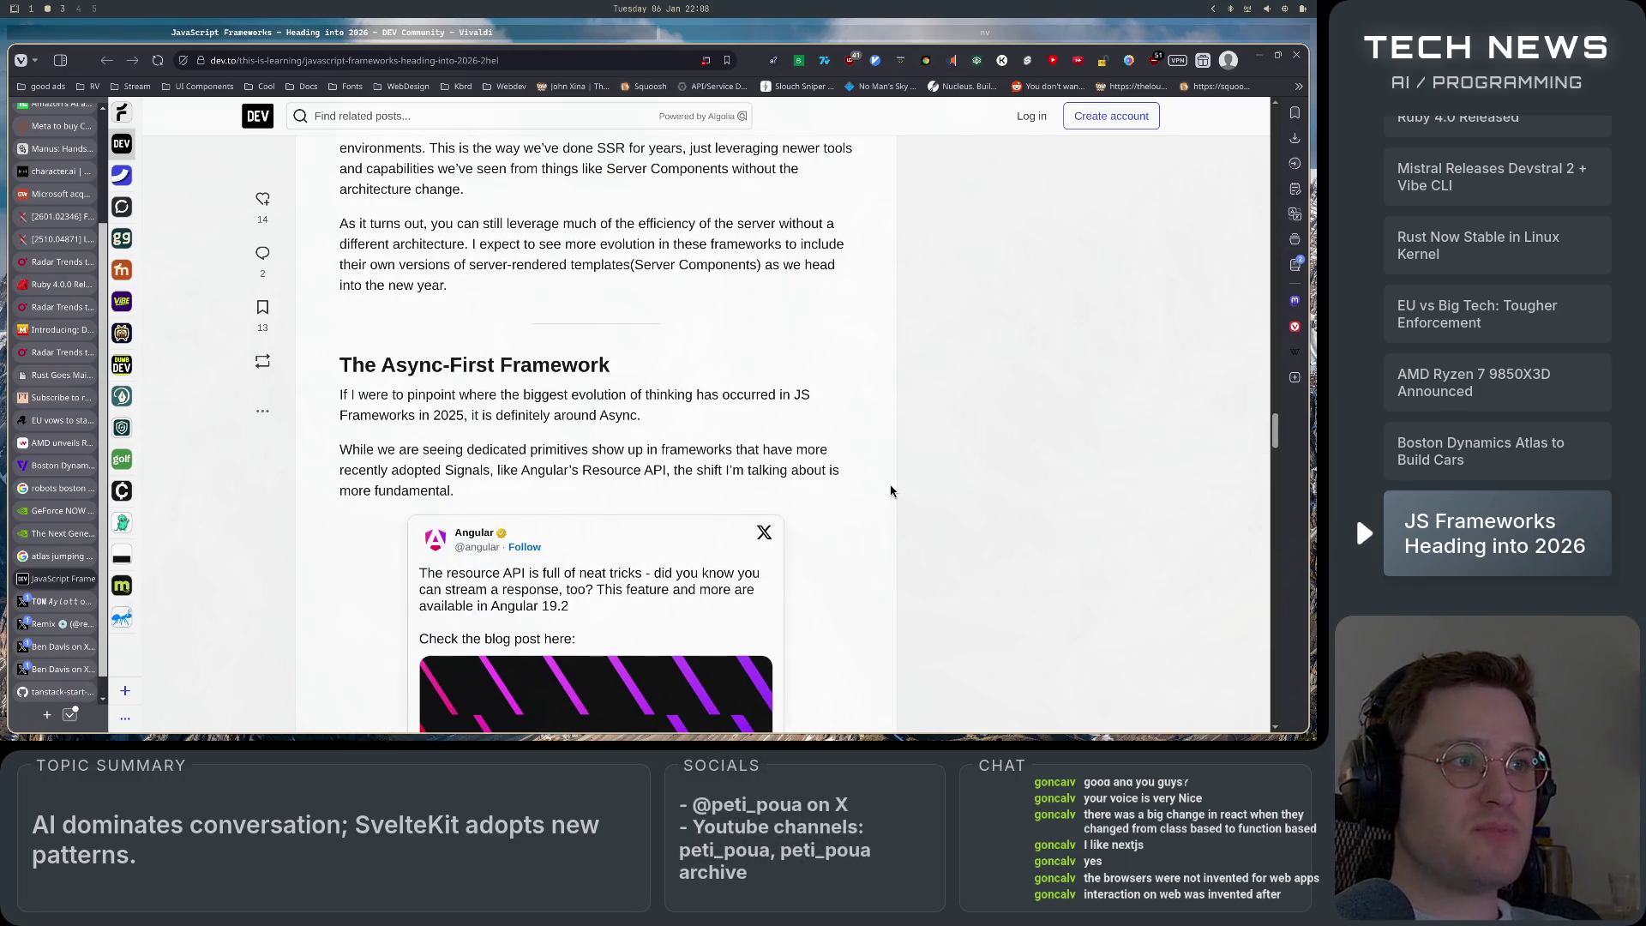
Scroll past the code screenshot and Svelte paragraphs to the caveman comic under 'The Future of JavaScript Frameworks'.
scroll(884, 514, down, 5)
scroll(885, 516, down, 9)
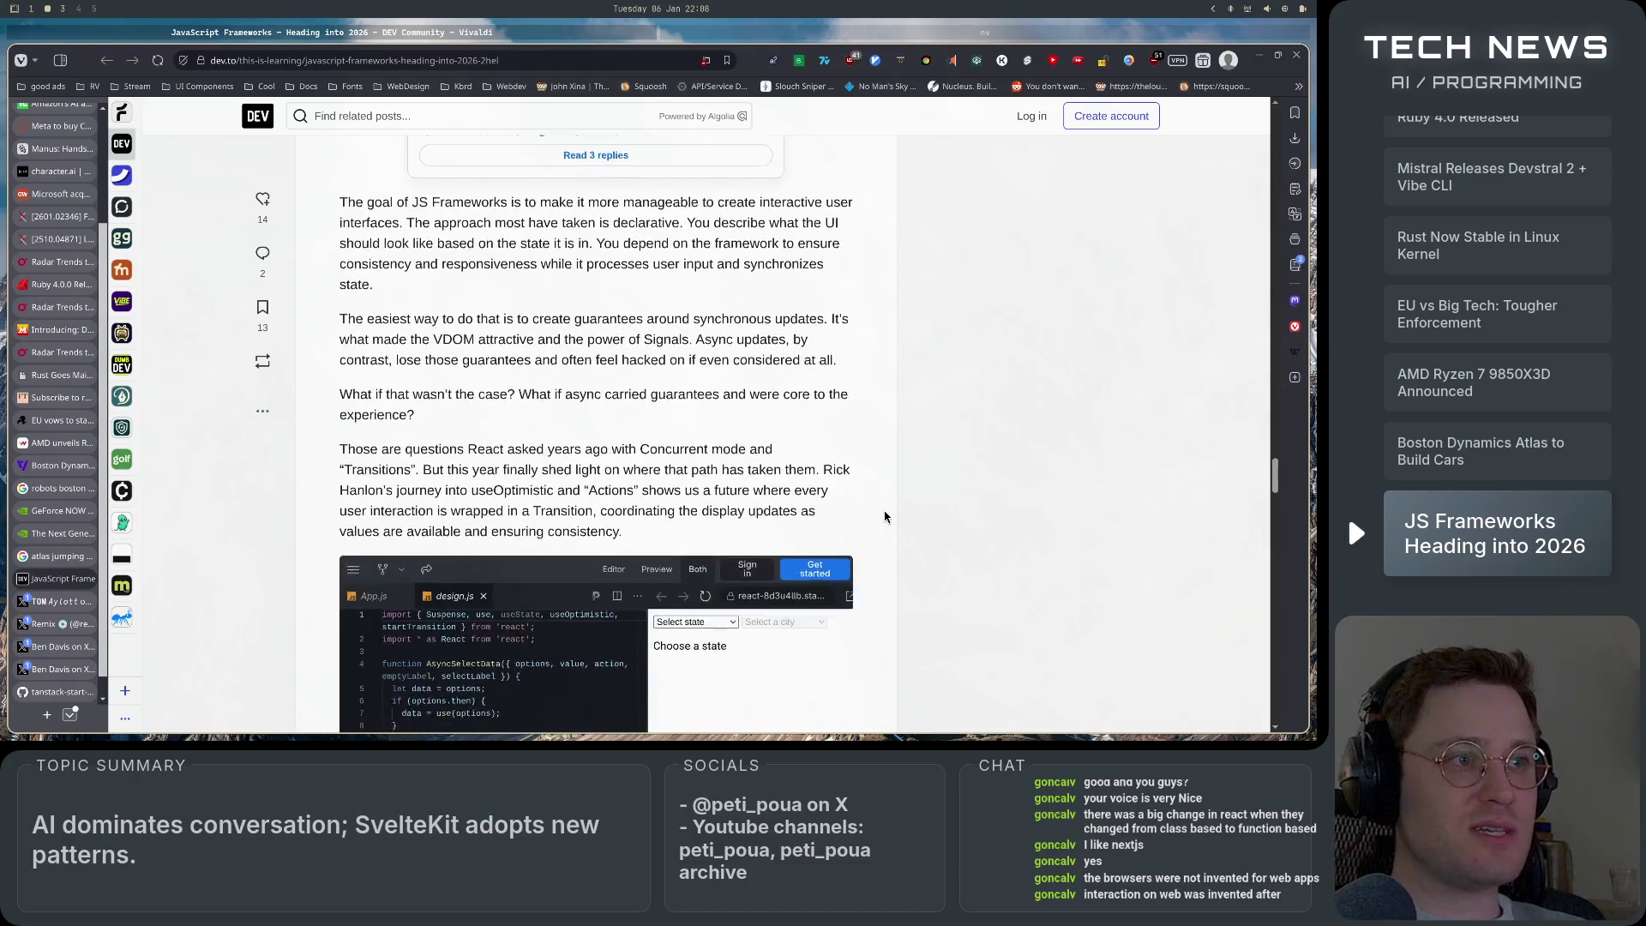
scroll(885, 516, up, 4)
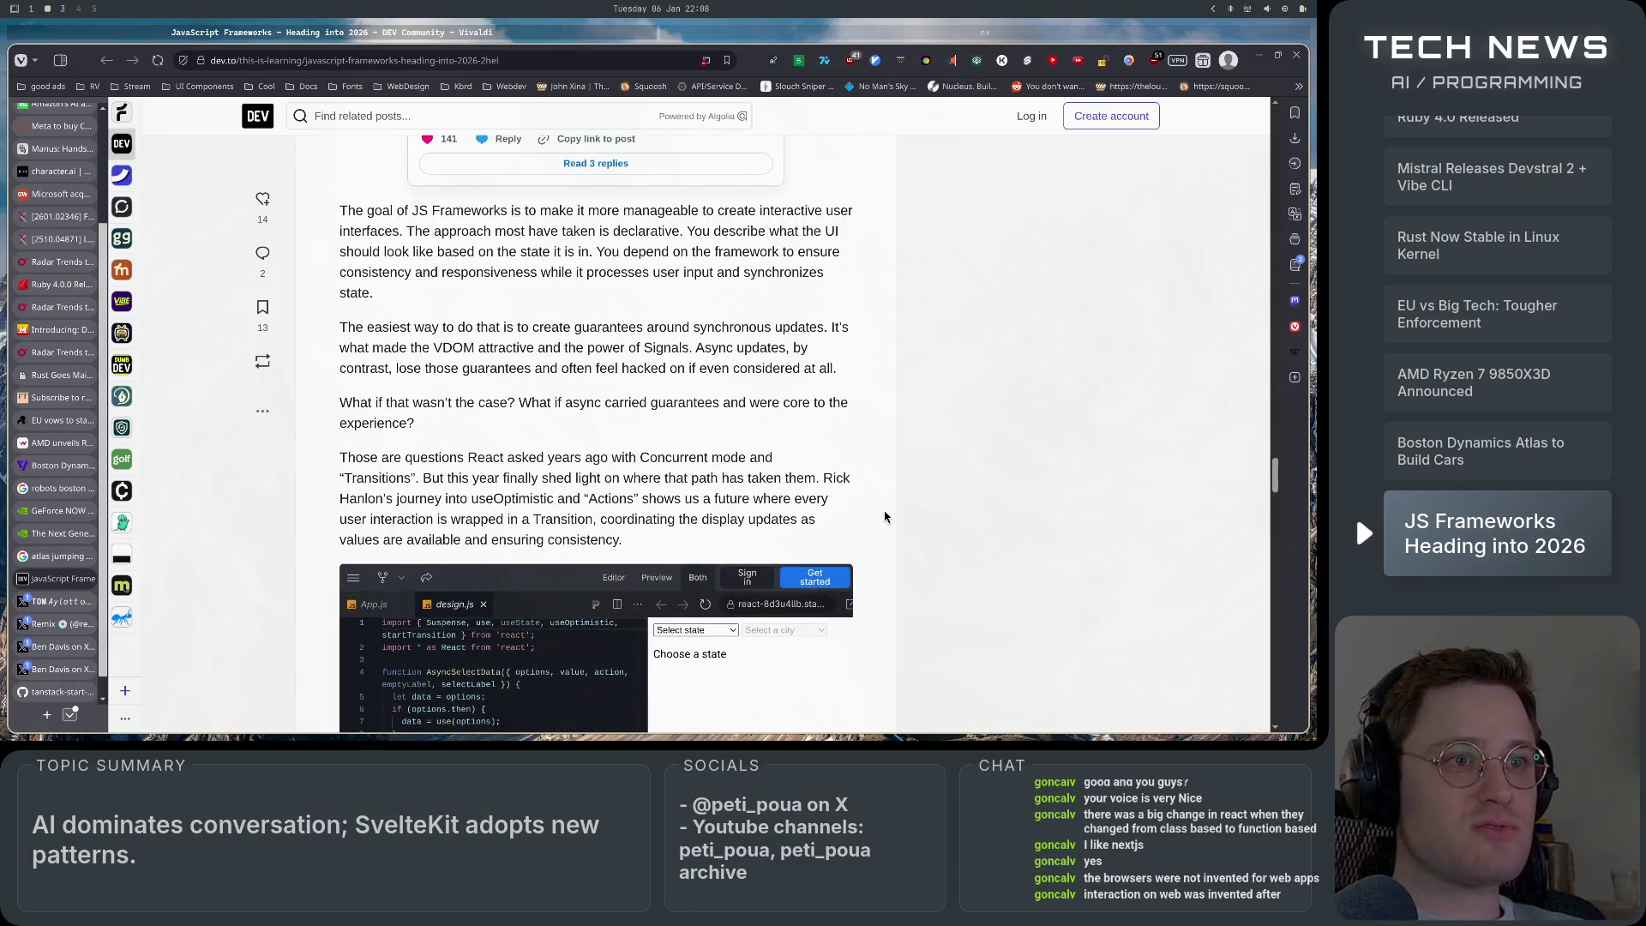
scroll(884, 516, up, 4)
scroll(867, 560, down, 10)
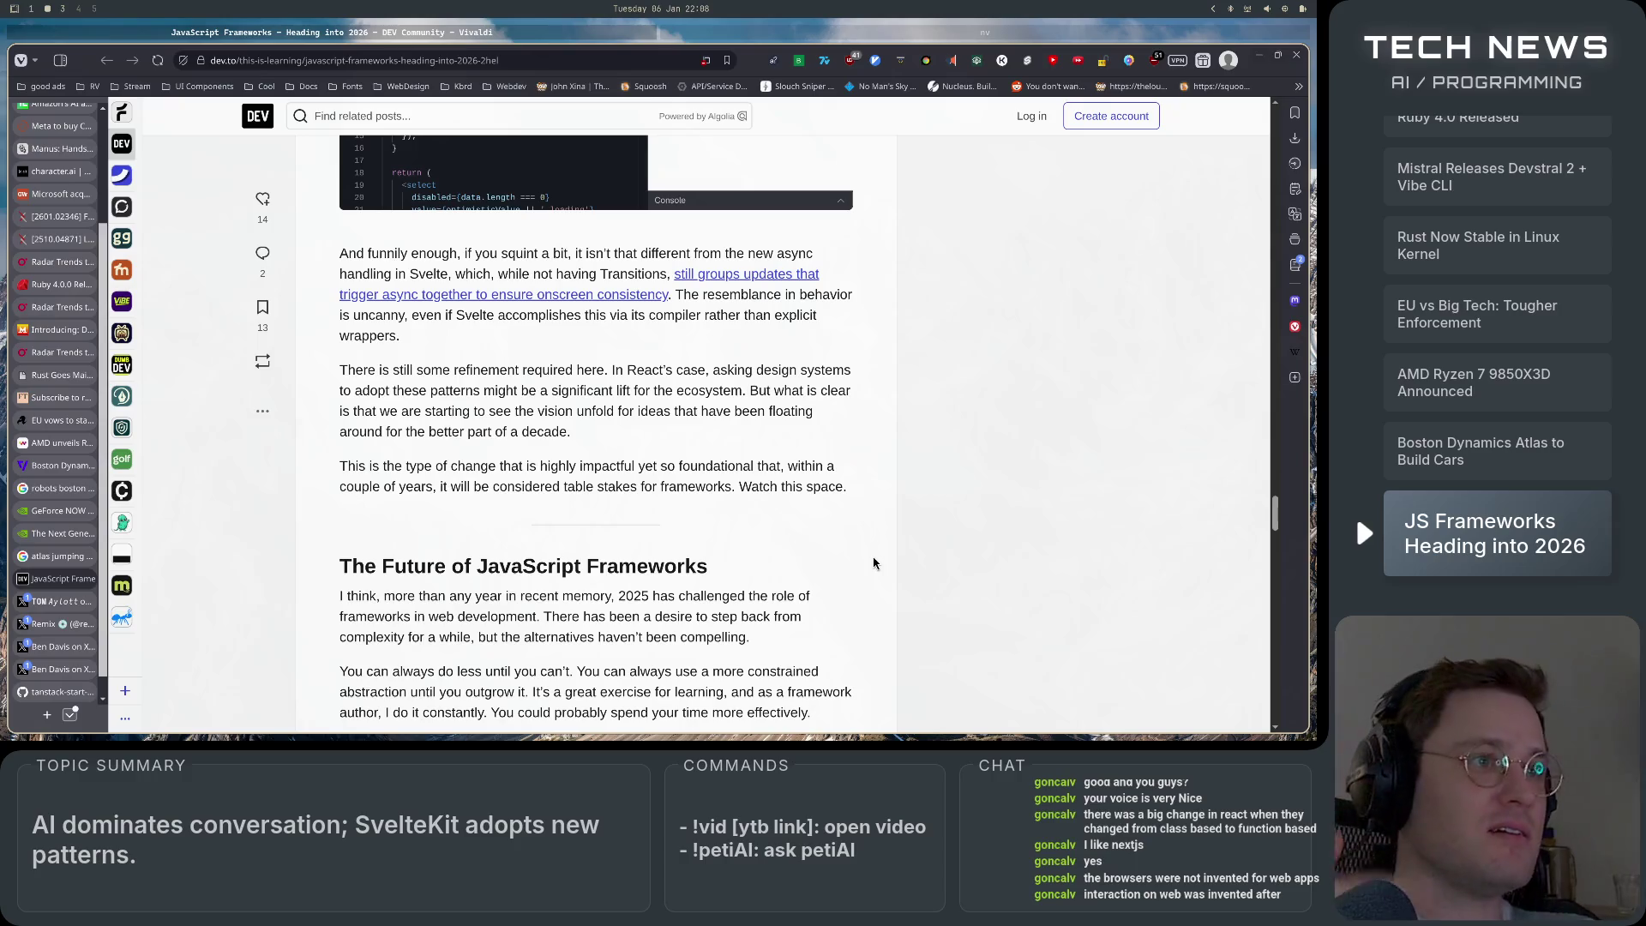
scroll(865, 552, down, 6)
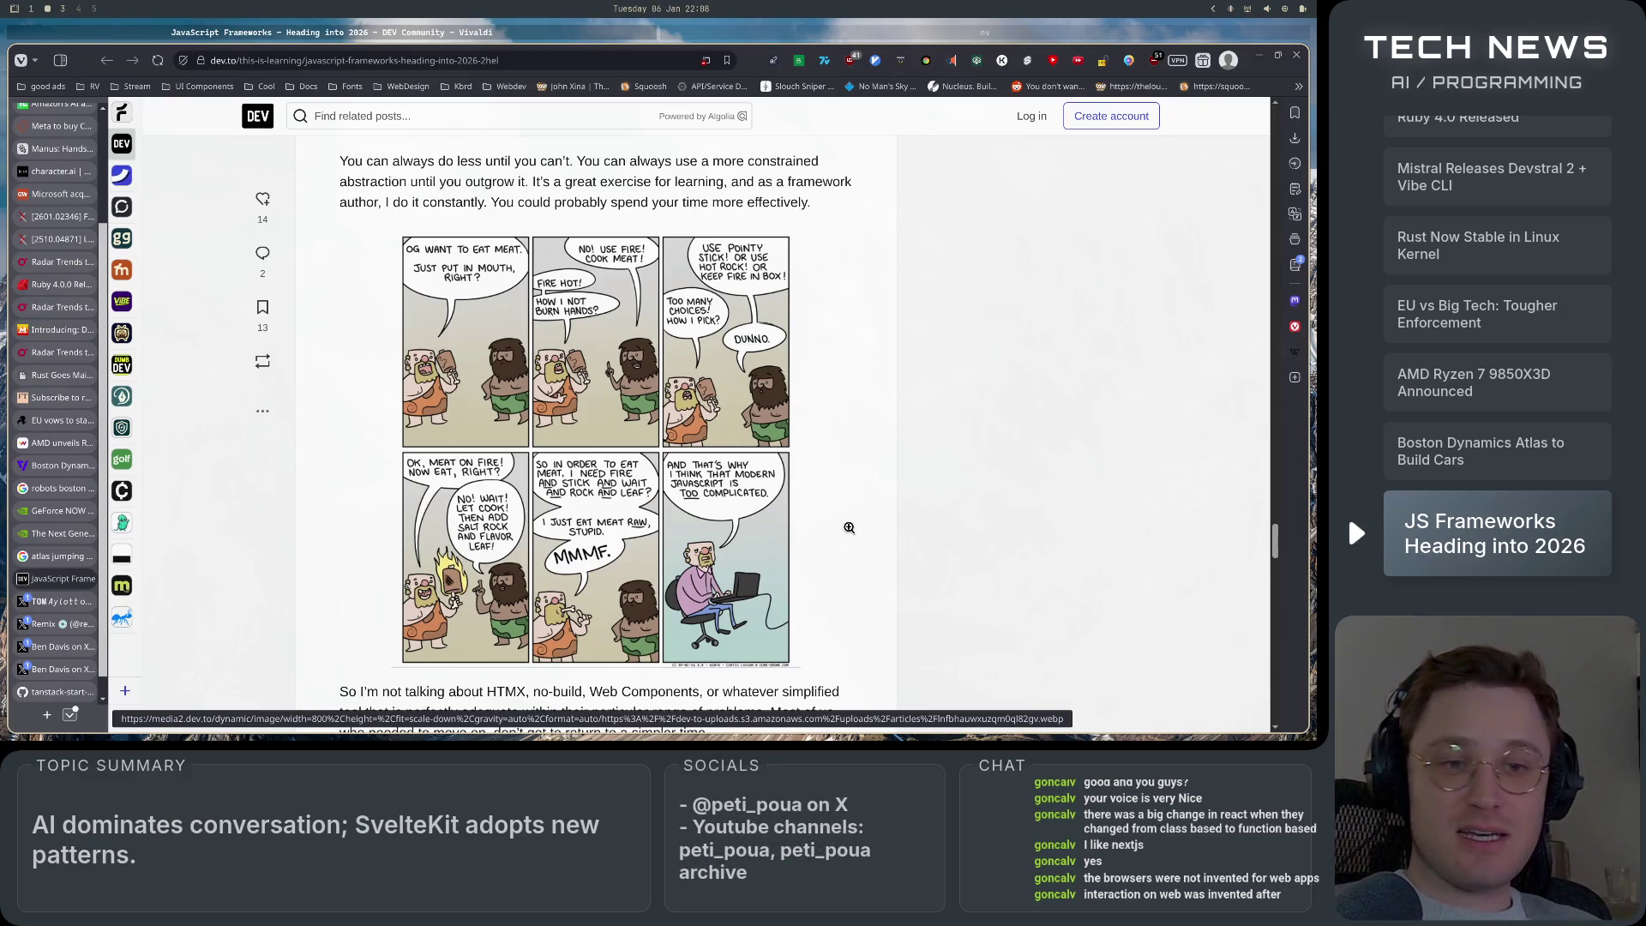
Scroll to the end of the Conclusion, then back up to the banner, title, tags and series list.
scroll(852, 532, down, 6)
scroll(874, 547, down, 6)
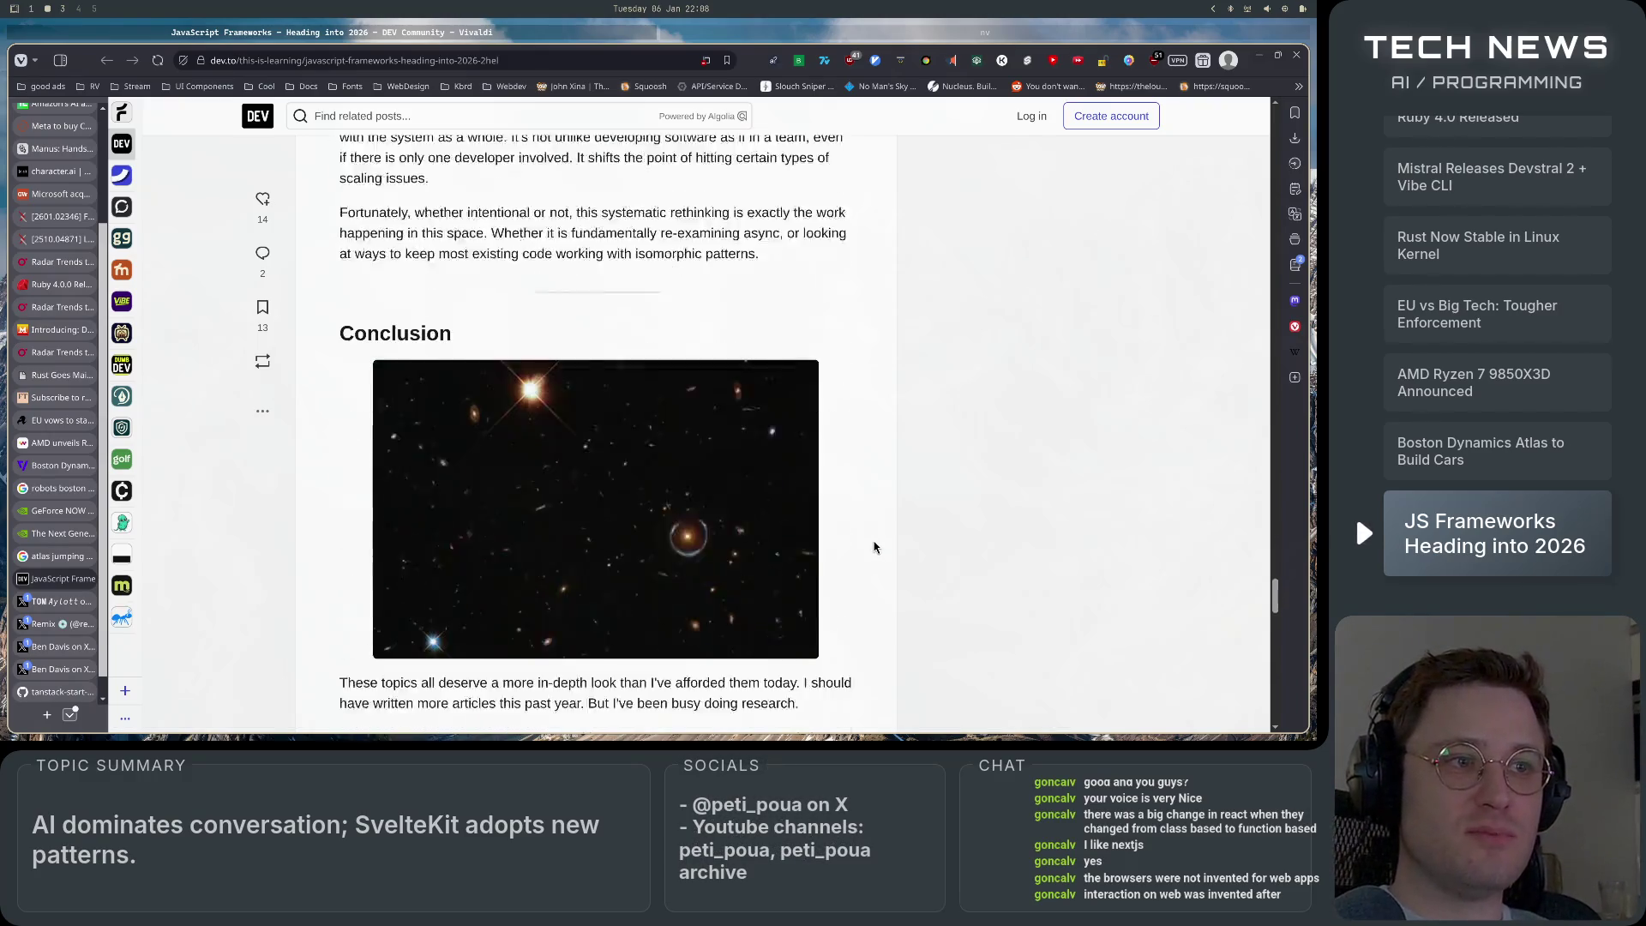
scroll(875, 547, down, 5)
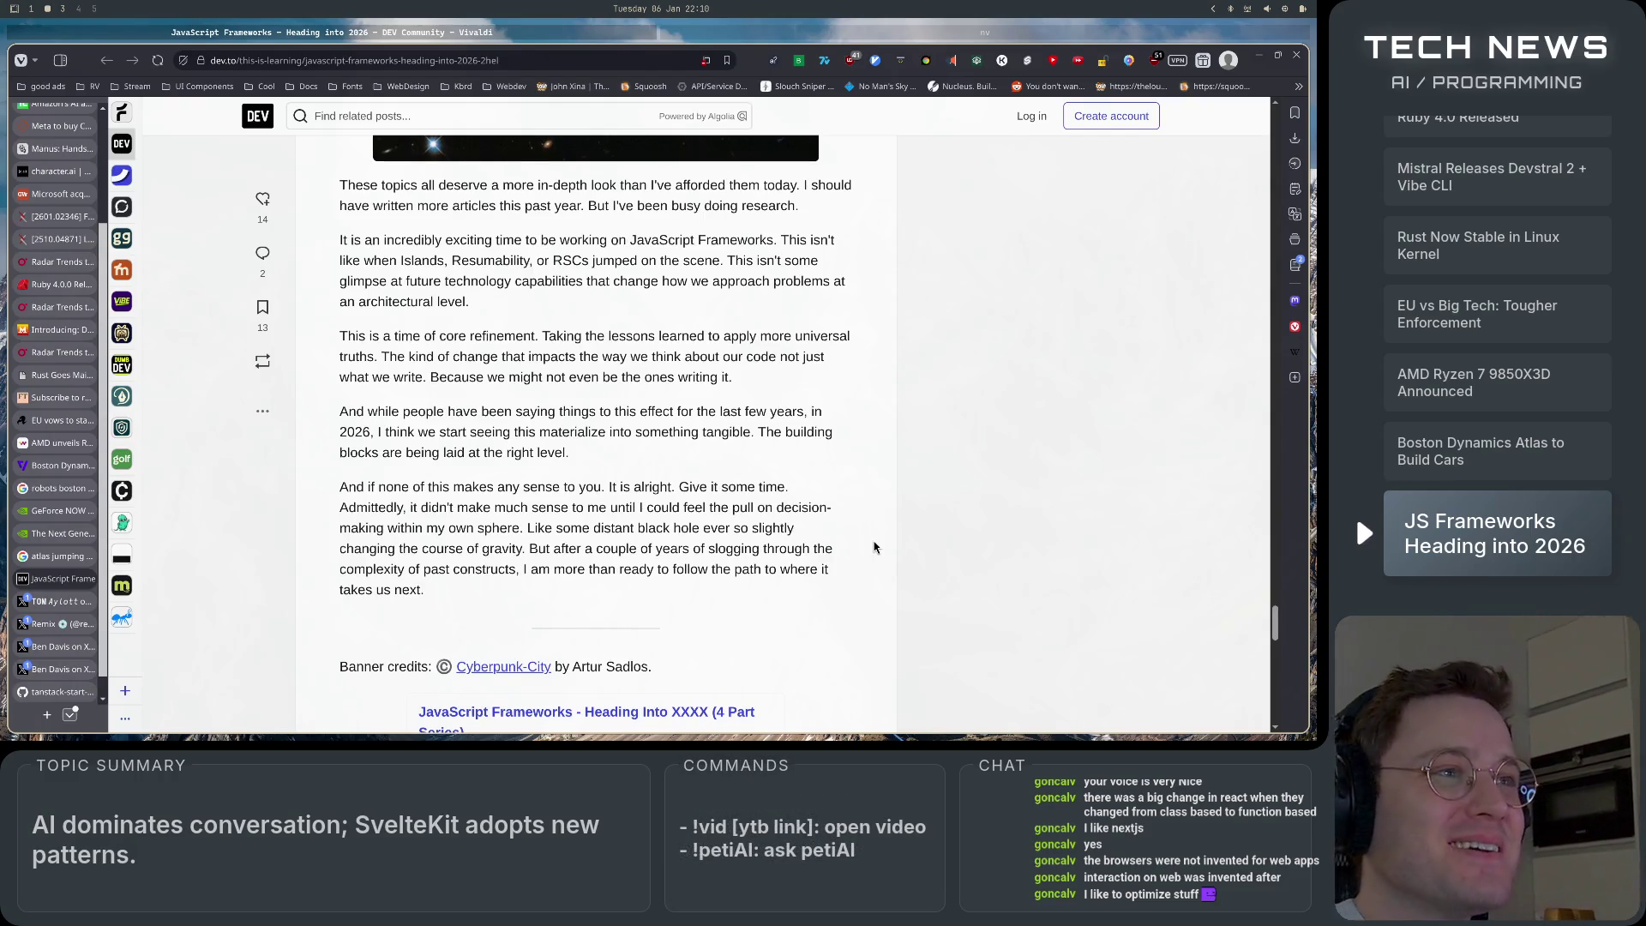
scroll(874, 547, up, 15)
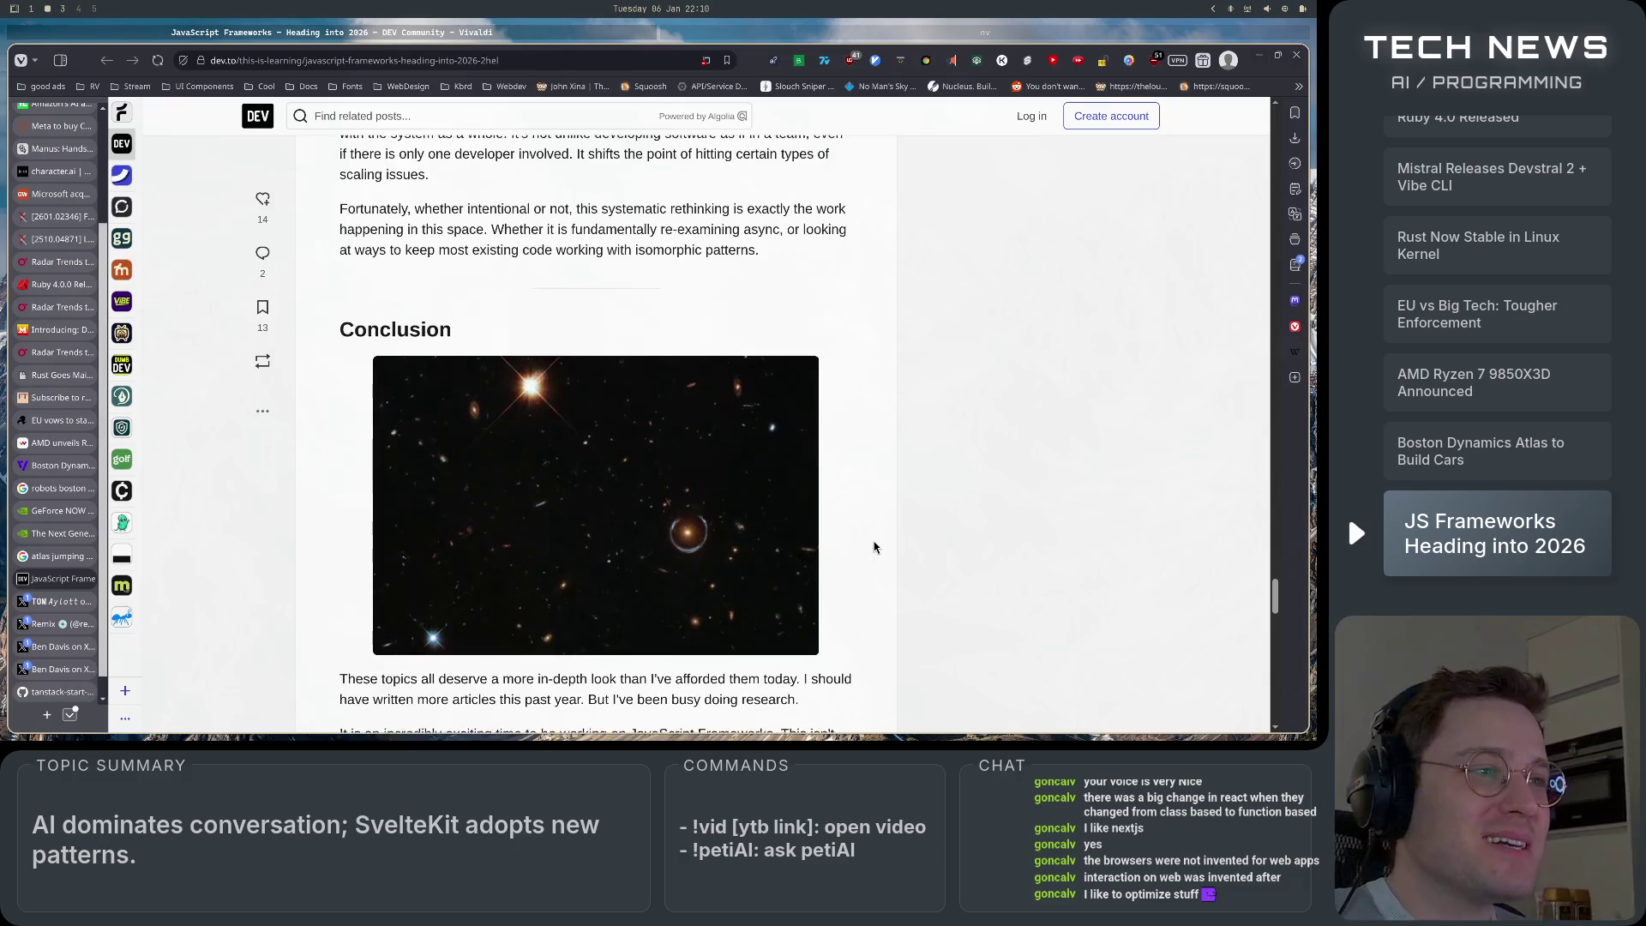
scroll(874, 547, up, 20)
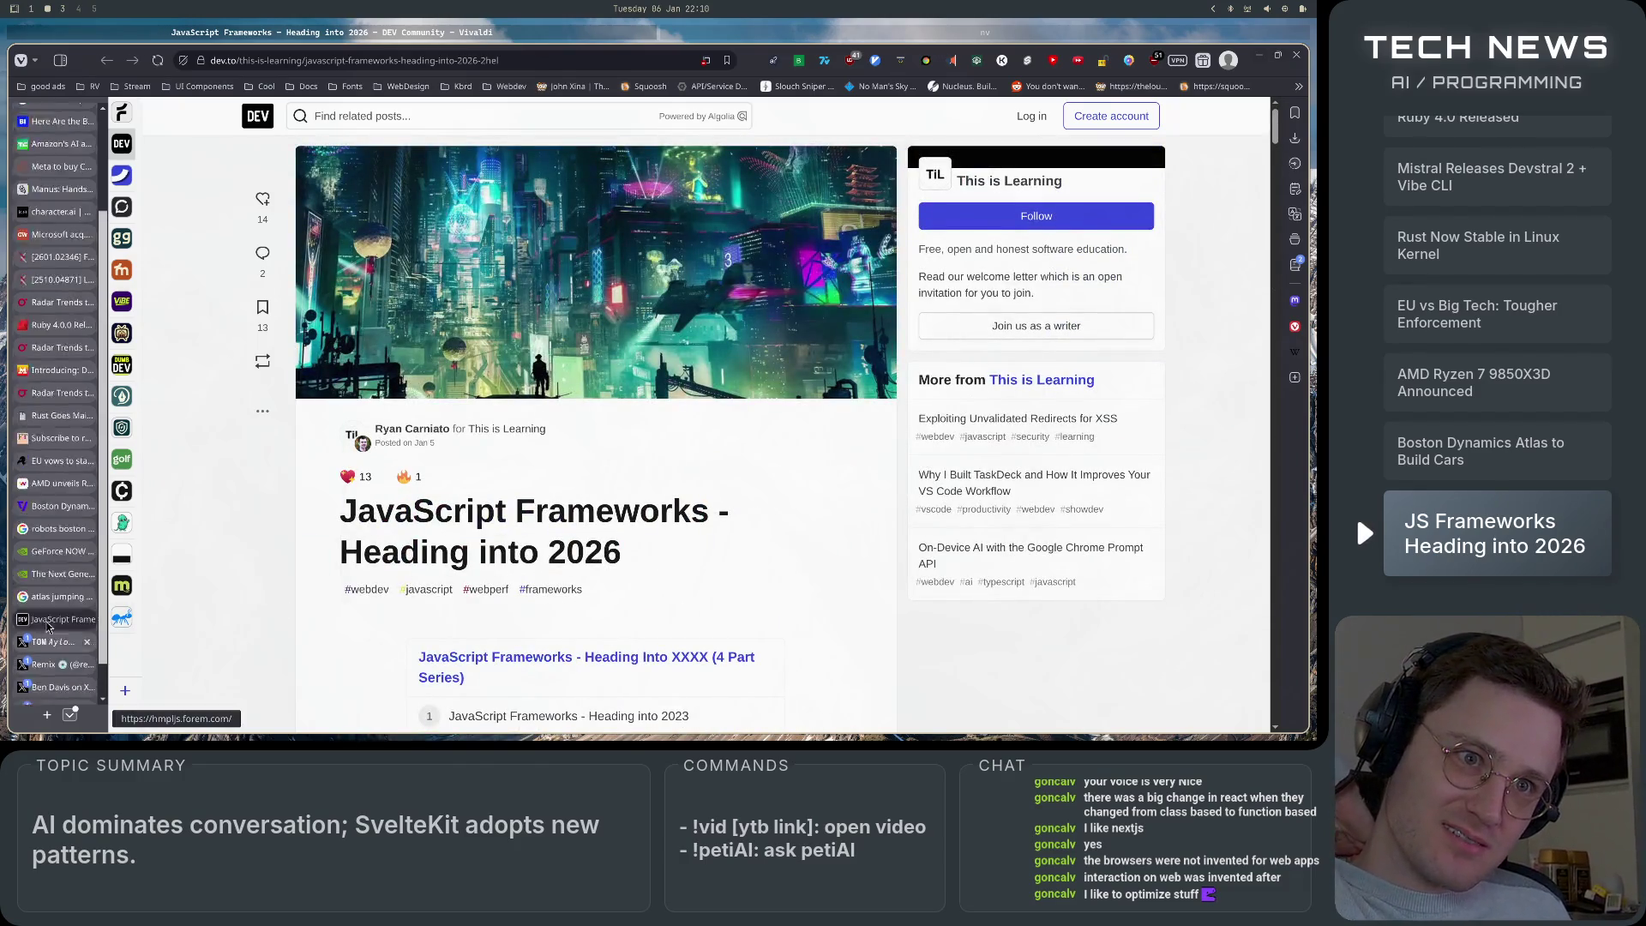
scroll(55, 643, down, 1)
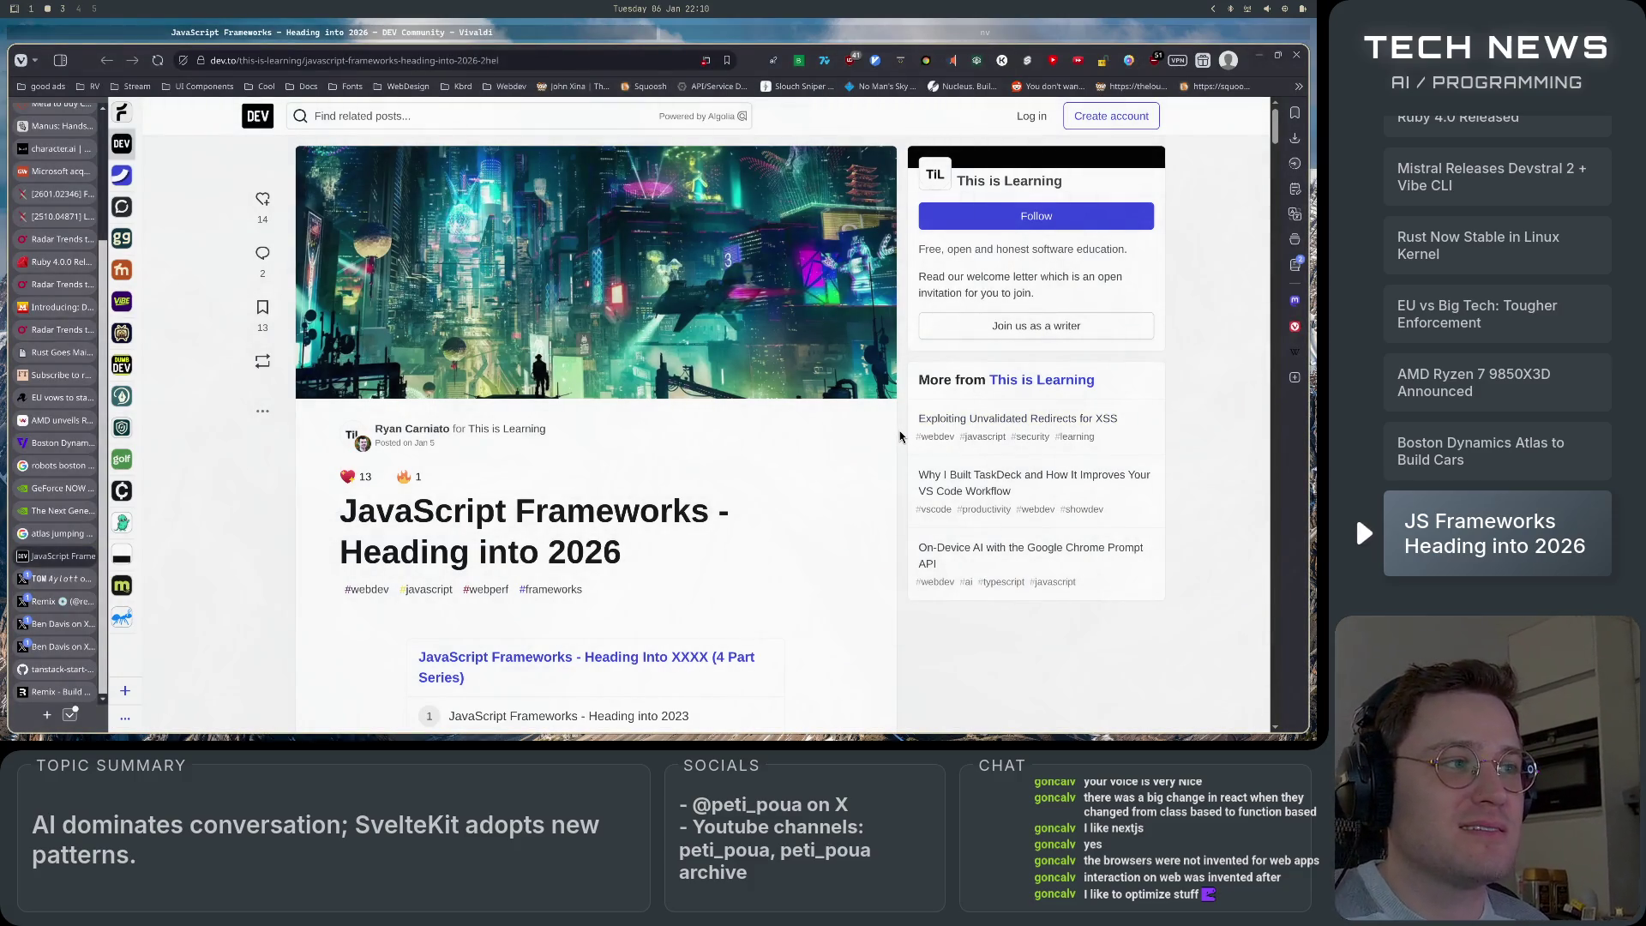
scroll(897, 436, down, 3)
scroll(898, 436, down, 8)
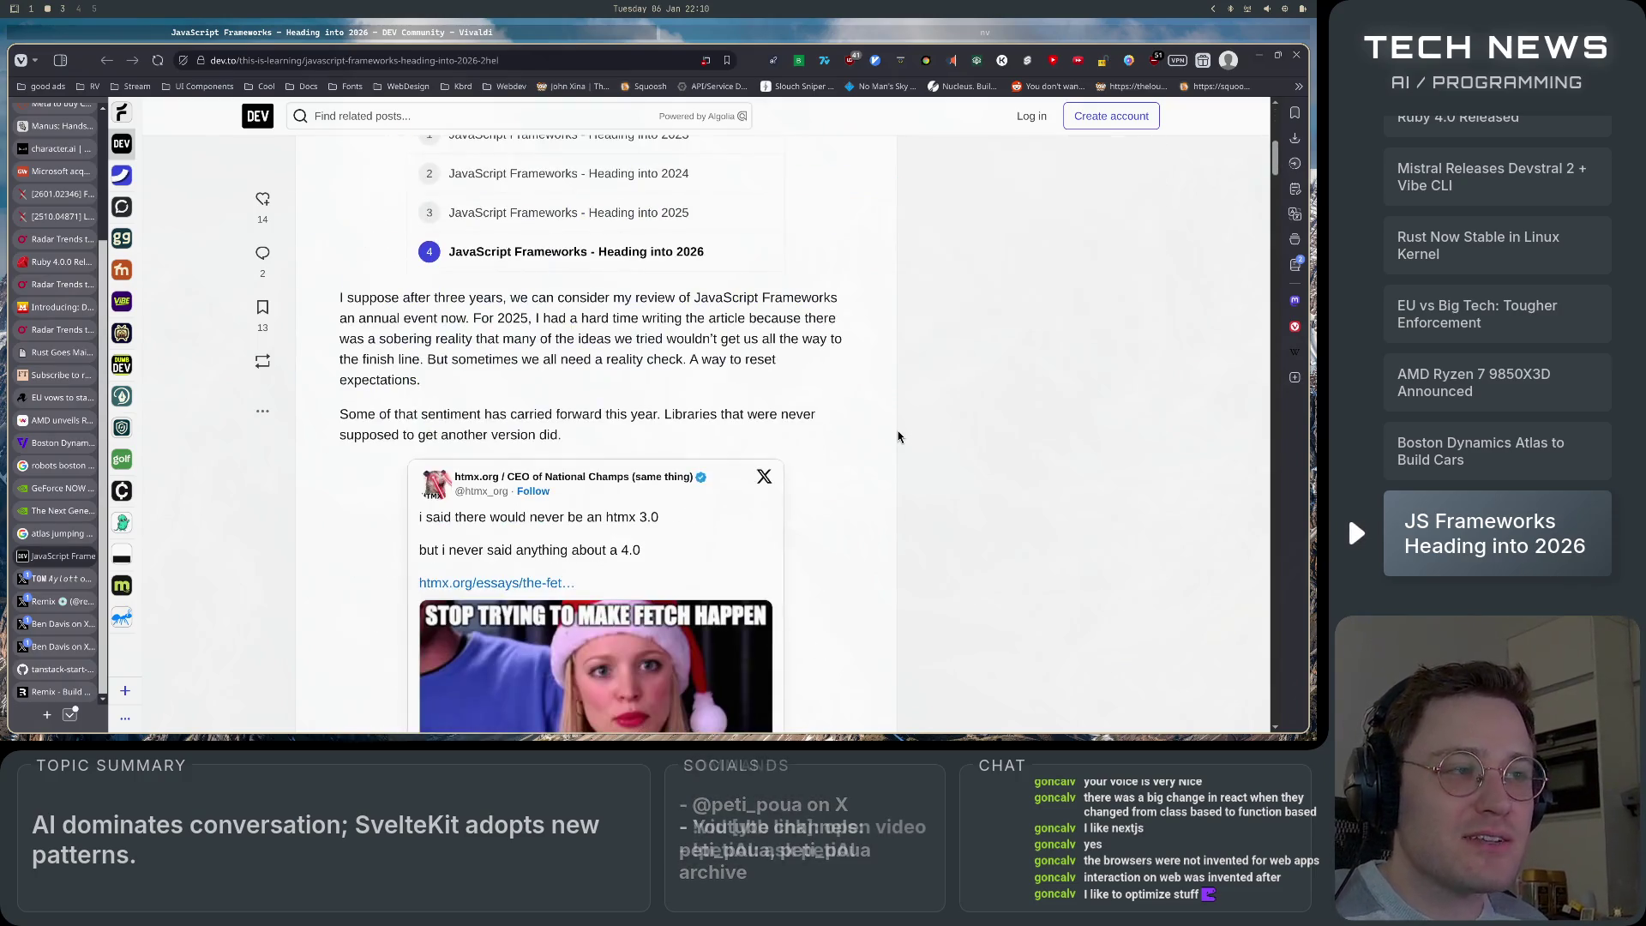
scroll(898, 436, down, 3)
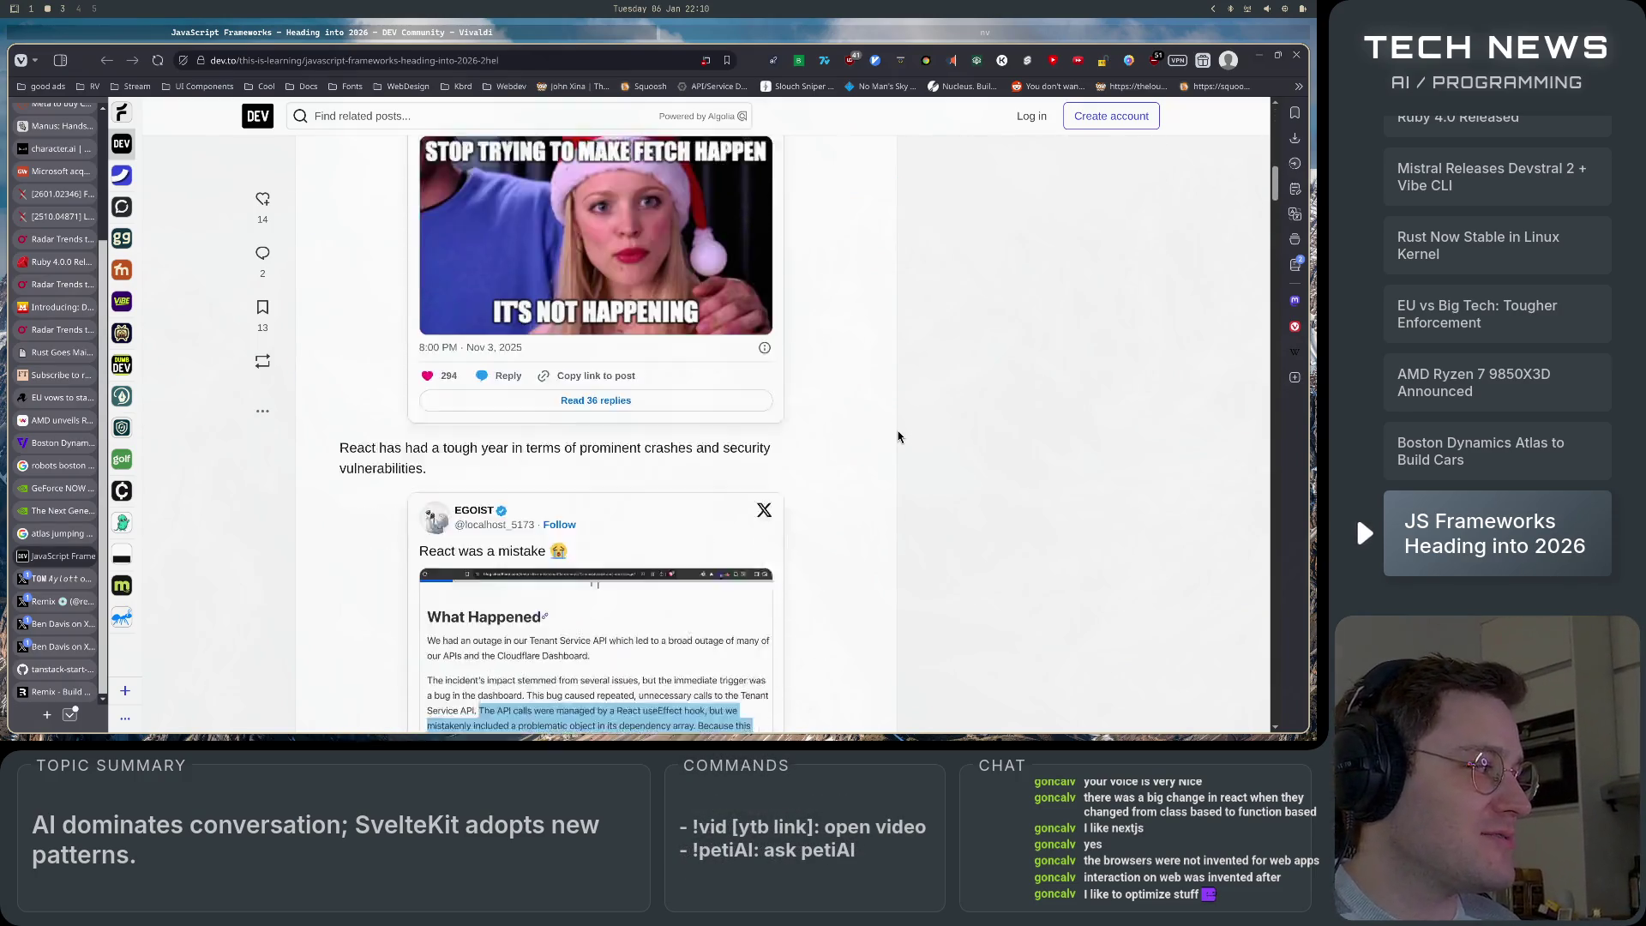
scroll(898, 438, up, 15)
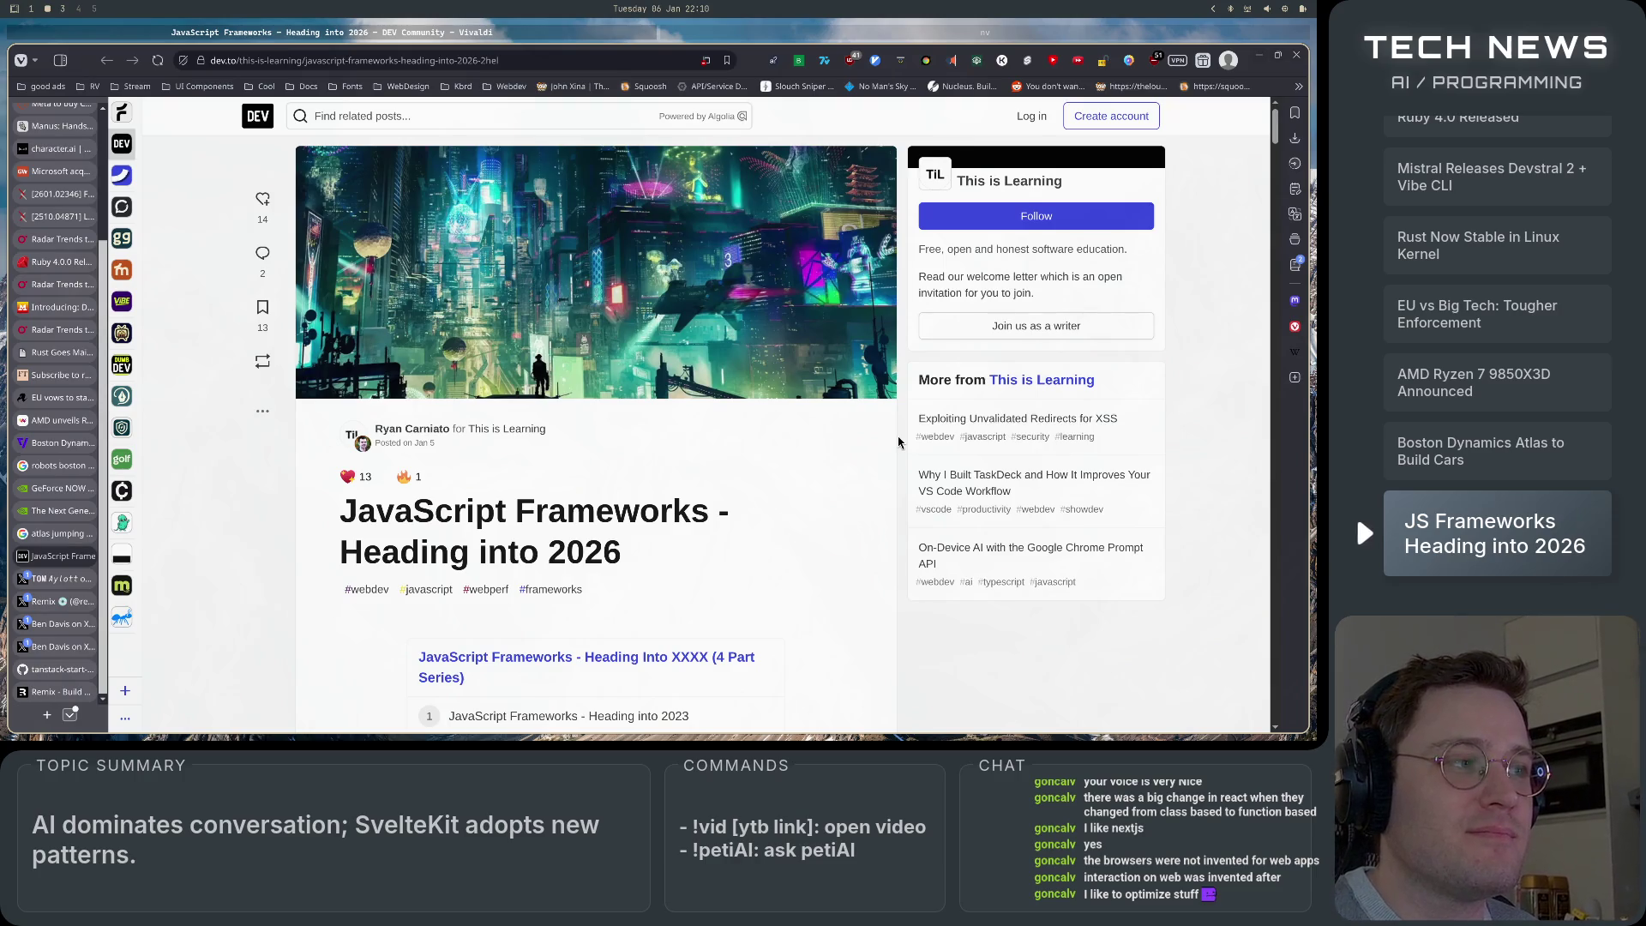
scroll(898, 441, down, 7)
scroll(898, 442, up, 5)
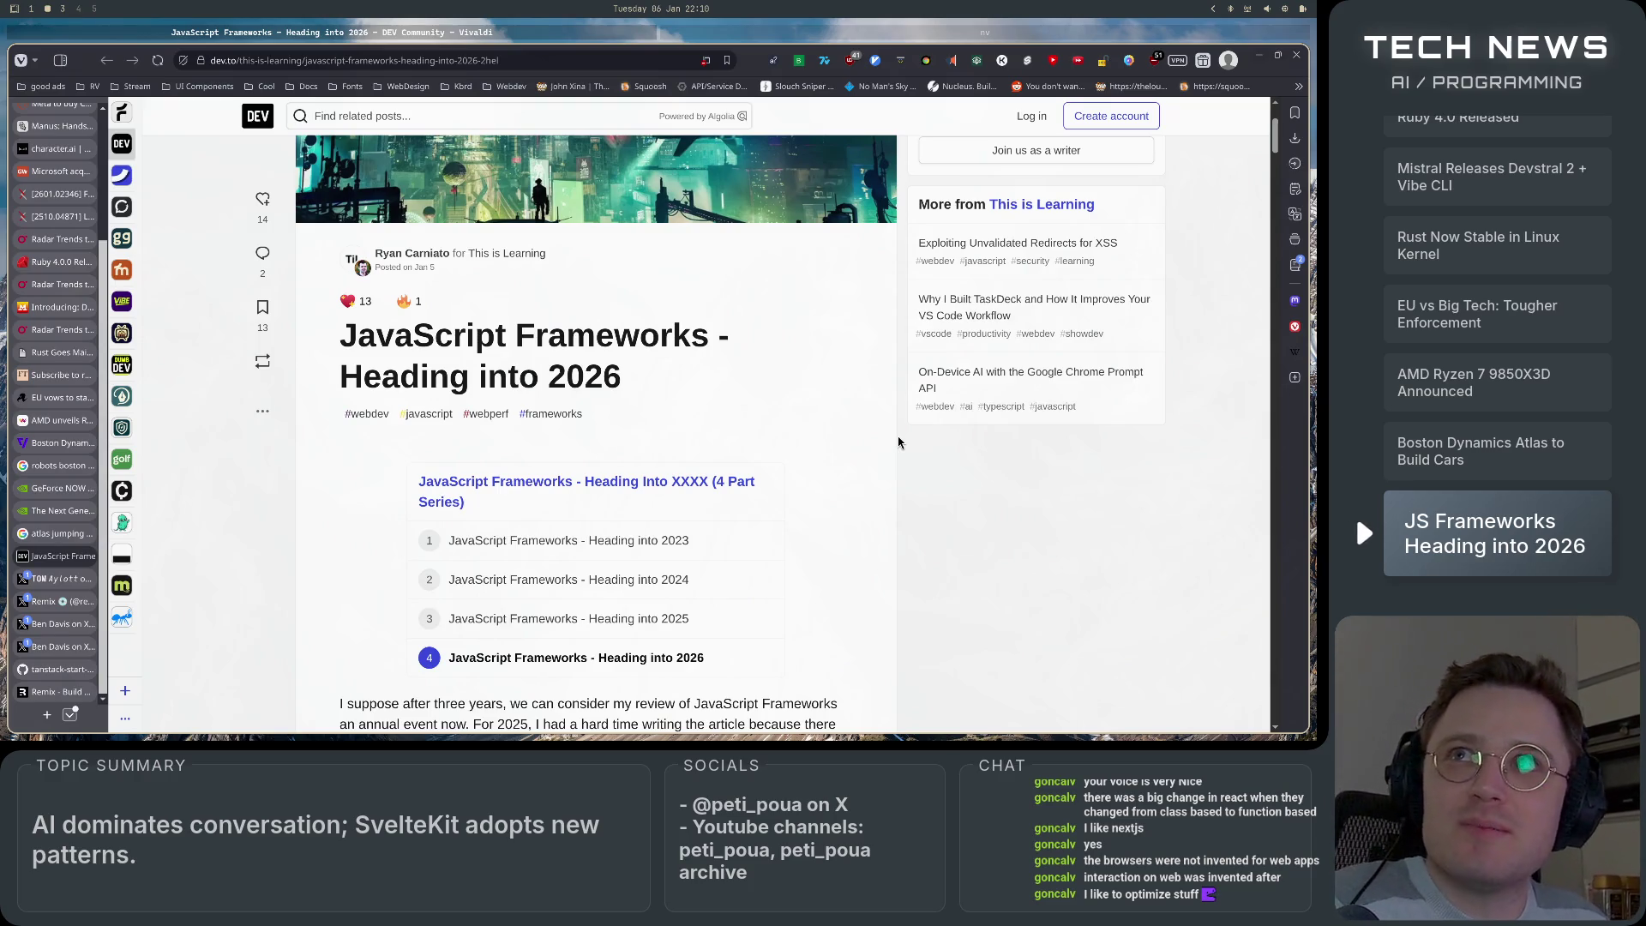
scroll(899, 442, up, 2)
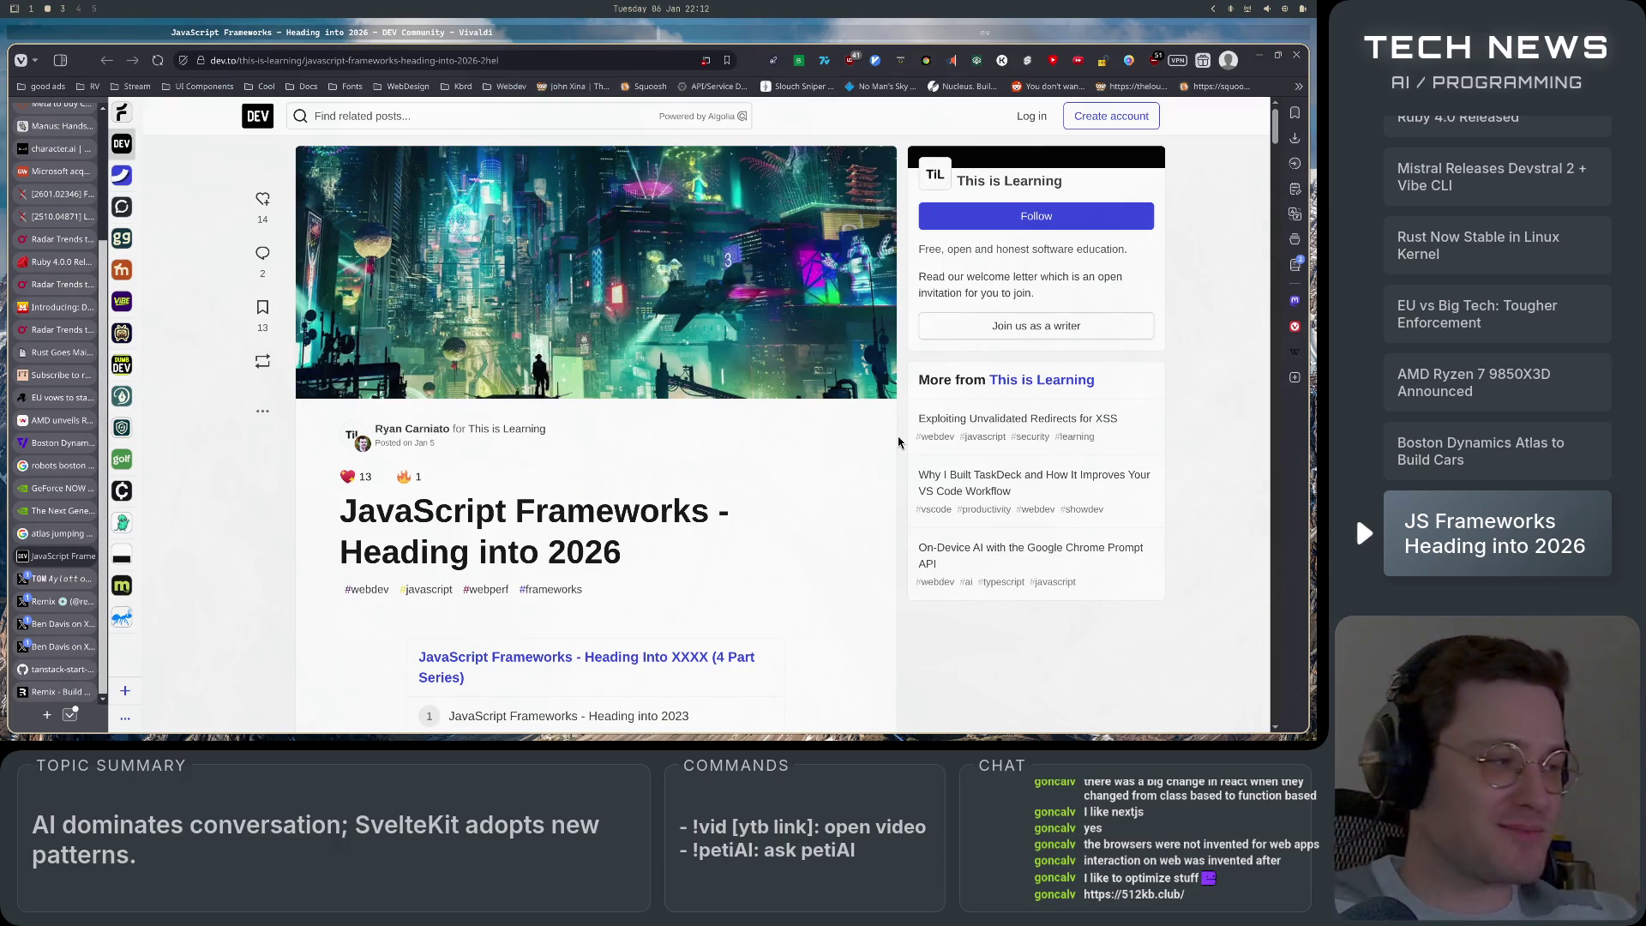
key(super+1)
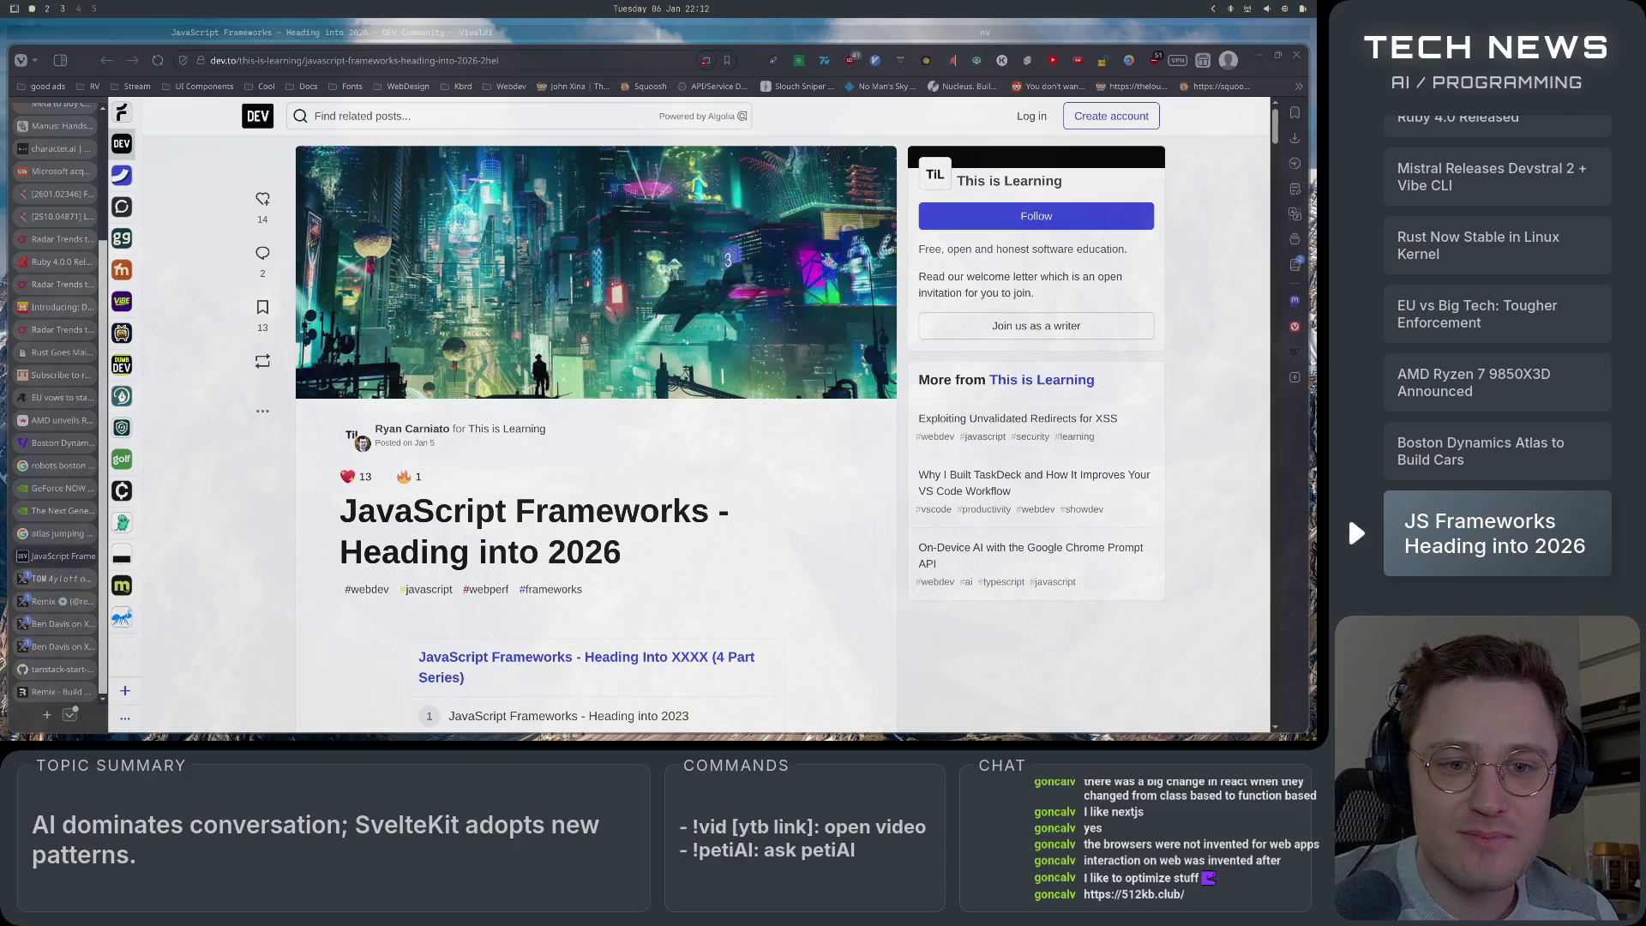
Switch to the browser workspace and load 512kb.club in a new Vivaldi tab.
key(super+2)
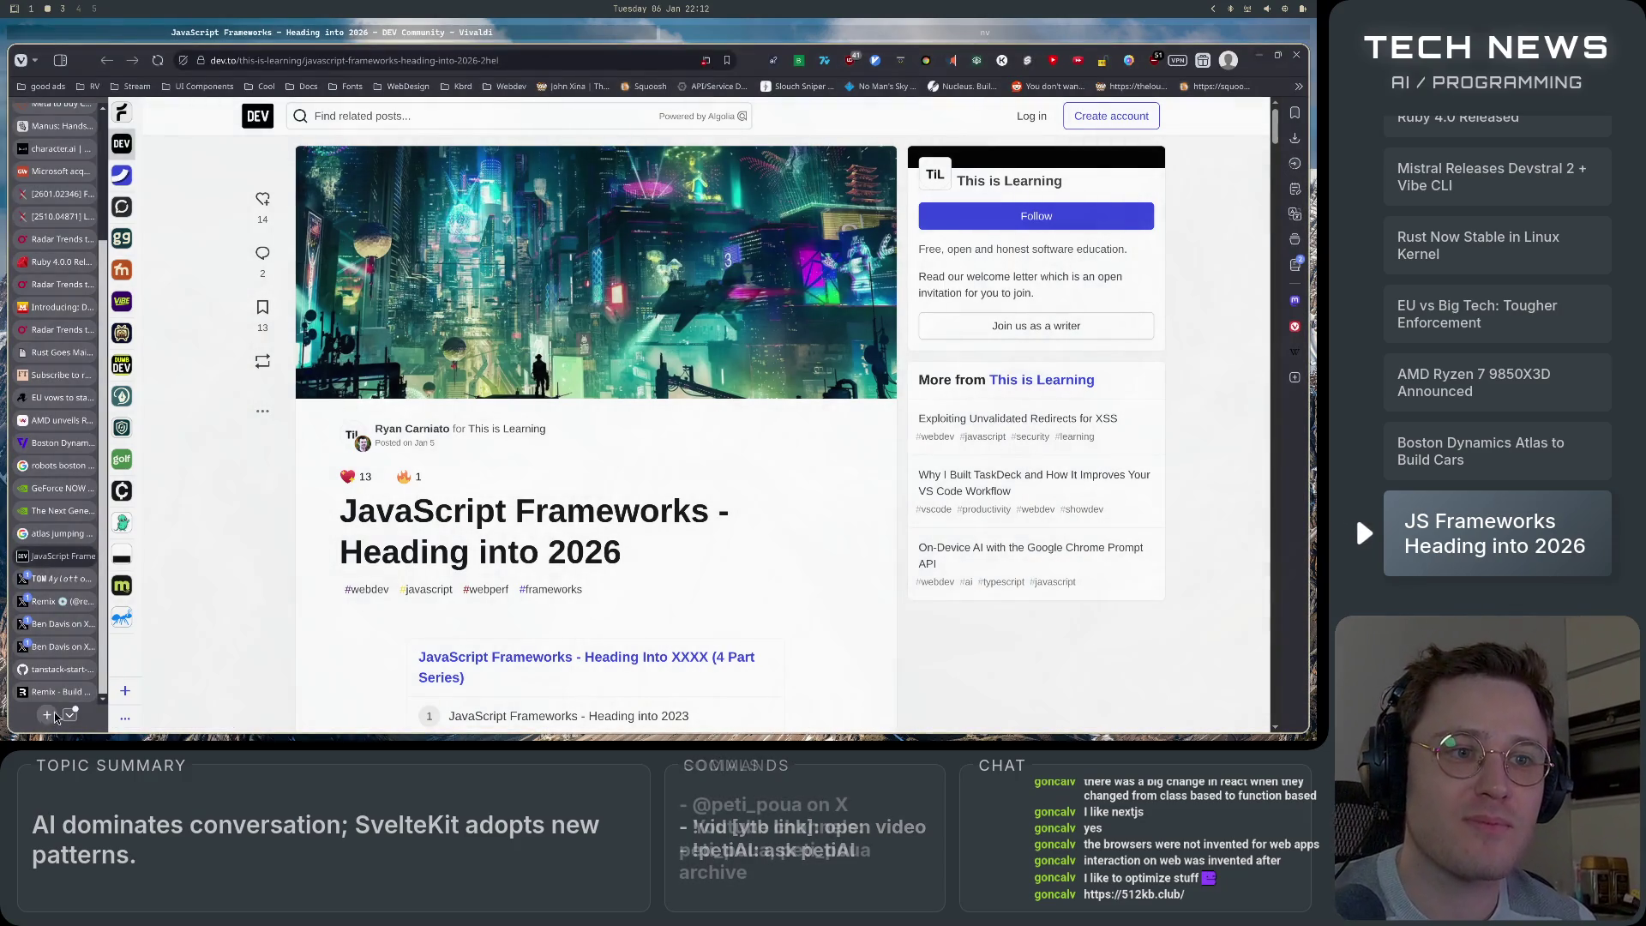
key(ctrl+t)
text(512kb.club)
key(Return)
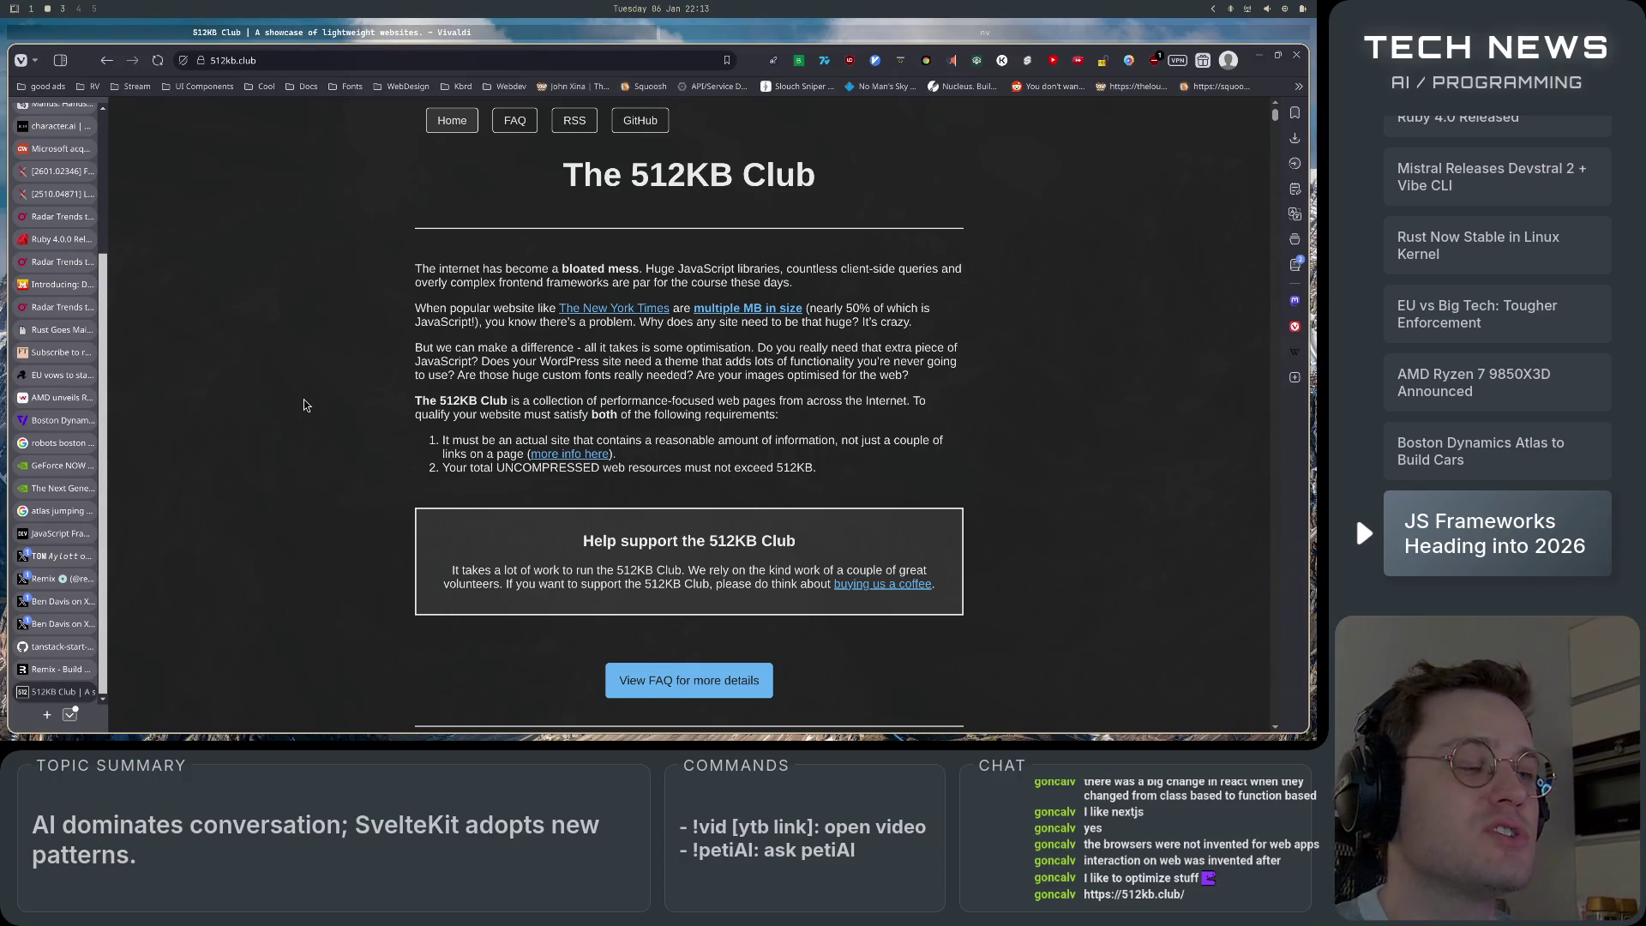
Read the 512KB Club support paragraph, briefly highlighting it and then clearing the selection.
scroll(304, 405, down, 2)
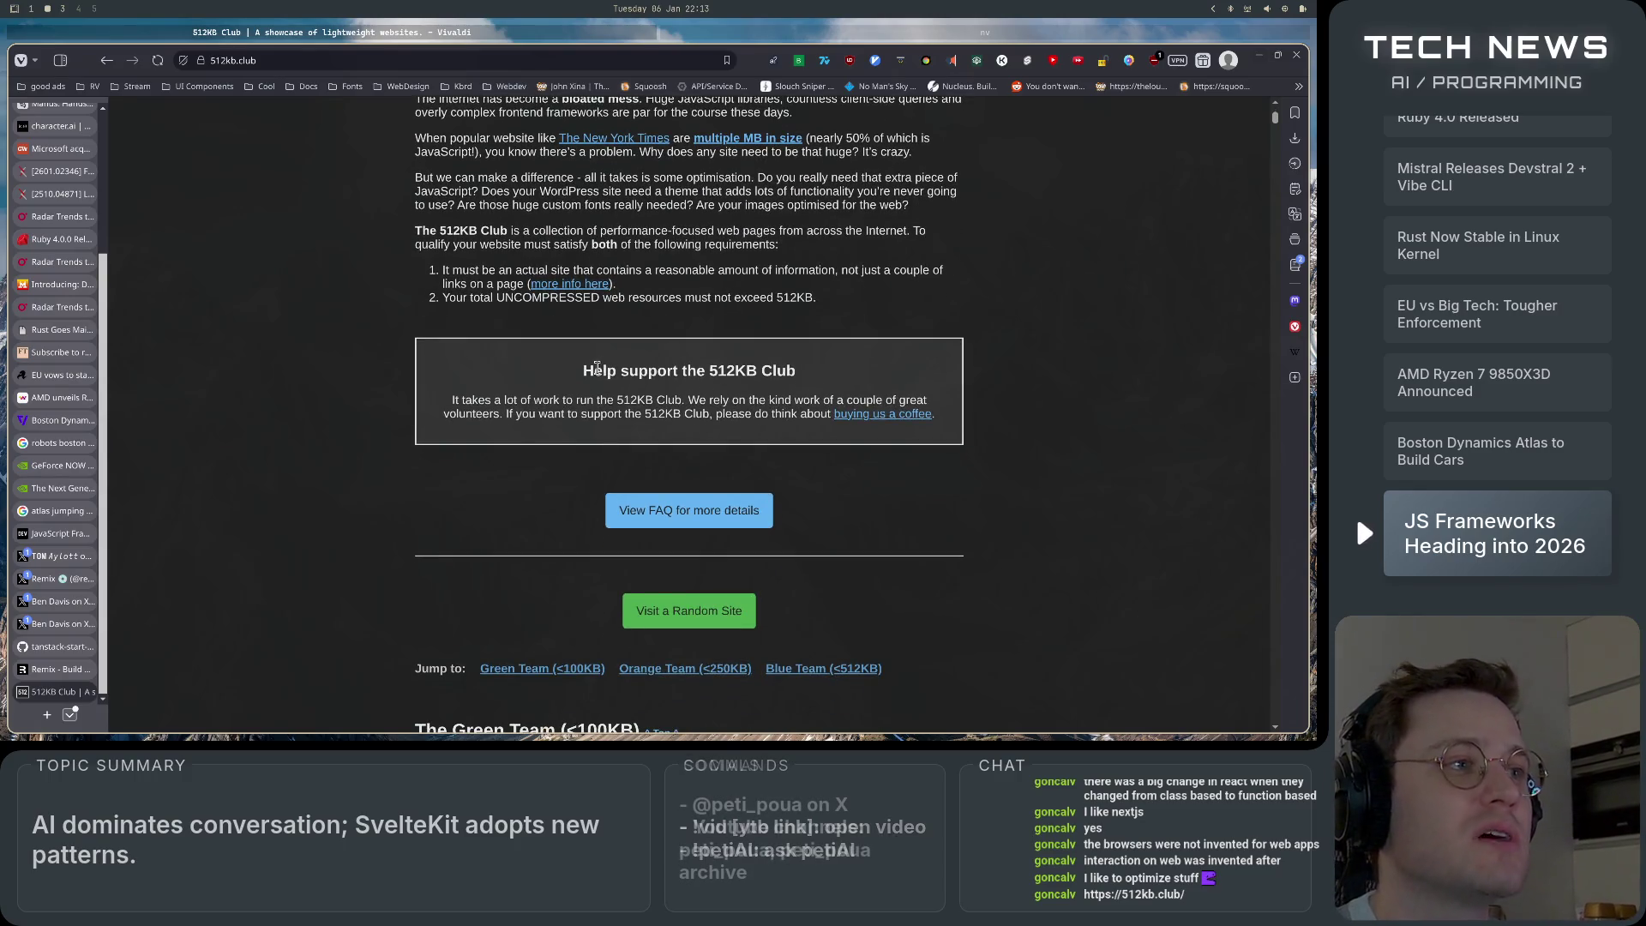
drag(452, 403, 758, 409)
click(757, 395)
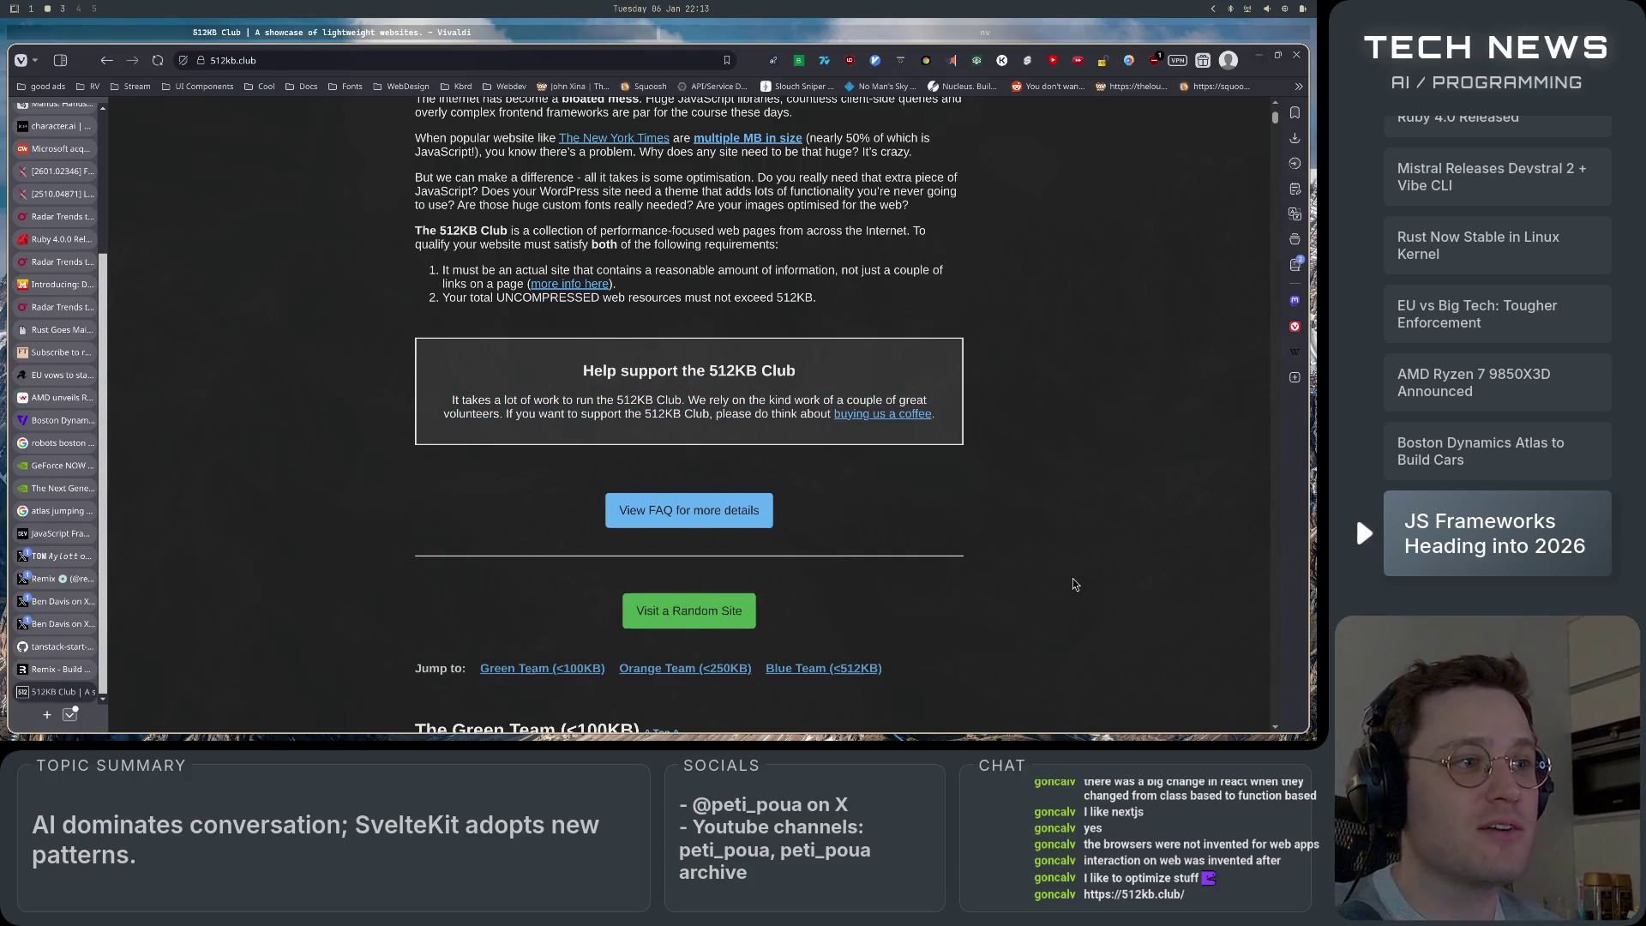
scroll(1070, 574, down, 7)
scroll(1069, 572, up, 3)
scroll(1070, 561, down, 8)
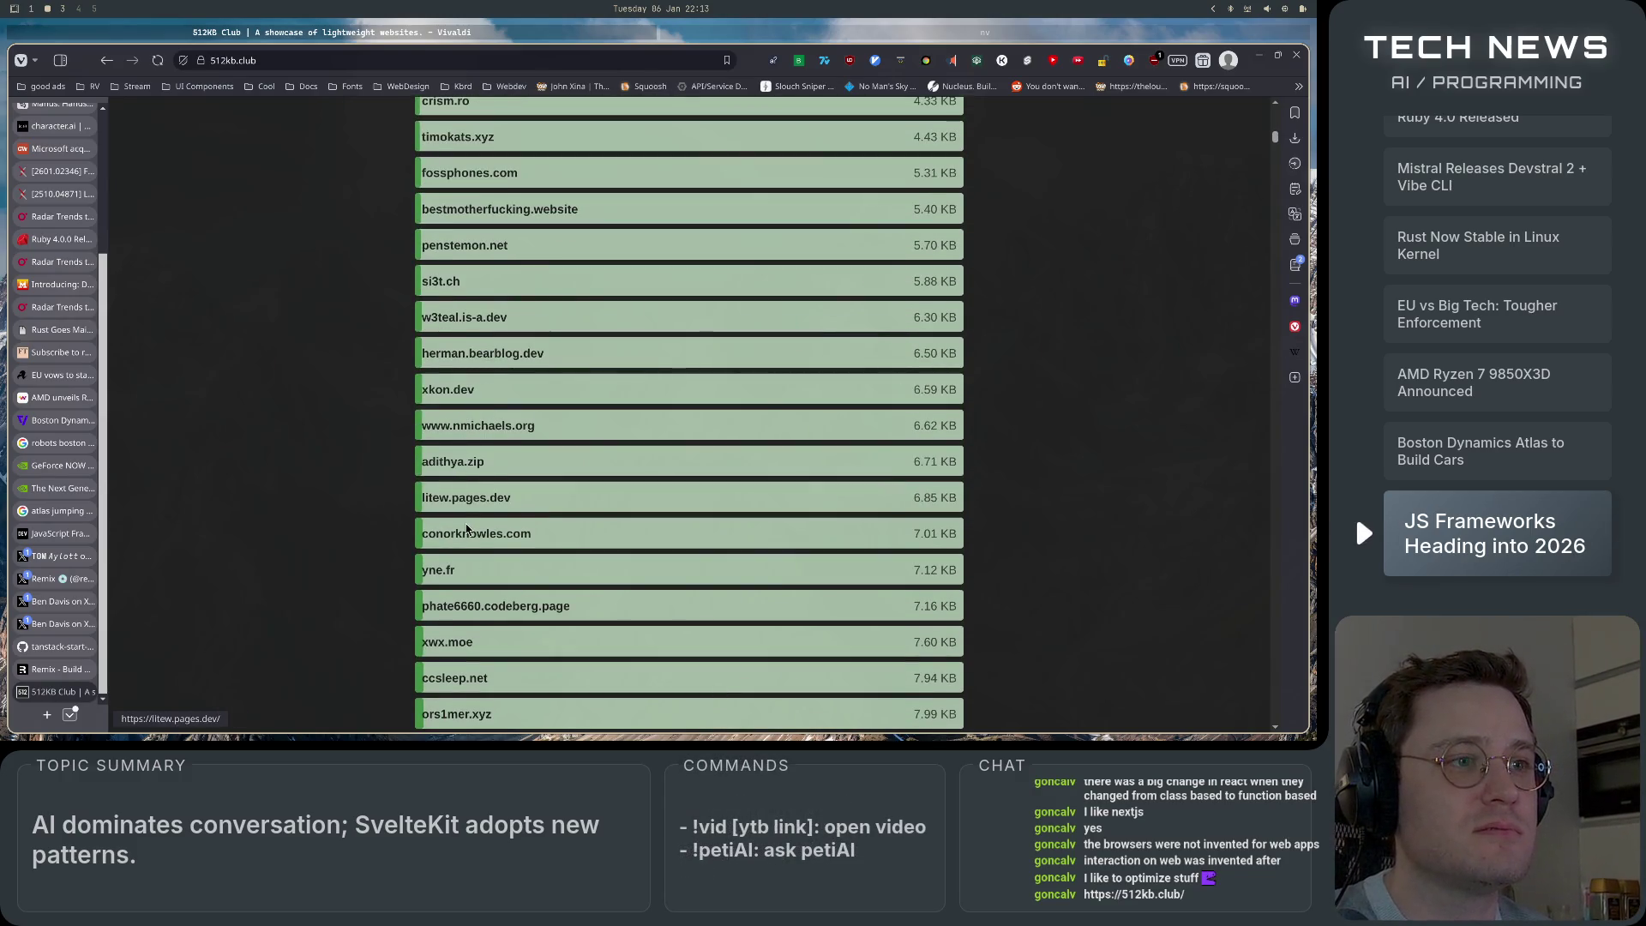
Skim the Orange and Blue Team lists, then return to the Green Team sites around 84–88 KB.
scroll(327, 509, down, 3)
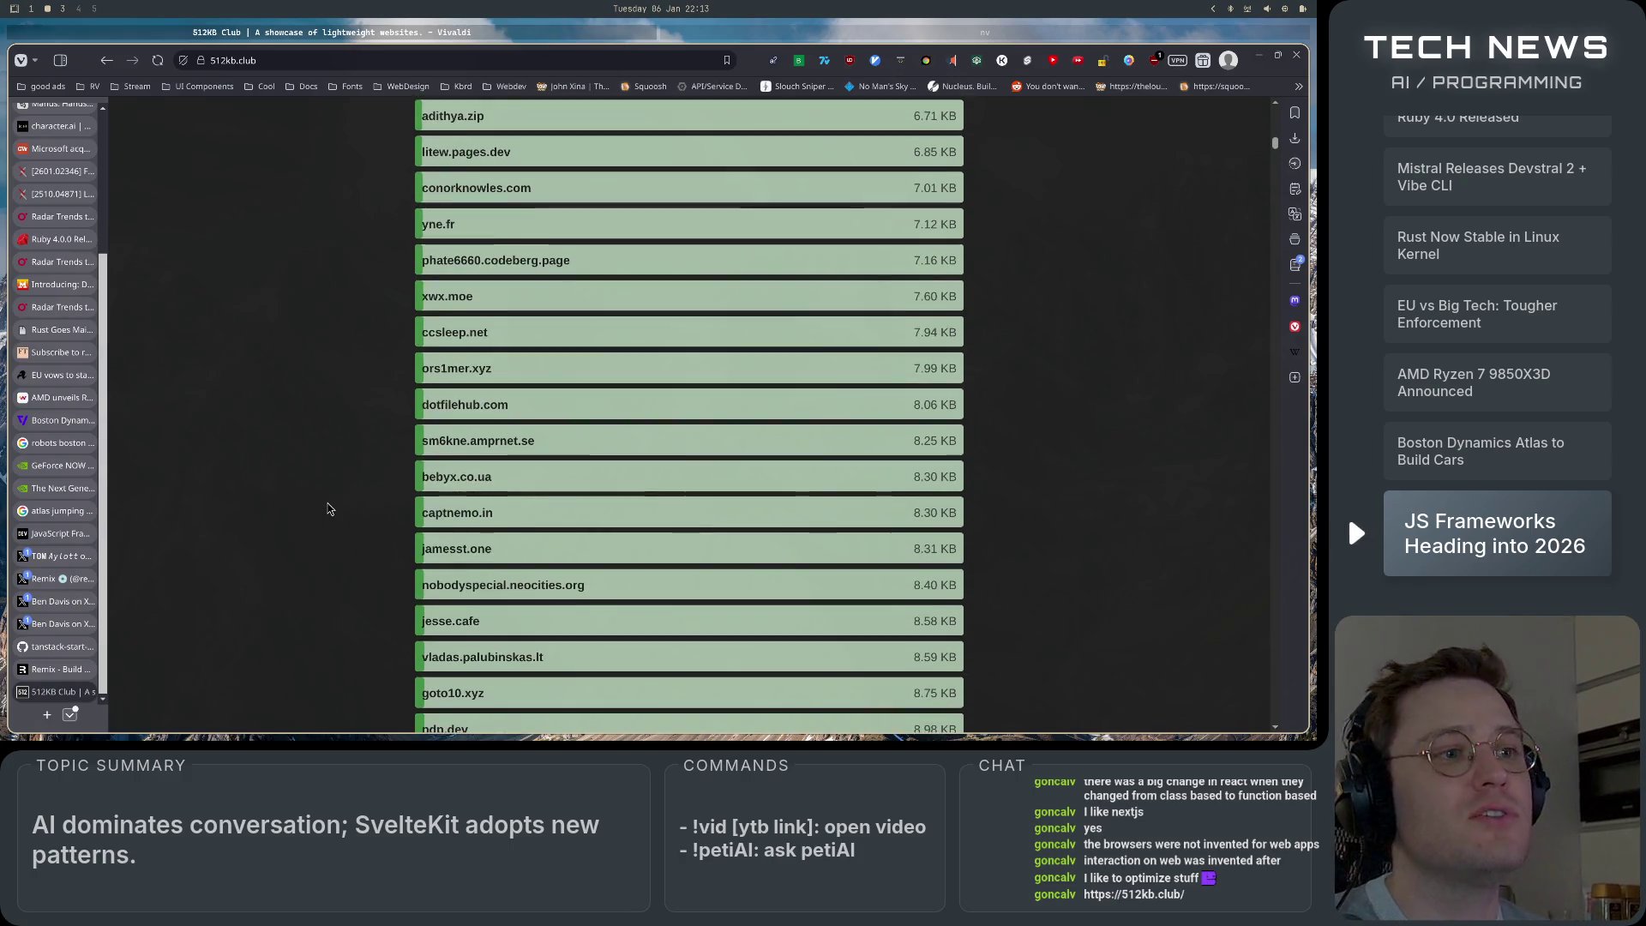
scroll(326, 509, down, 10)
scroll(327, 509, down, 20)
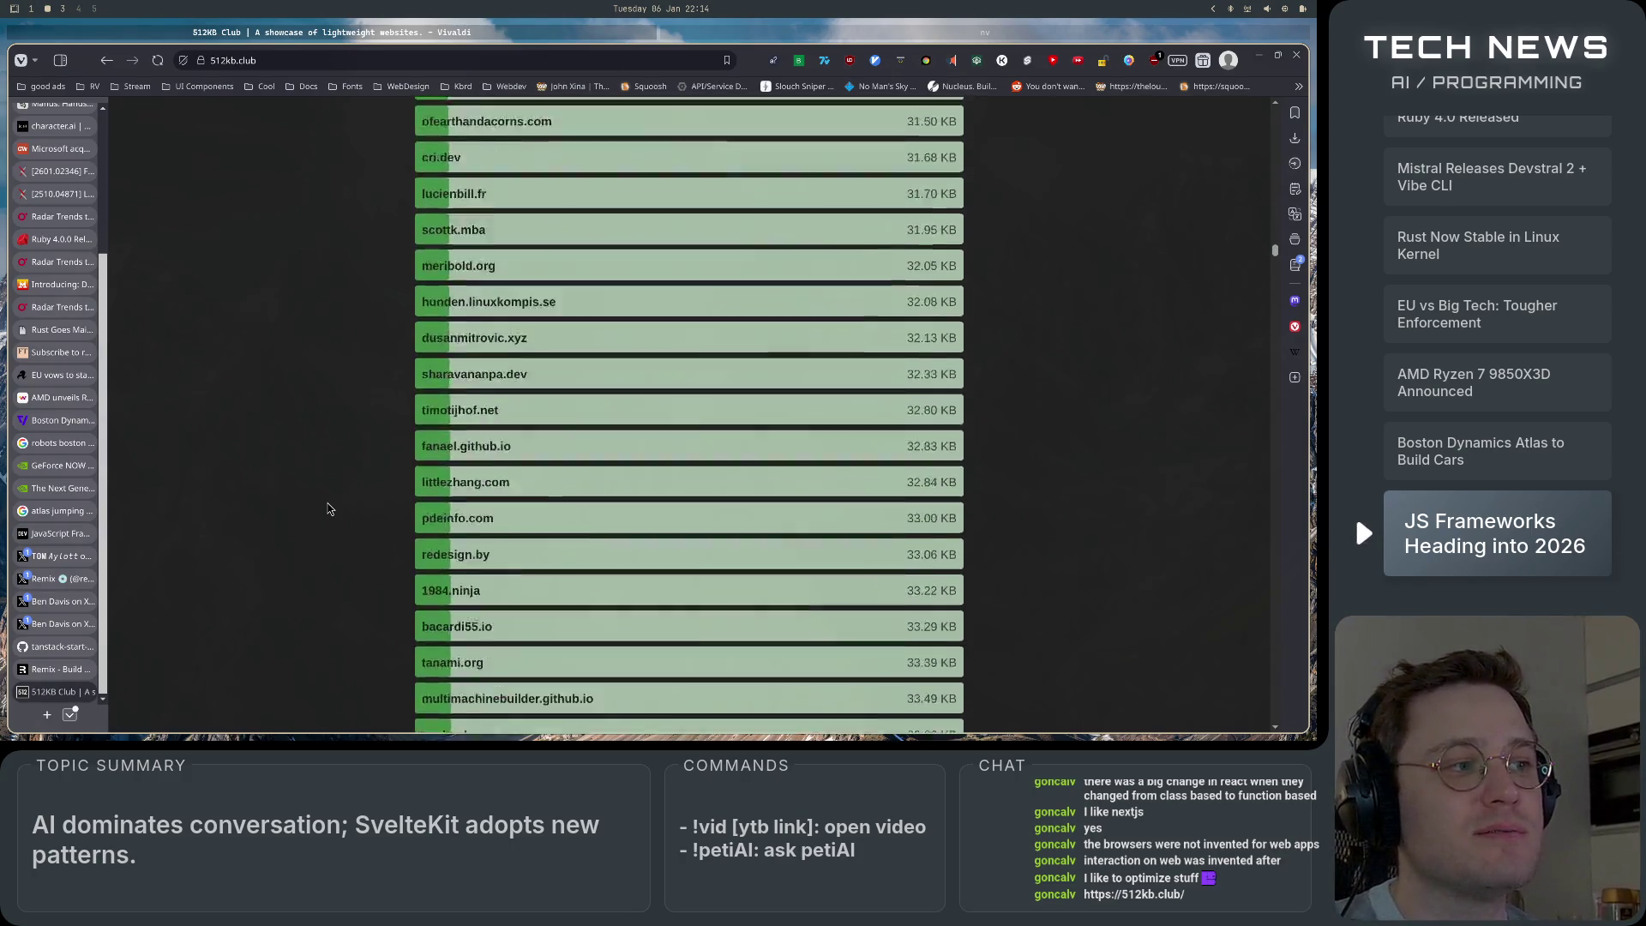
scroll(326, 509, down, 20)
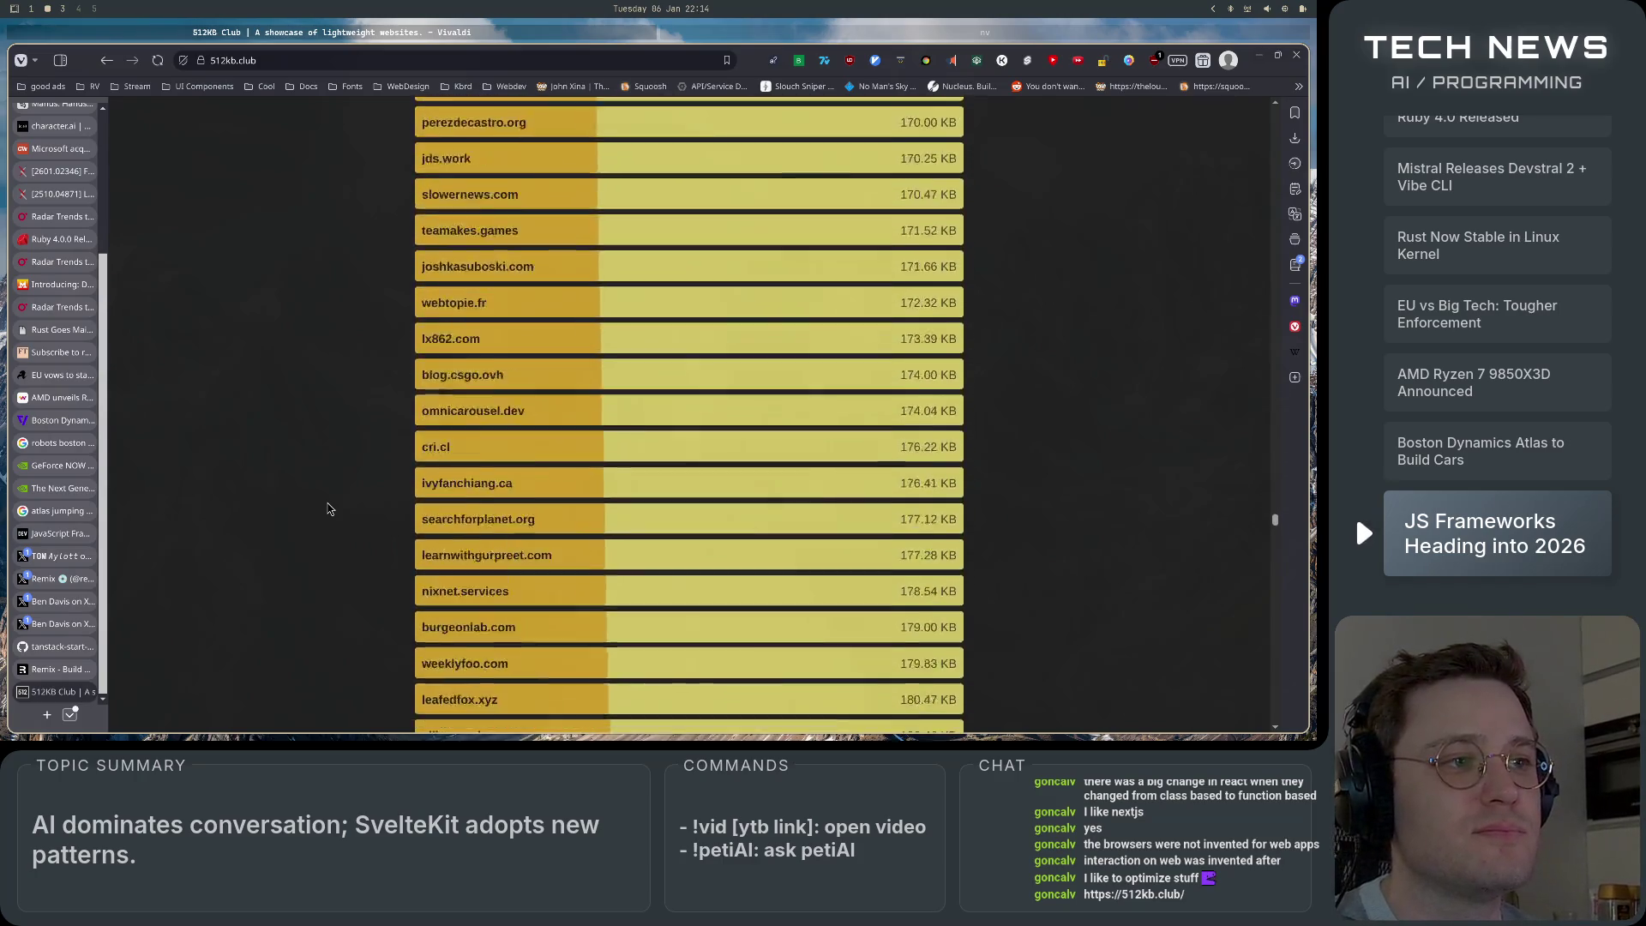
scroll(326, 509, up, 20)
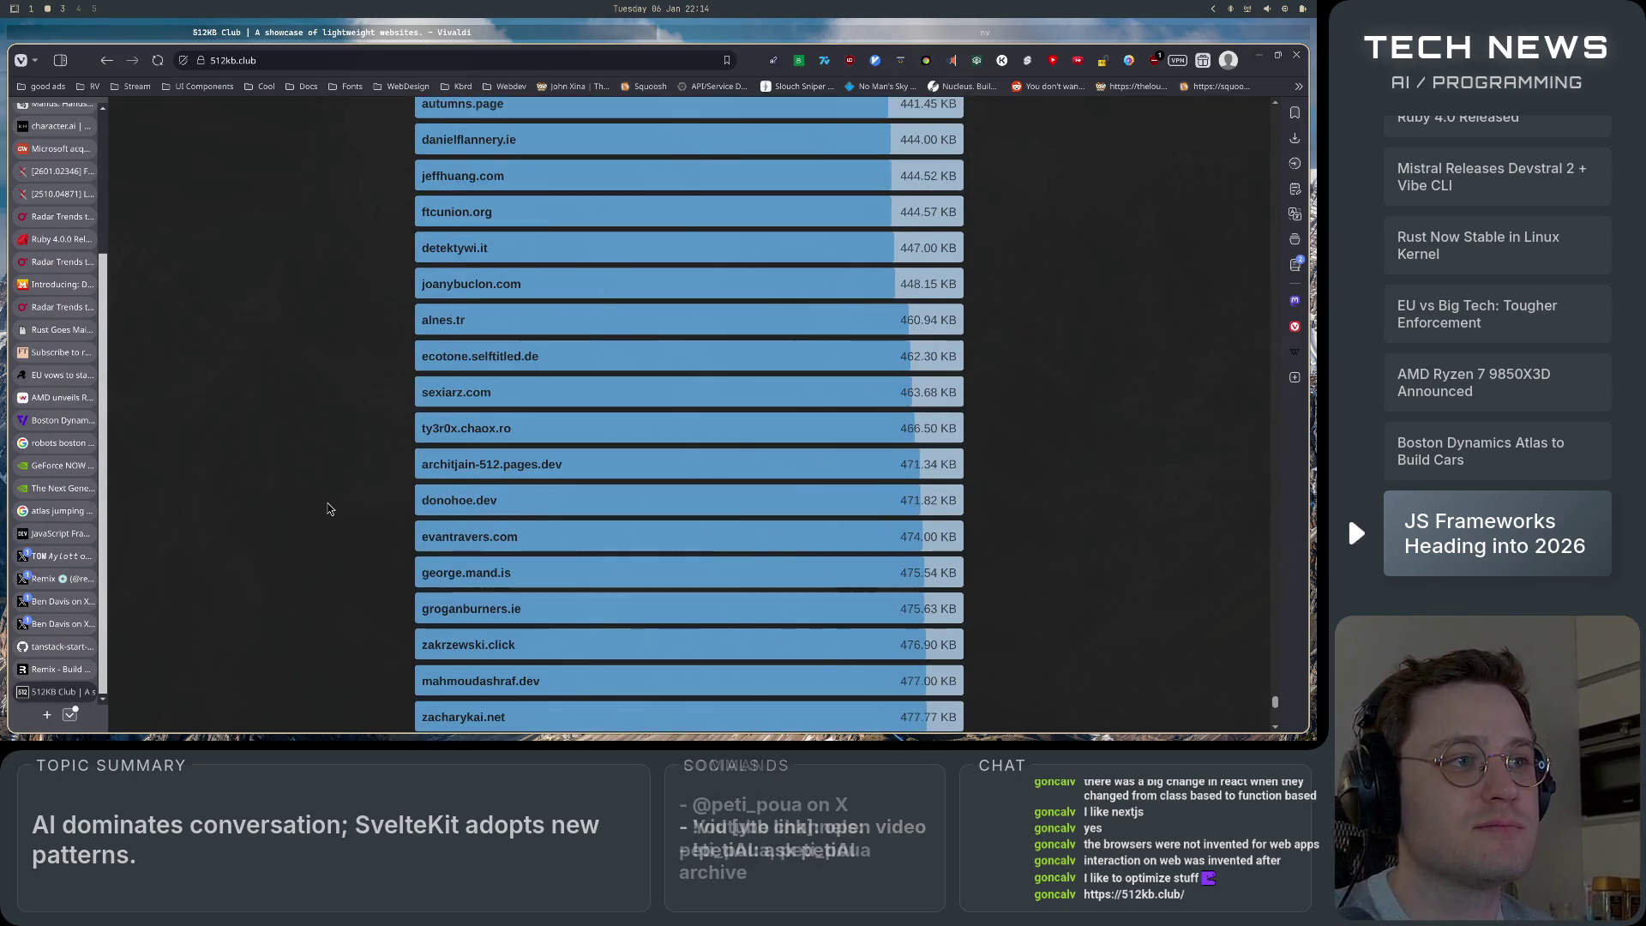
scroll(327, 510, up, 20)
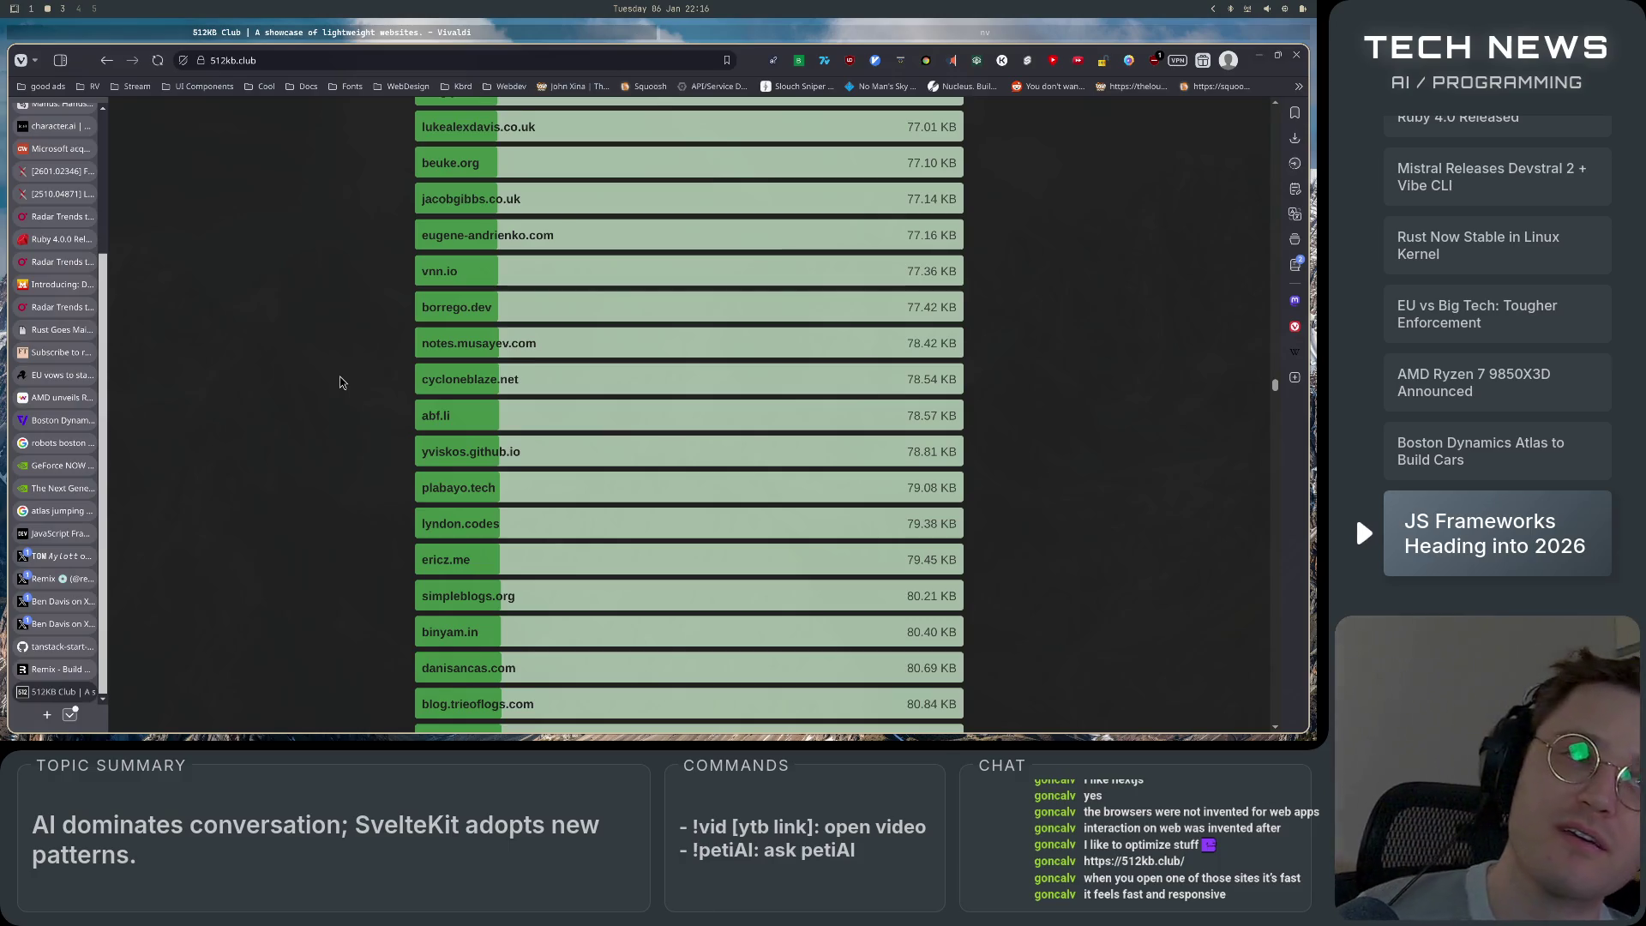
scroll(339, 382, down, 10)
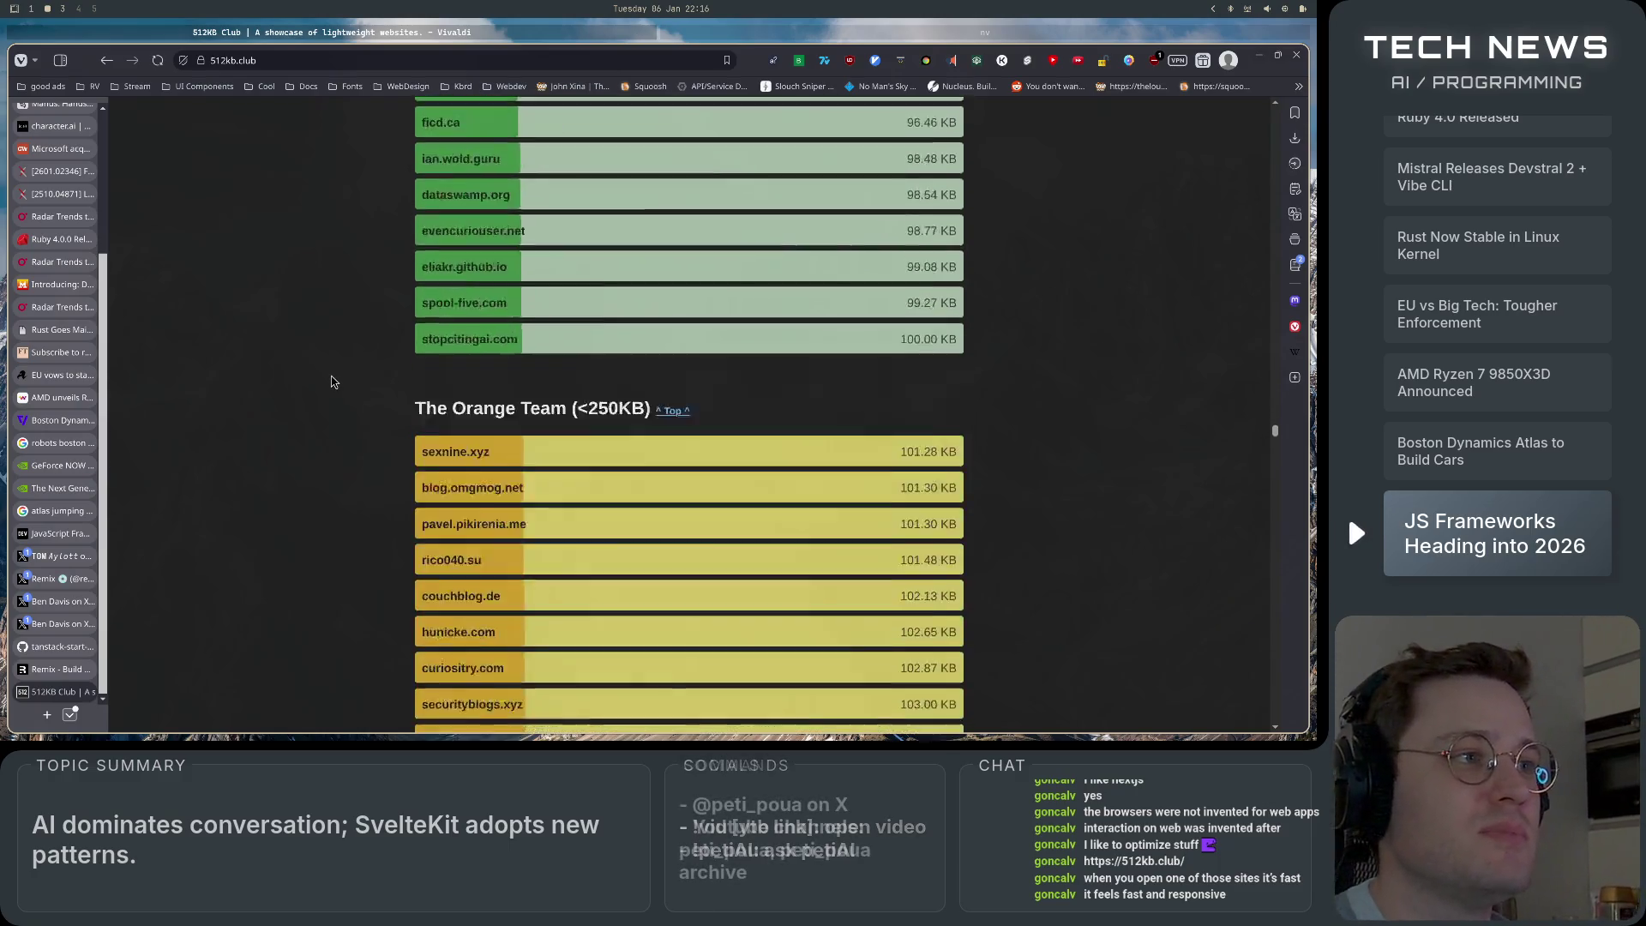
scroll(333, 383, up, 8)
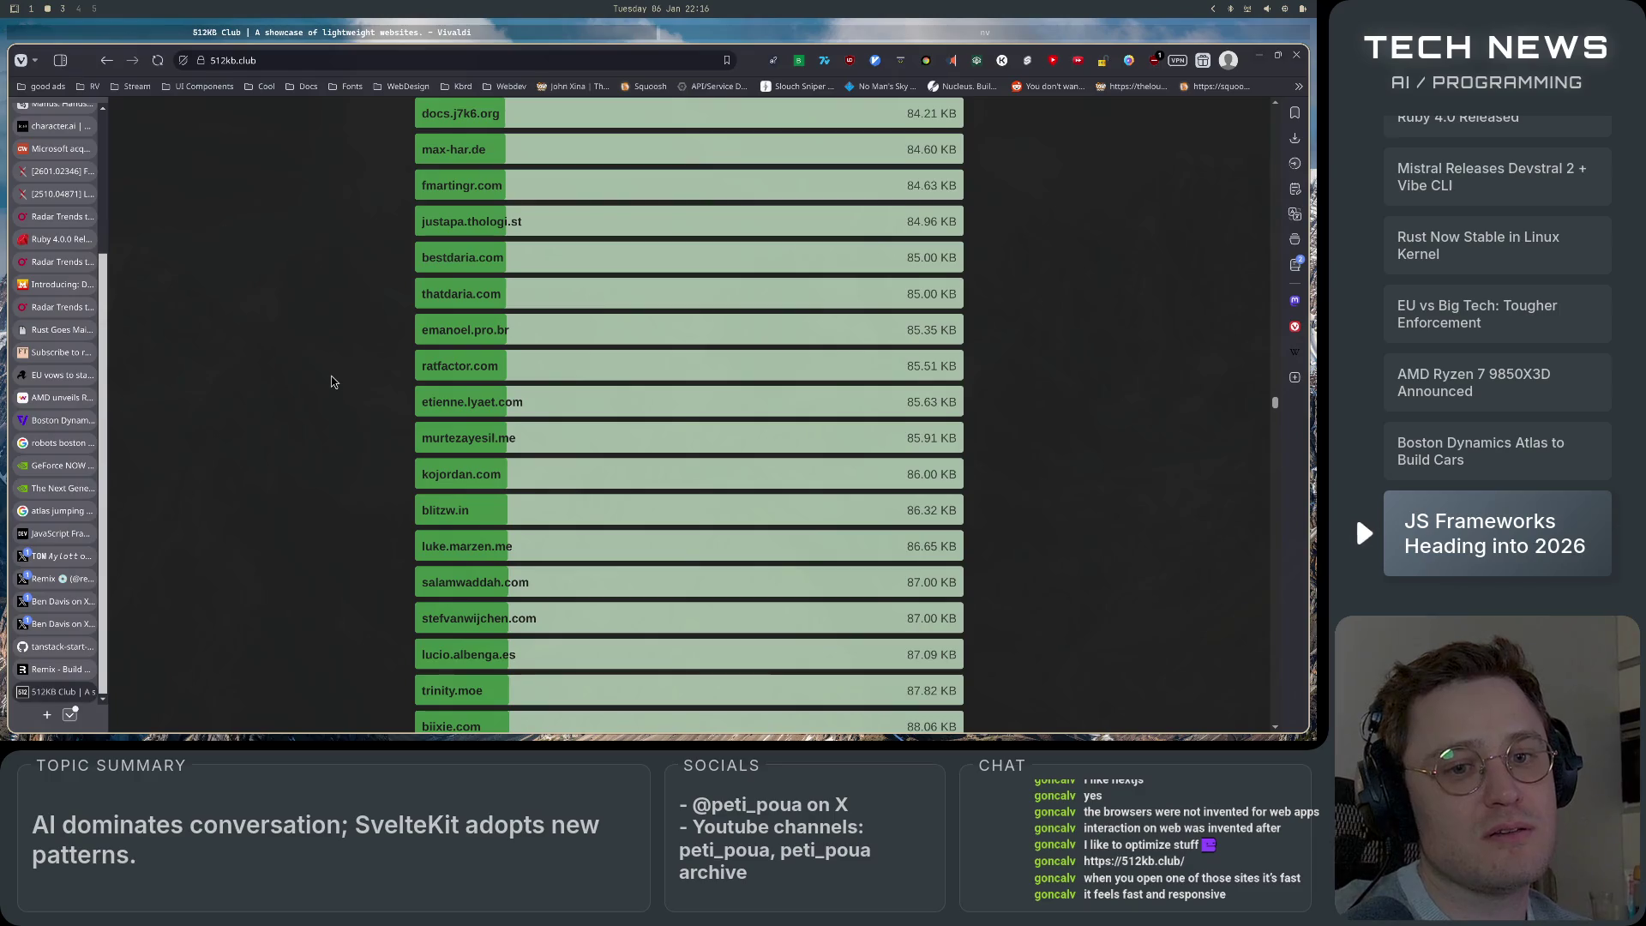
scroll(334, 382, up, 15)
Open fanael.github.io and dospuntostr.es from the 512KB Club list in their own tabs.
click(443, 360)
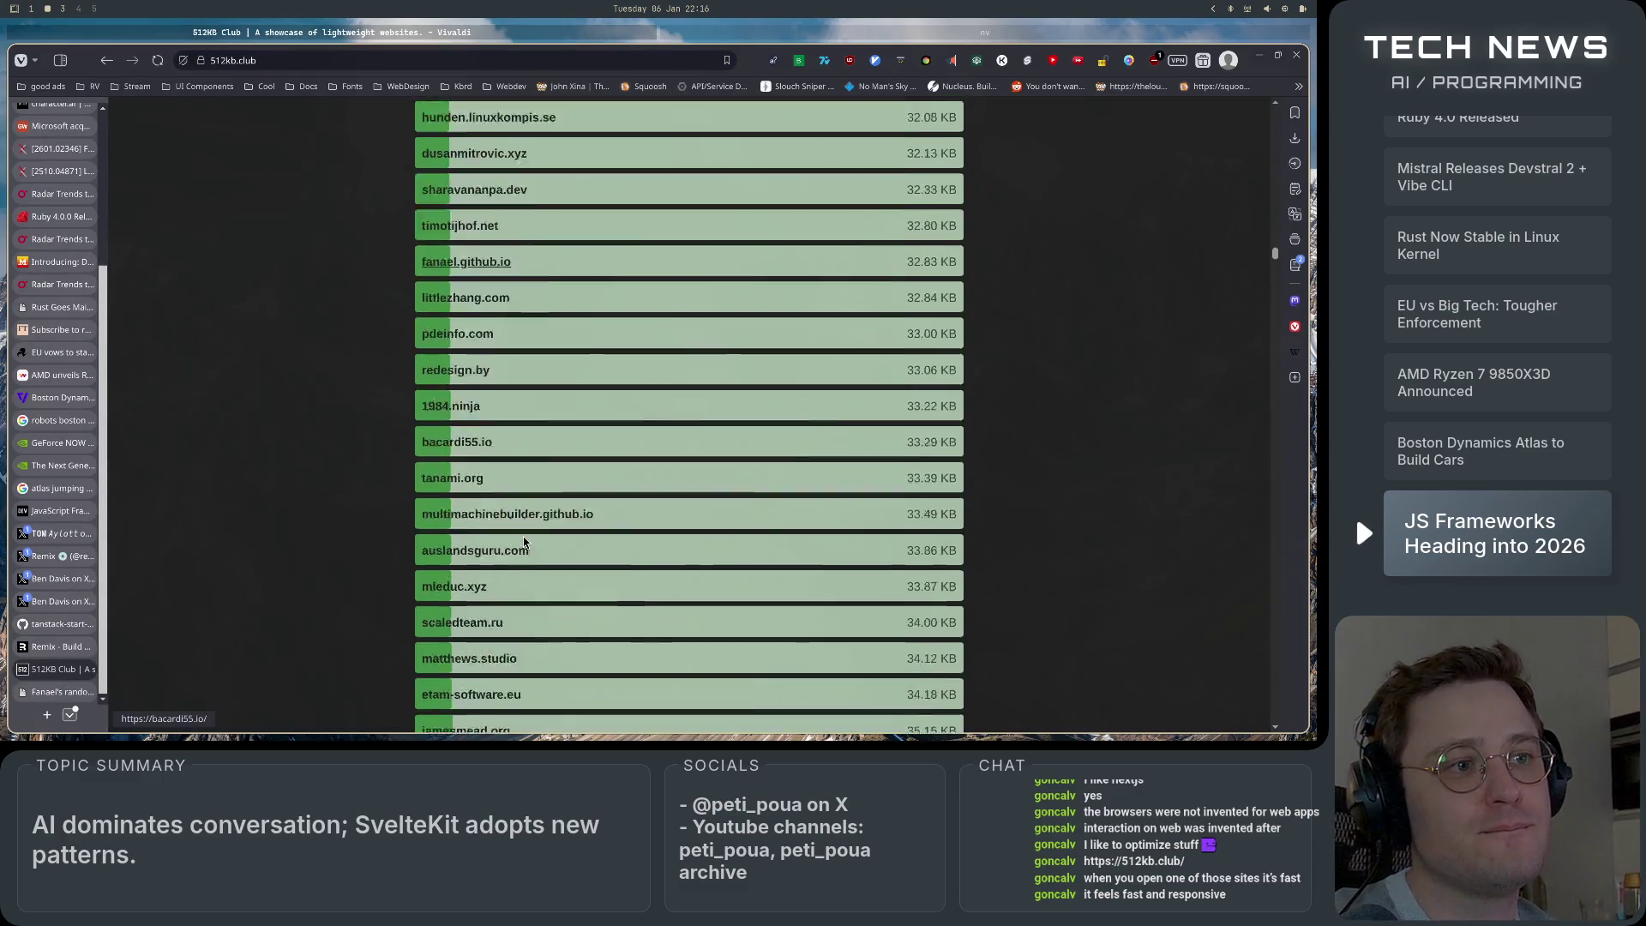
click(60, 668)
scroll(463, 460, down, 5)
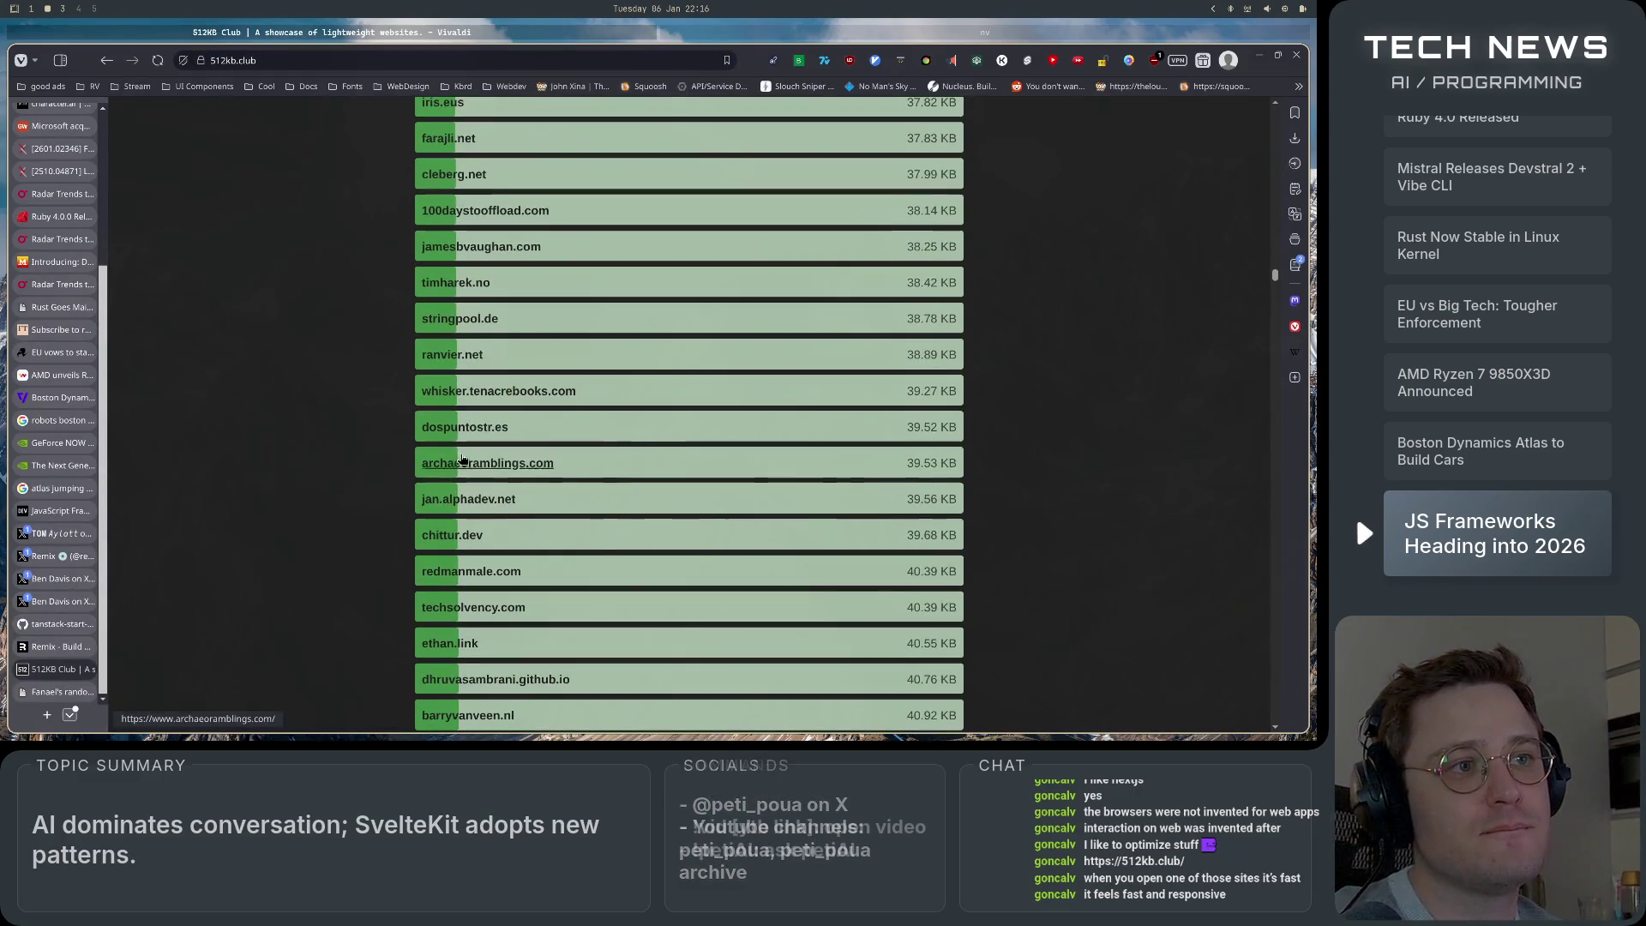
click(462, 426)
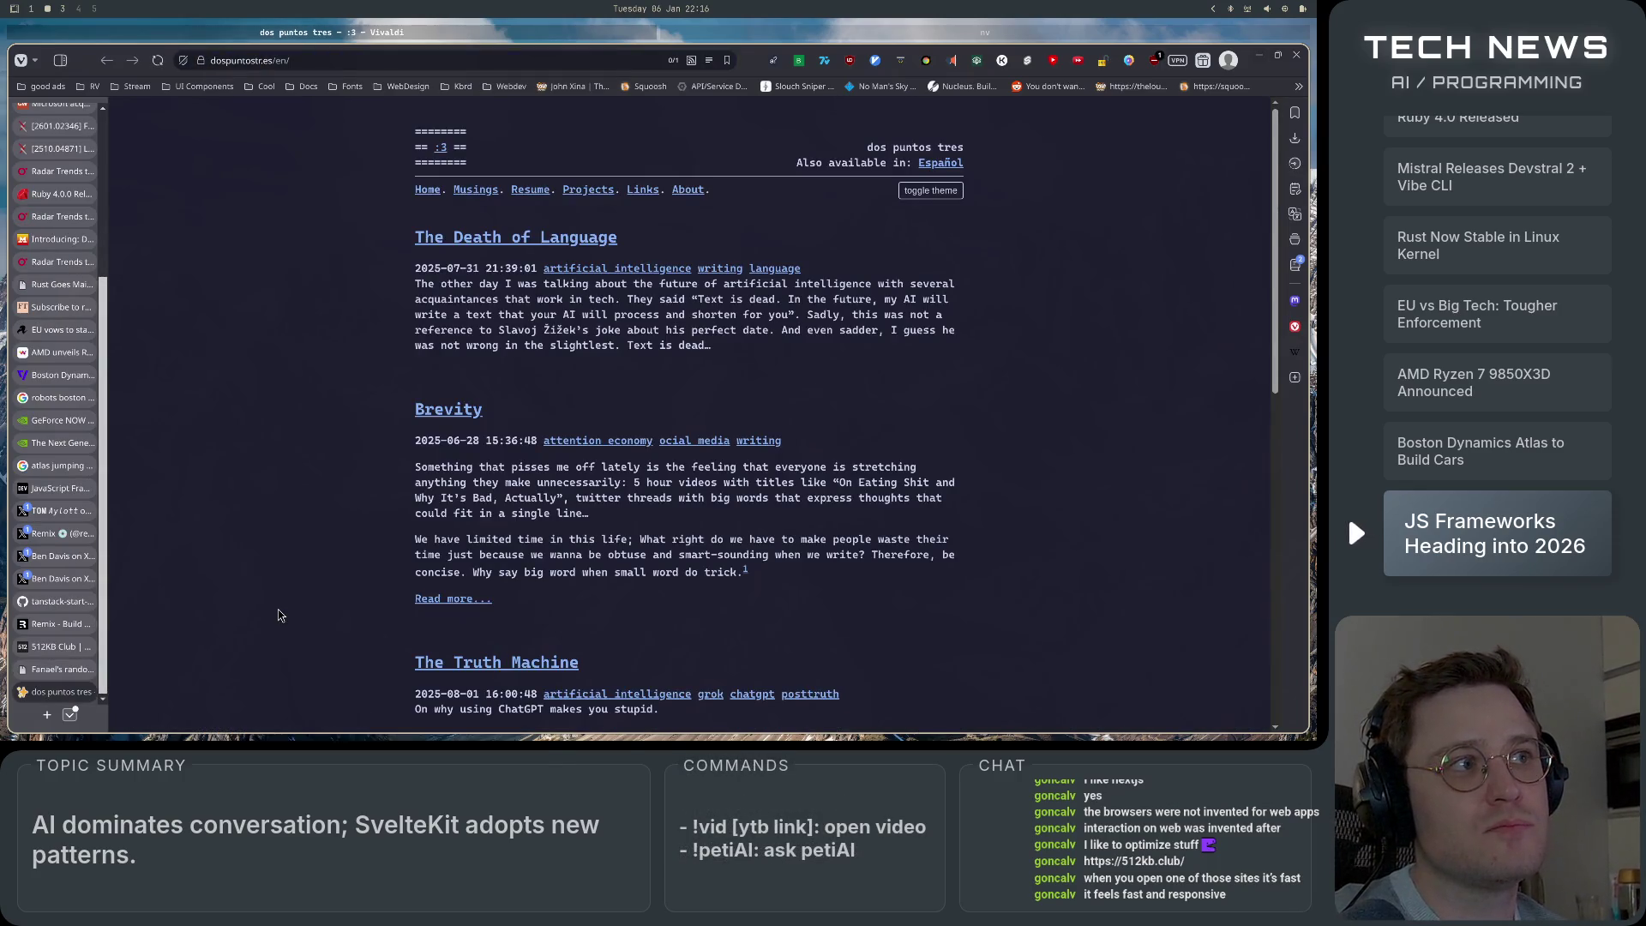
On dos puntos tres, read the Brevity post, then open The Truth Machine post.
scroll(279, 613, down, 10)
scroll(279, 613, up, 10)
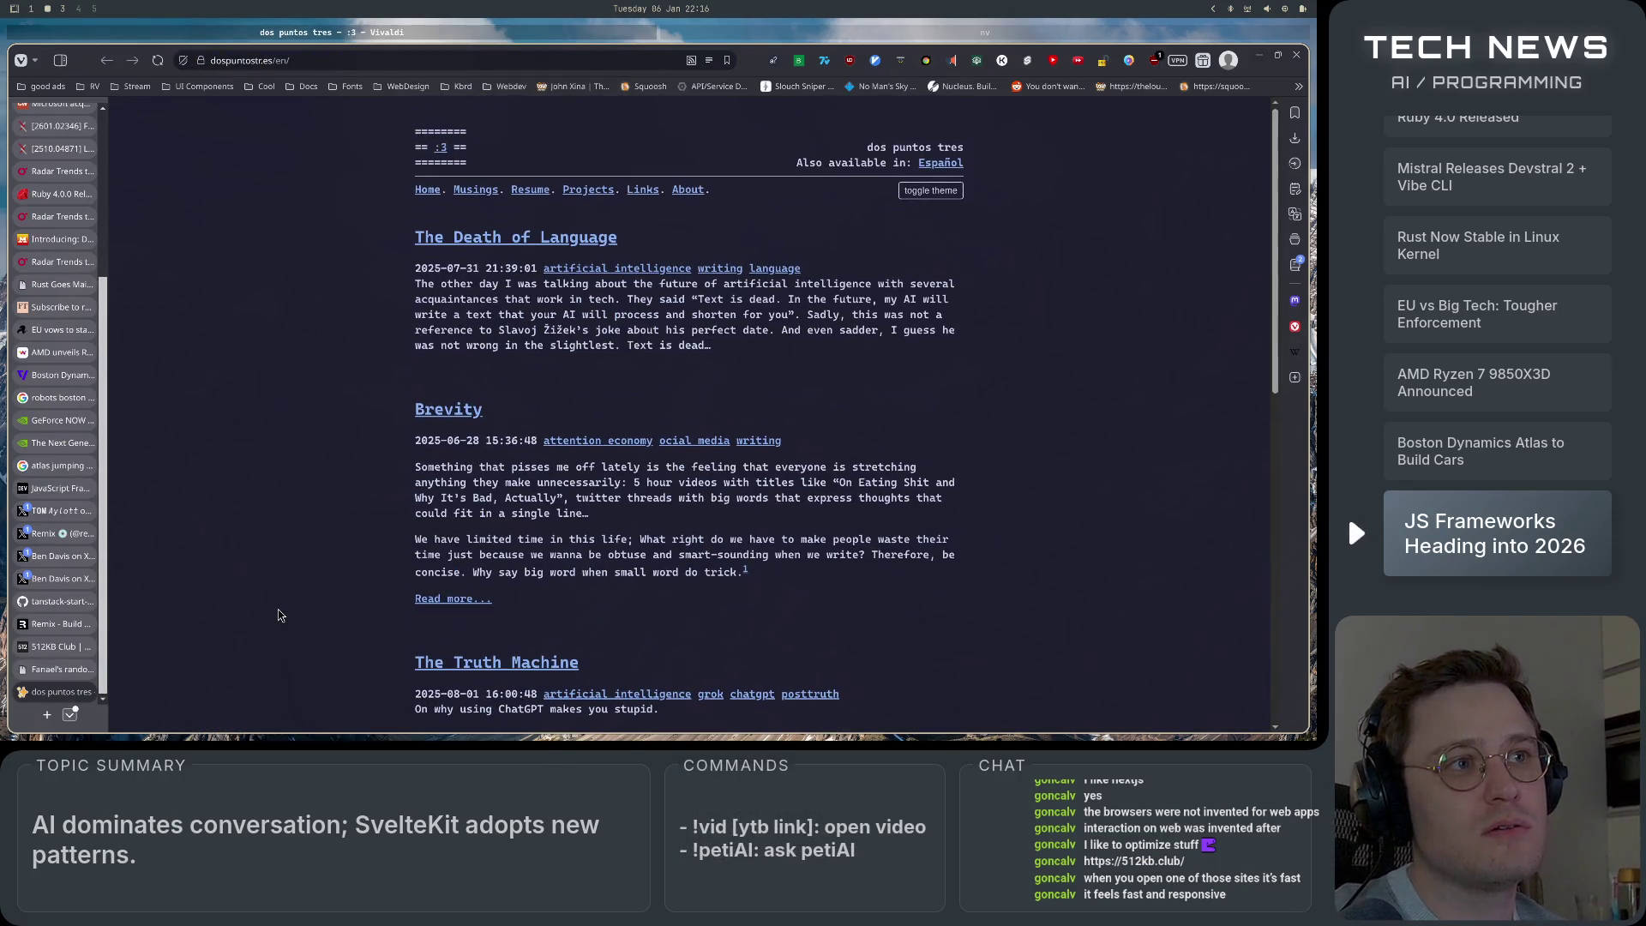
click(437, 411)
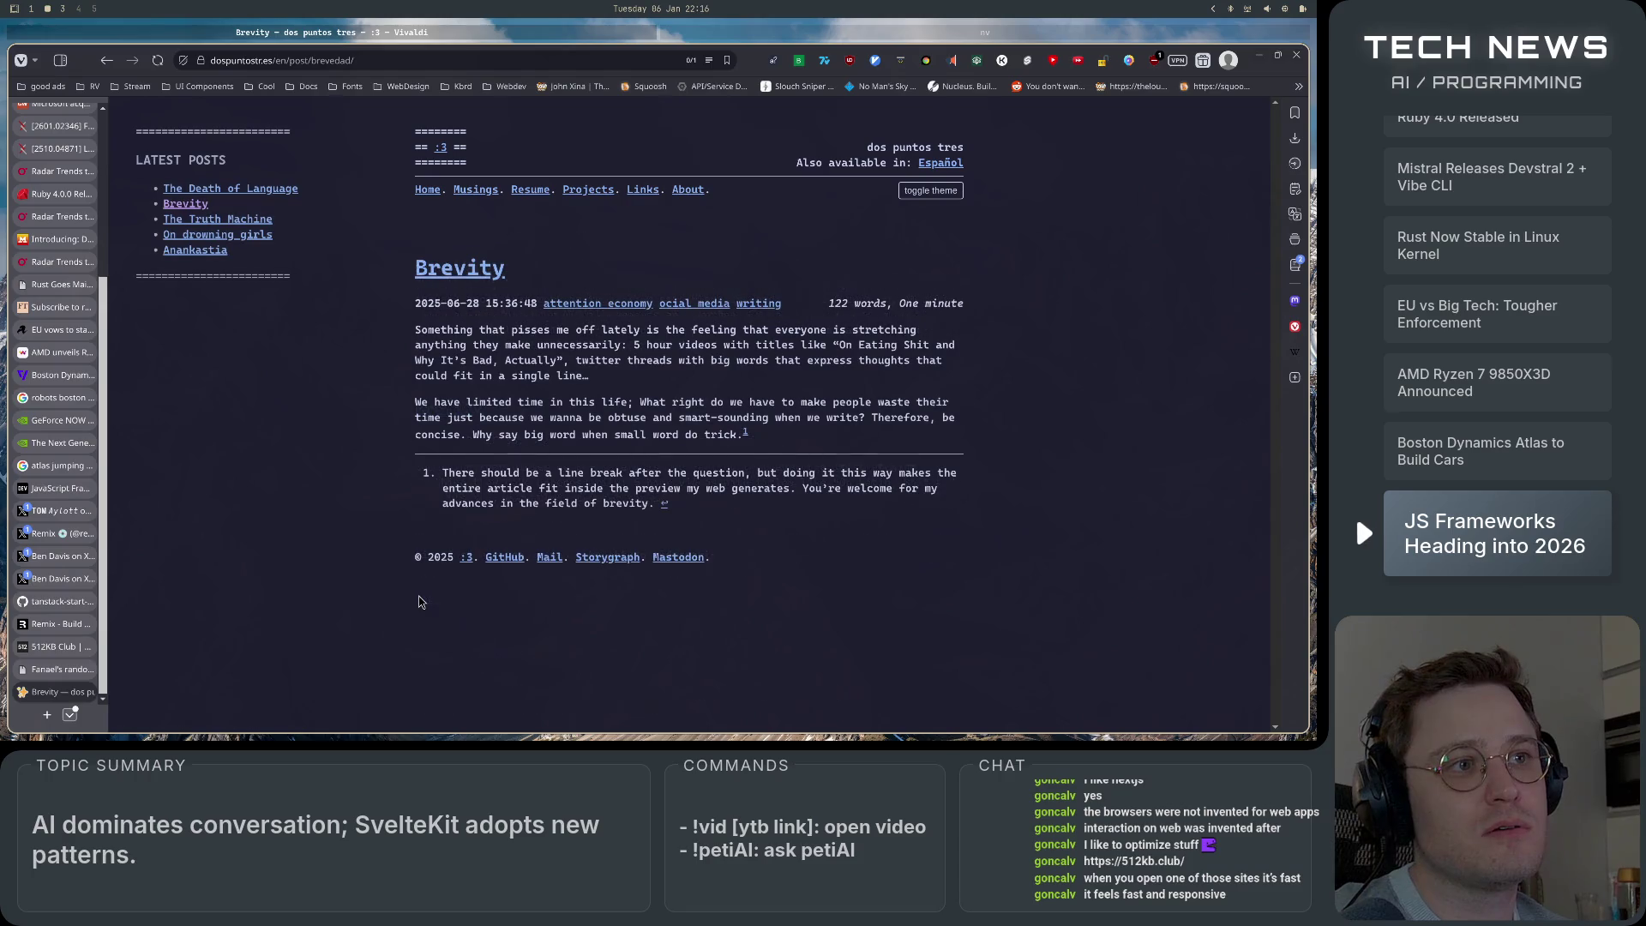
click(106, 60)
scroll(478, 513, down, 5)
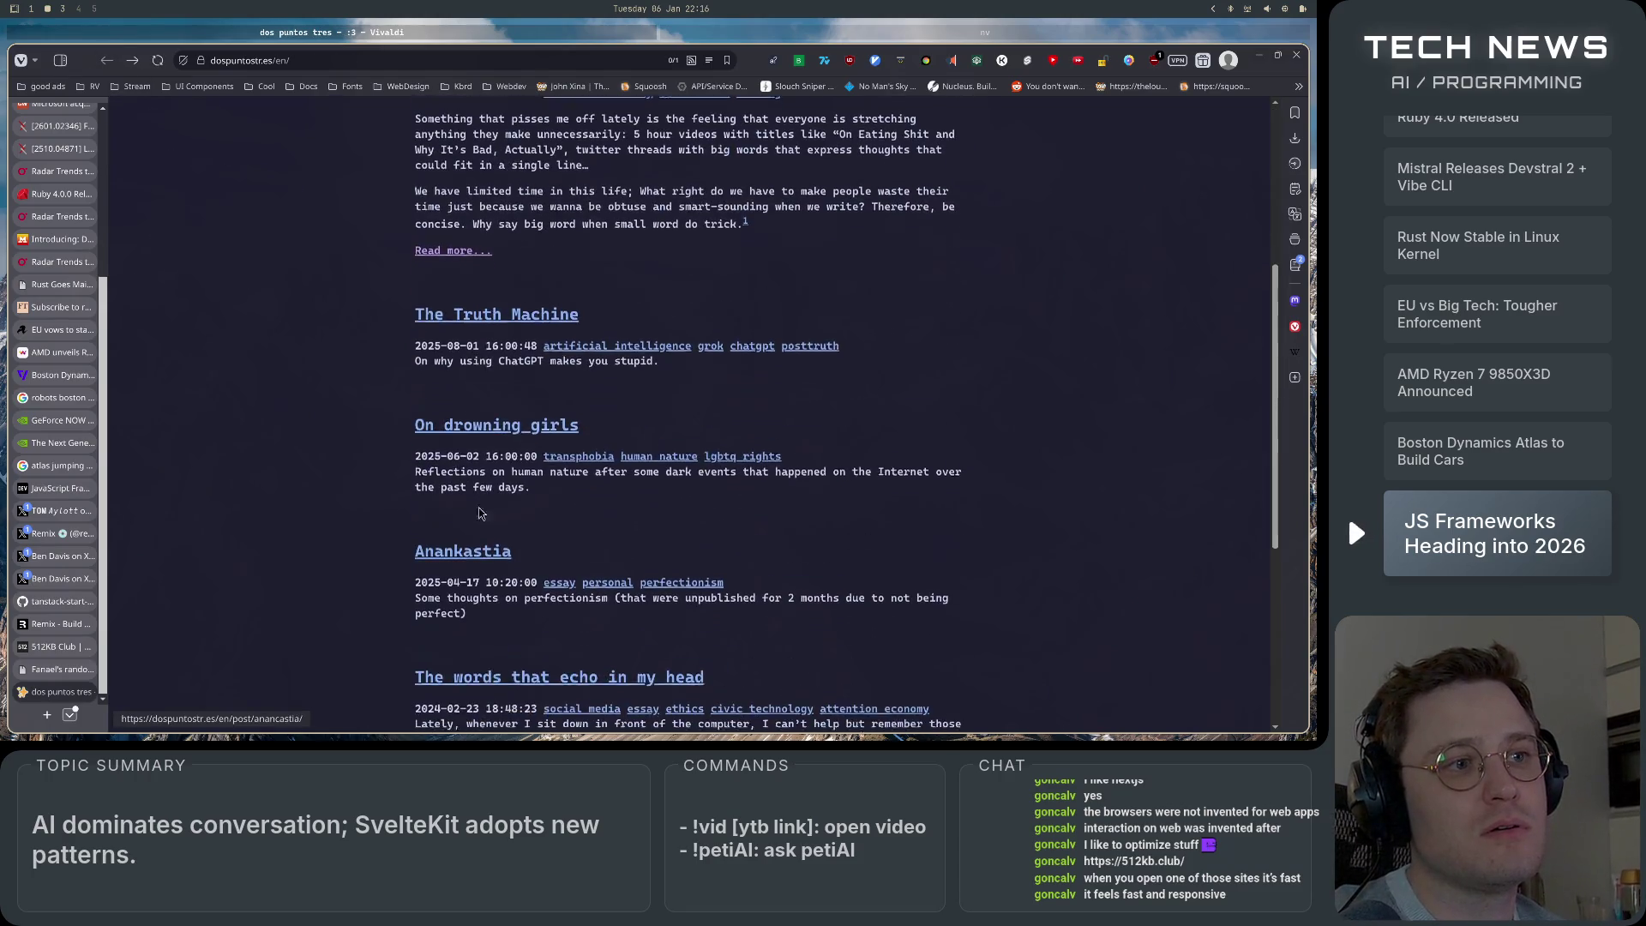
click(477, 315)
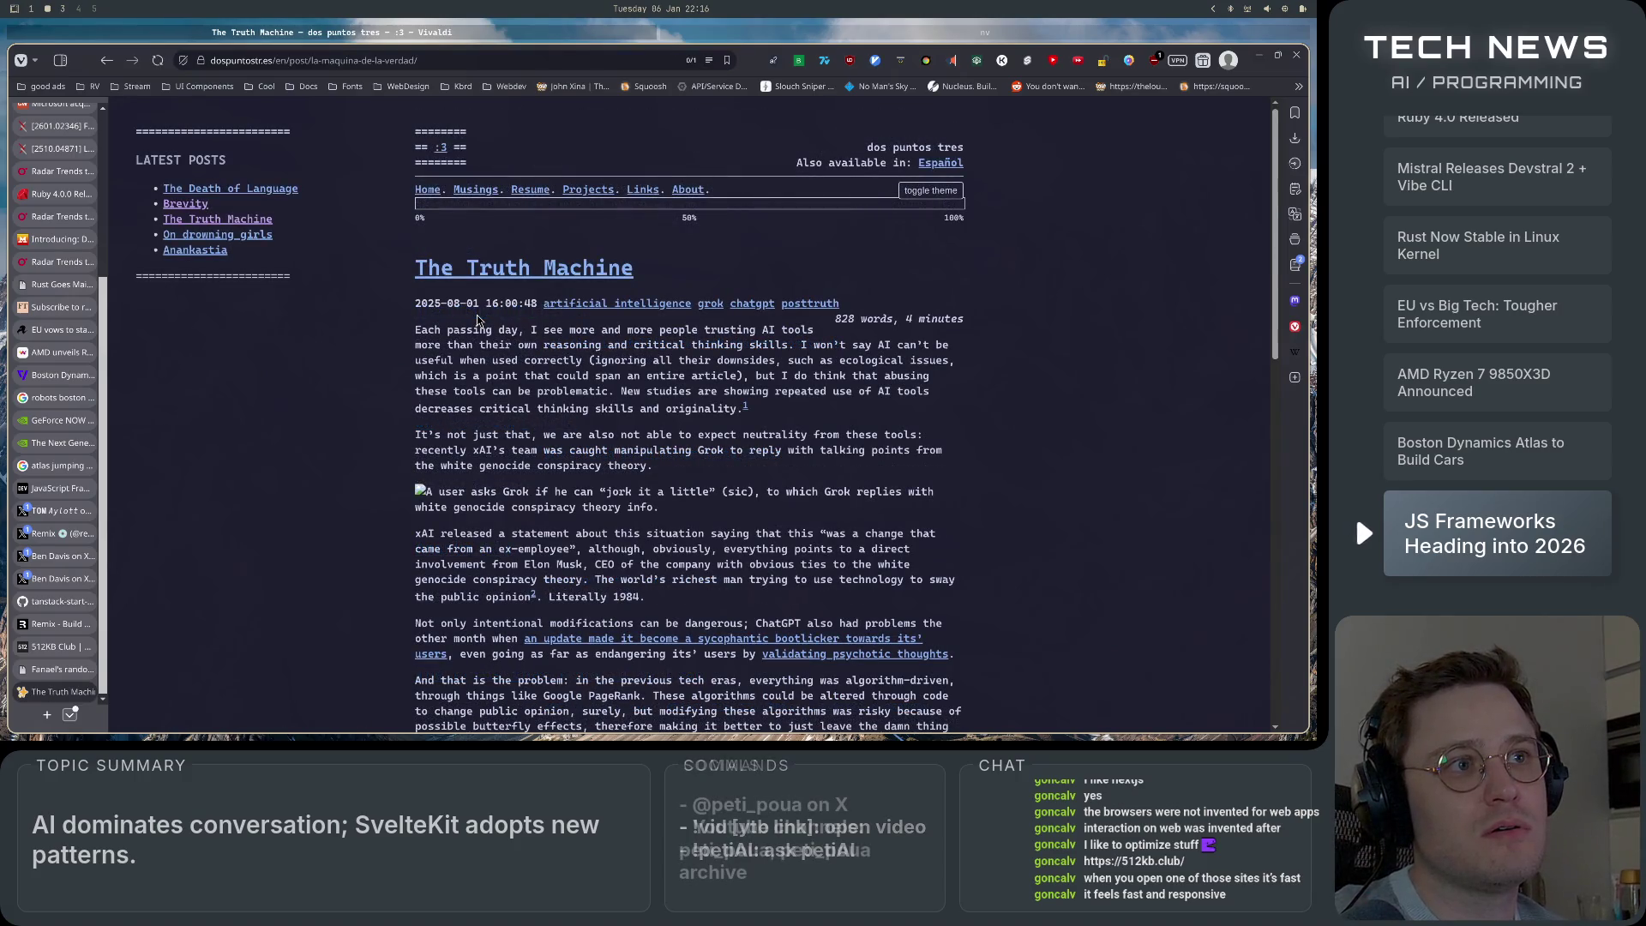
Switch to the Spanish version and browse the Brevedad, La muerte del lenguaje and Sobre niñas ahogandose posts.
click(470, 269)
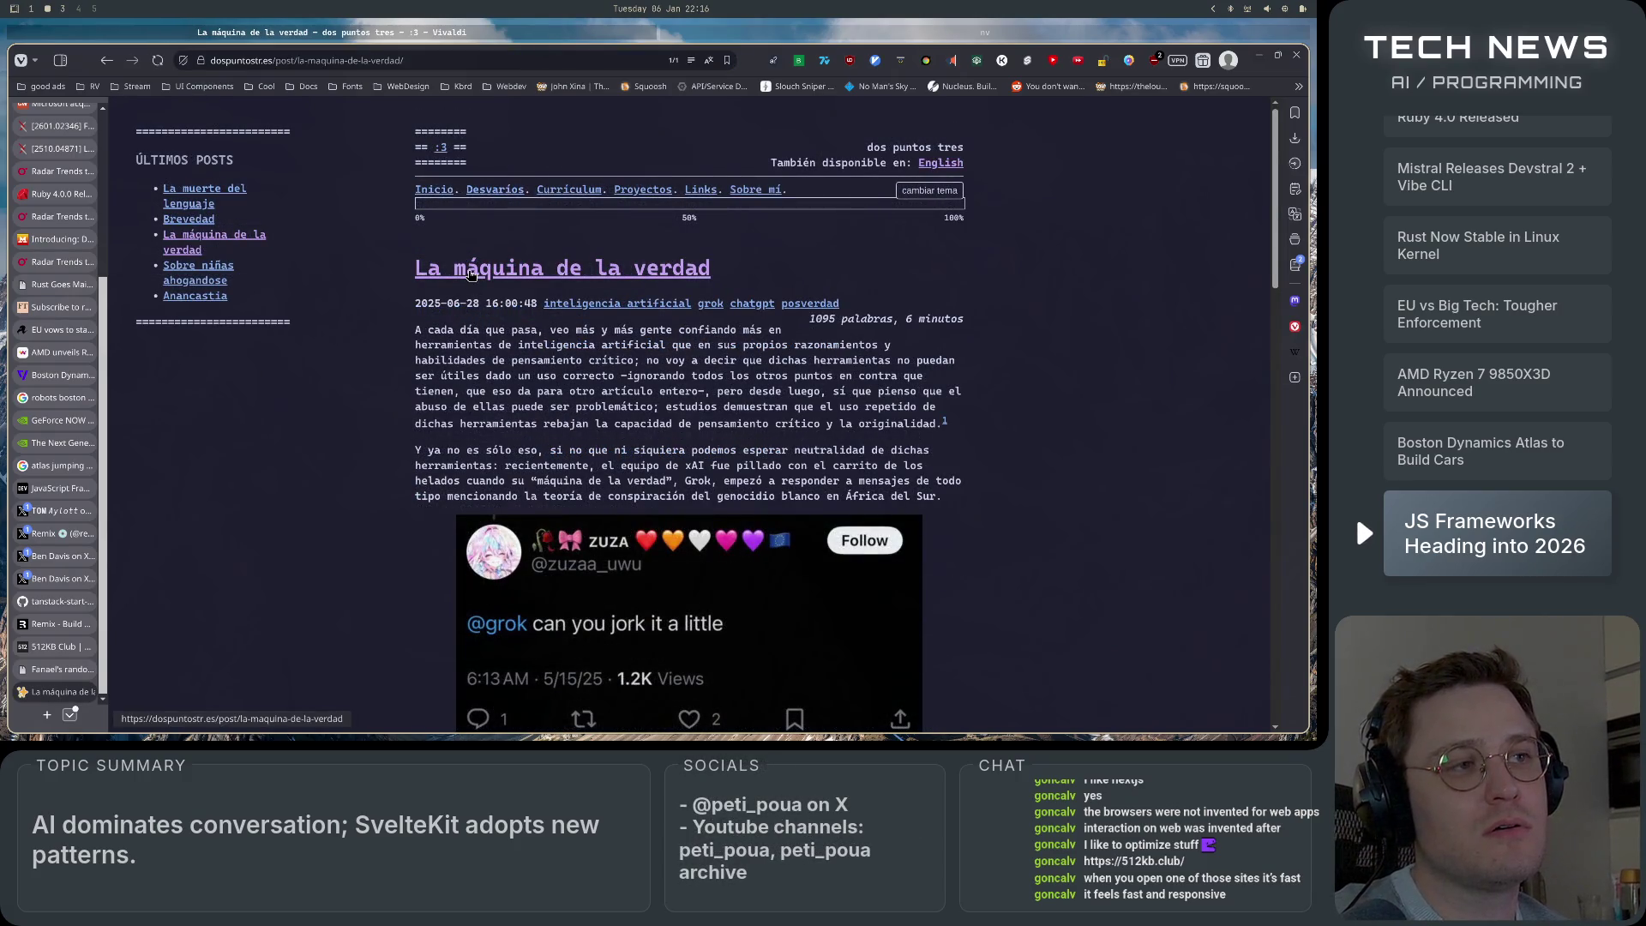
click(195, 219)
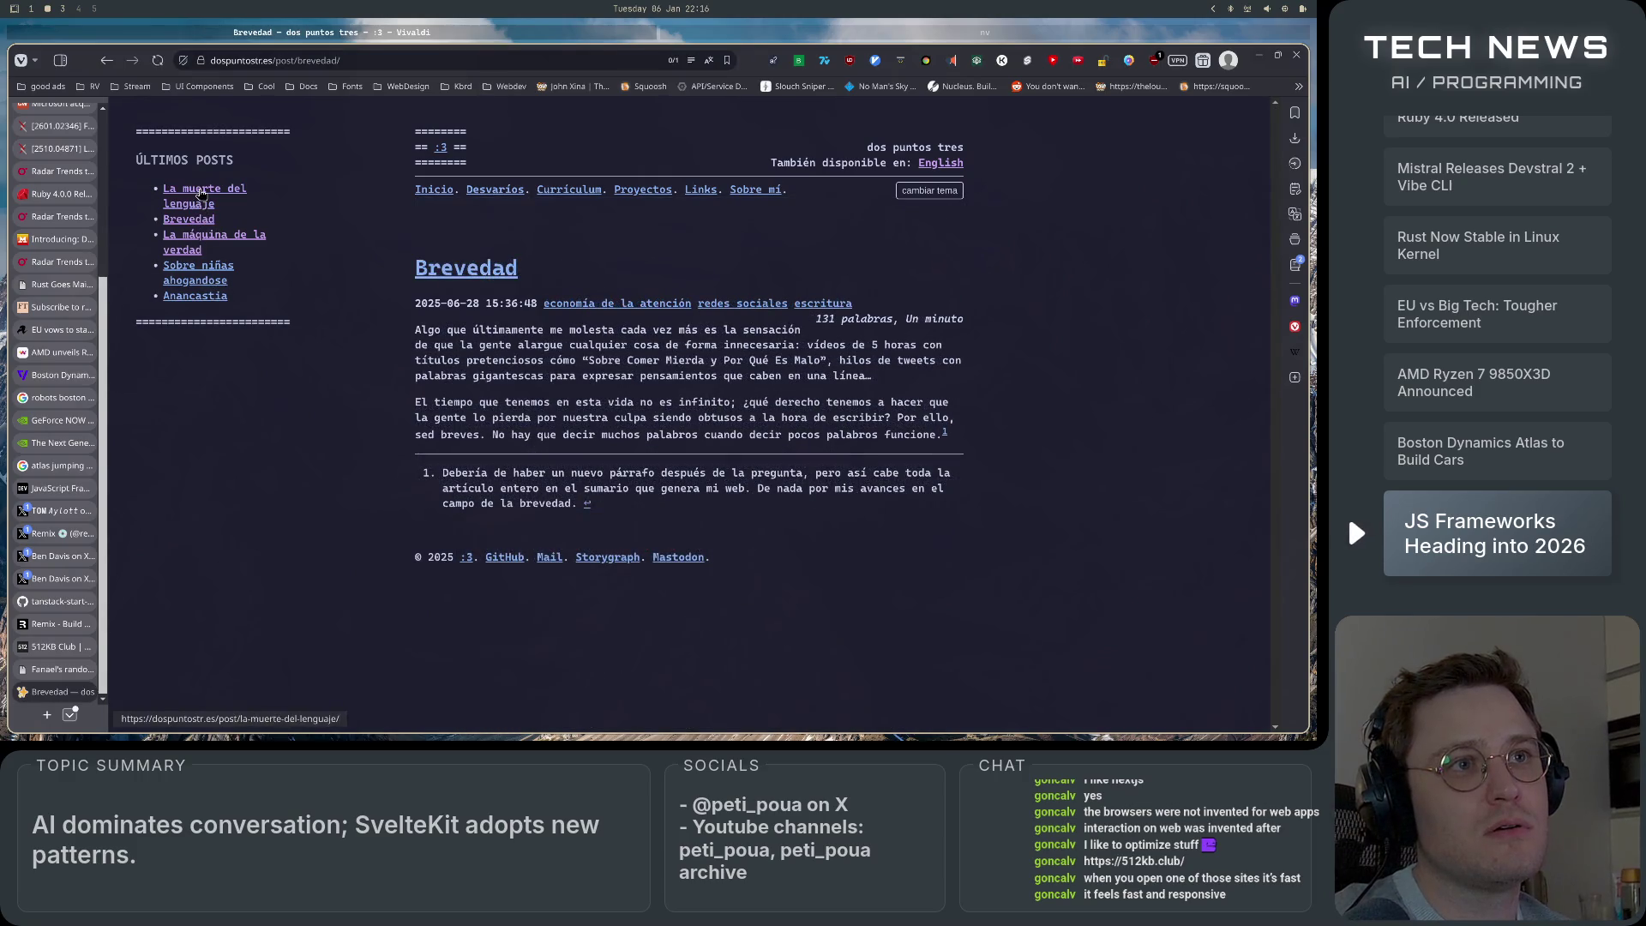
click(201, 194)
click(198, 281)
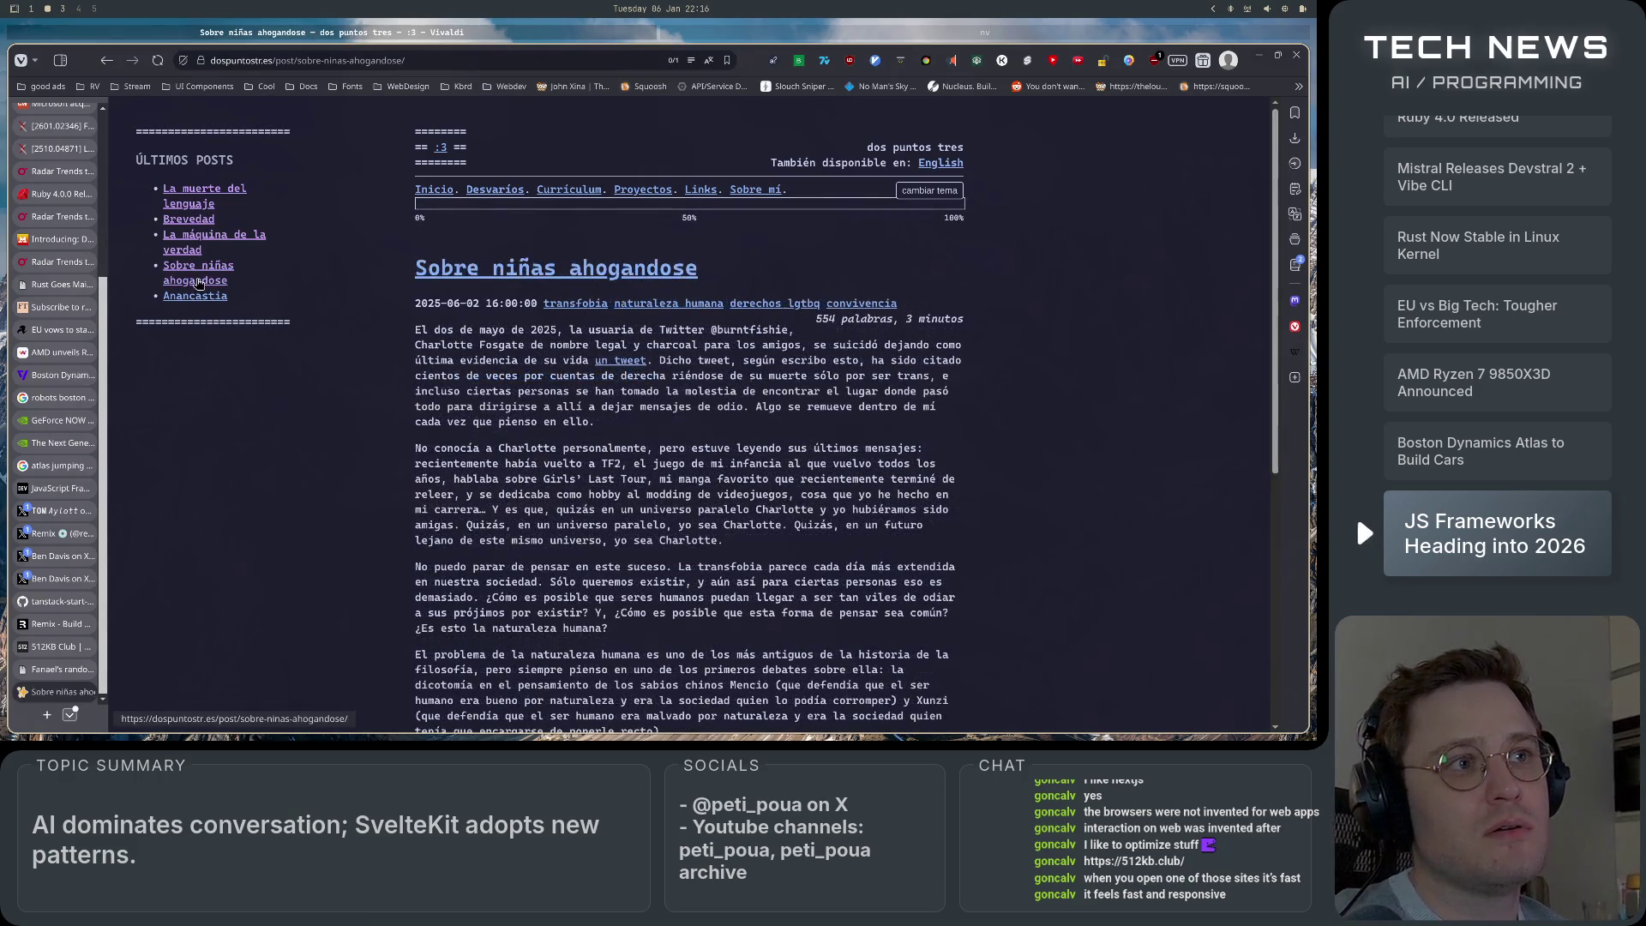
scroll(407, 480, down, 10)
scroll(397, 630, up, 10)
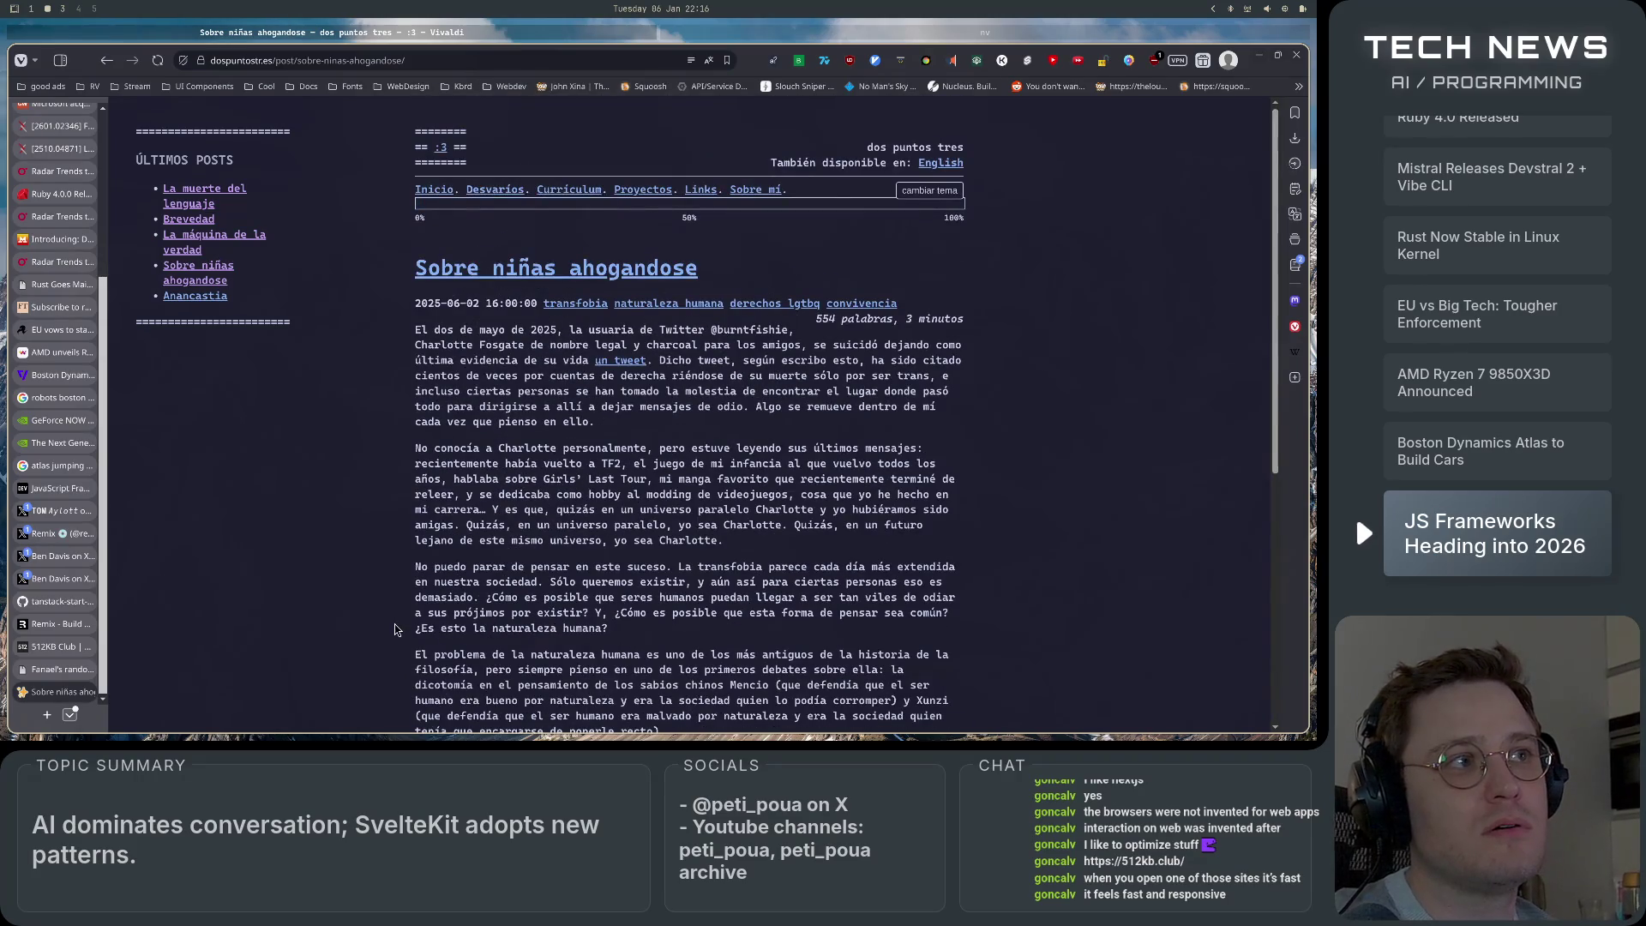
scroll(348, 463, down, 5)
scroll(348, 463, up, 5)
scroll(361, 533, down, 3)
scroll(361, 533, up, 3)
scroll(361, 533, down, 5)
scroll(361, 533, up, 4)
scroll(361, 533, up, 2)
scroll(361, 533, down, 5)
scroll(361, 533, up, 5)
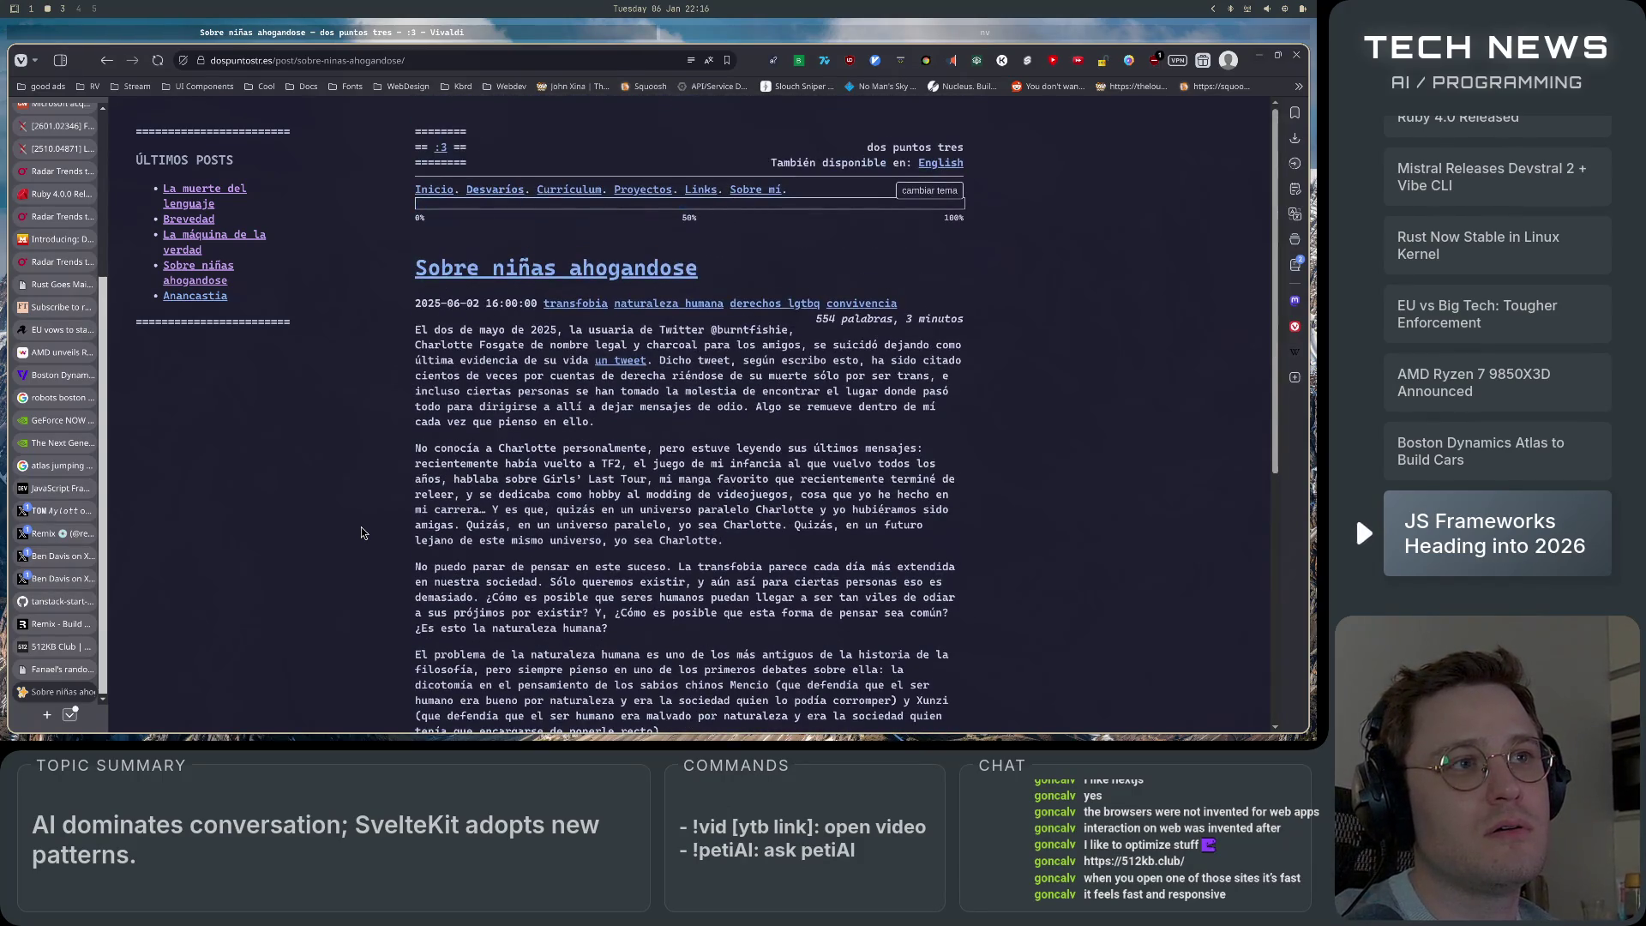
scroll(361, 533, down, 5)
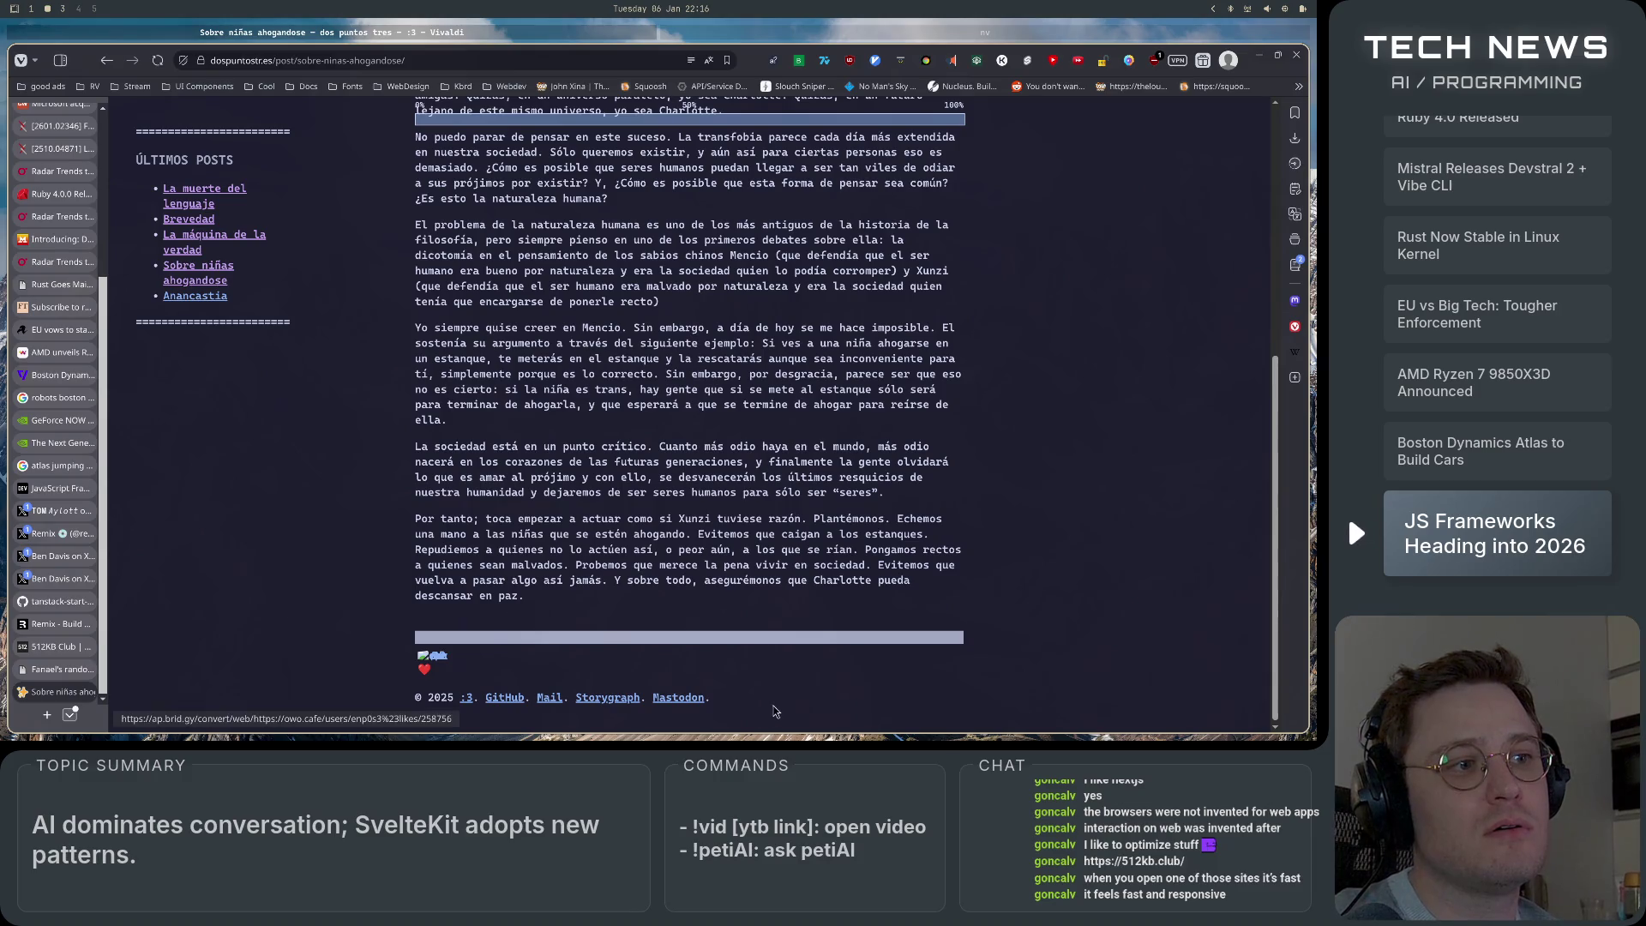
Visit the blog's home page, go back to the English post list, then show Fanael's random ruminations.
click(464, 705)
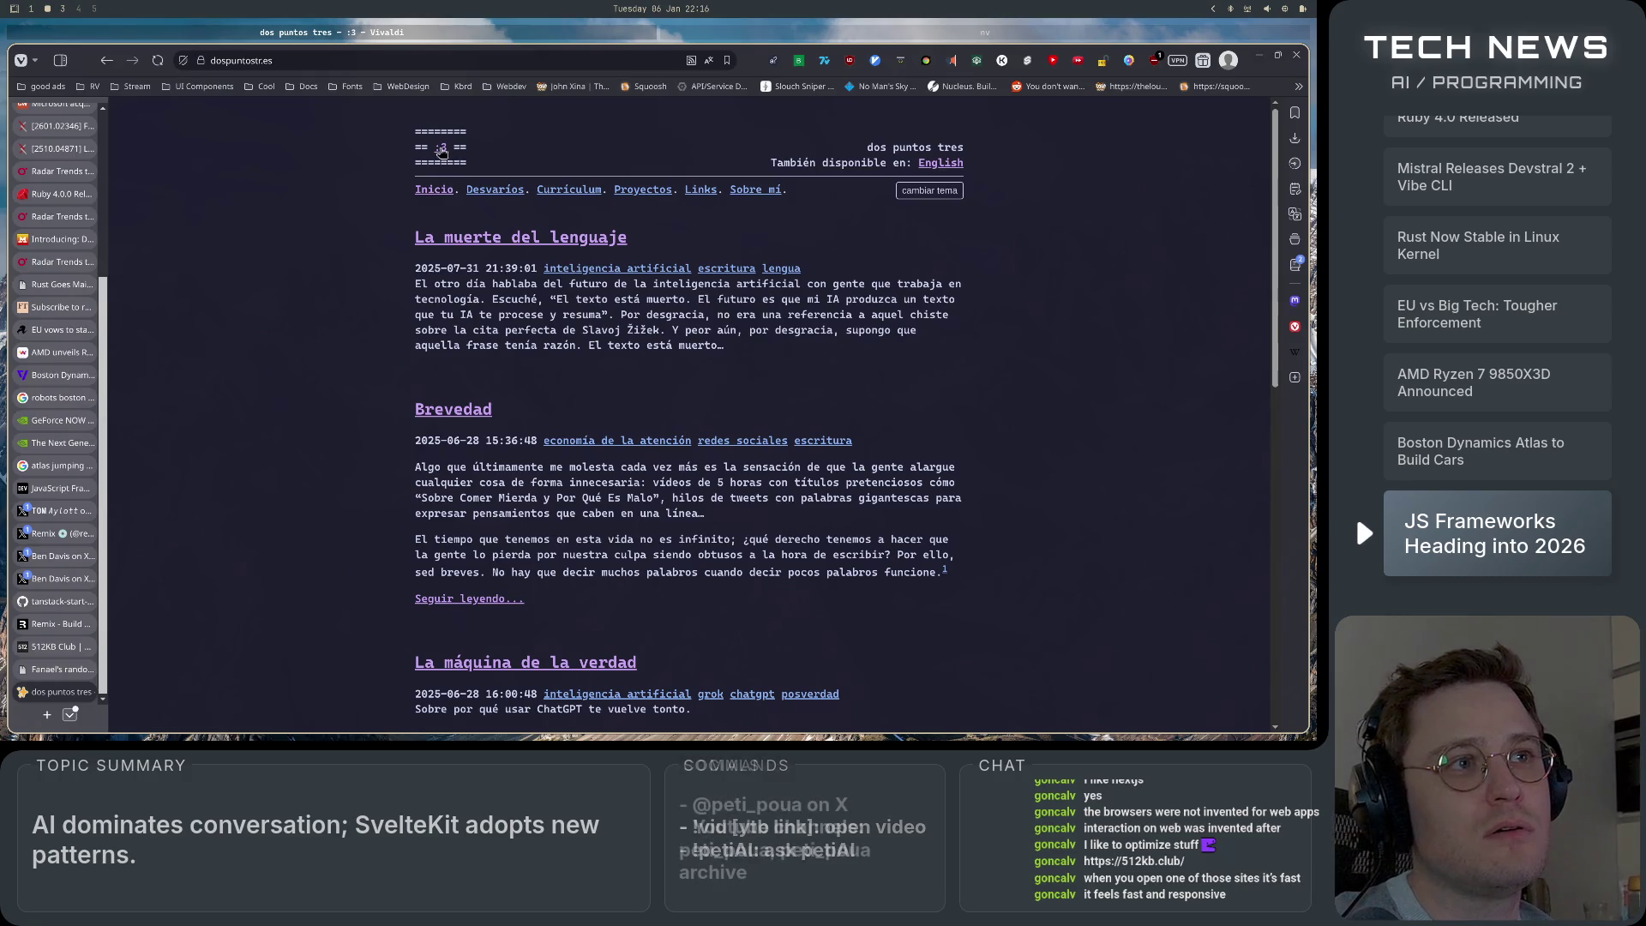
click(107, 62)
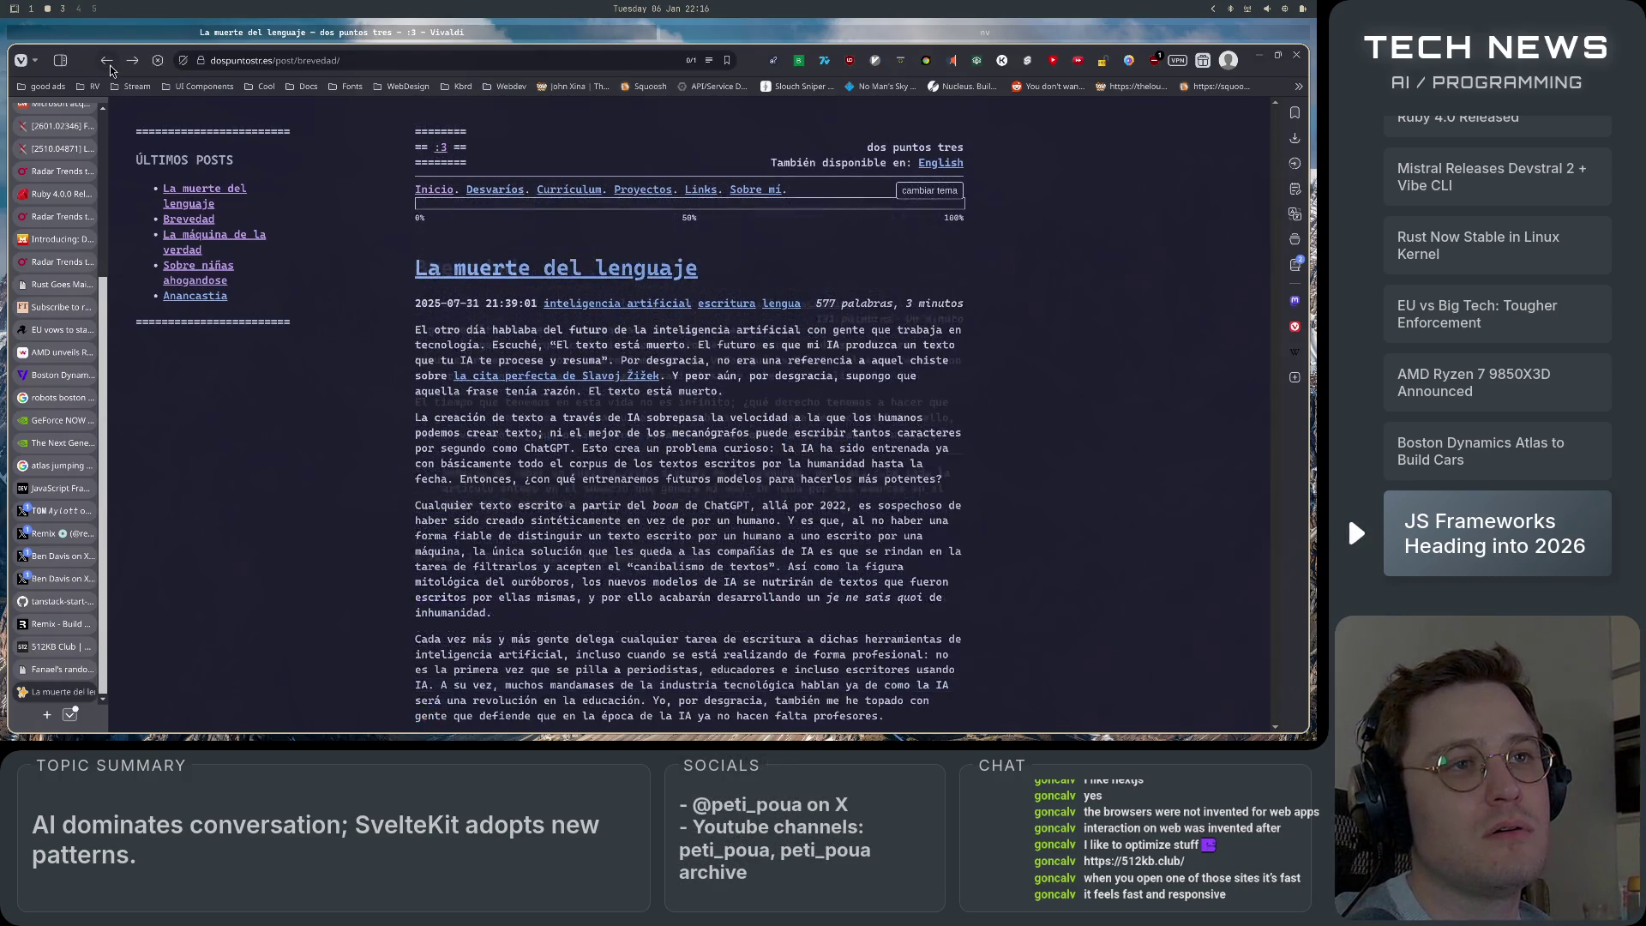
click(110, 68)
click(110, 69)
click(110, 69)
click(109, 69)
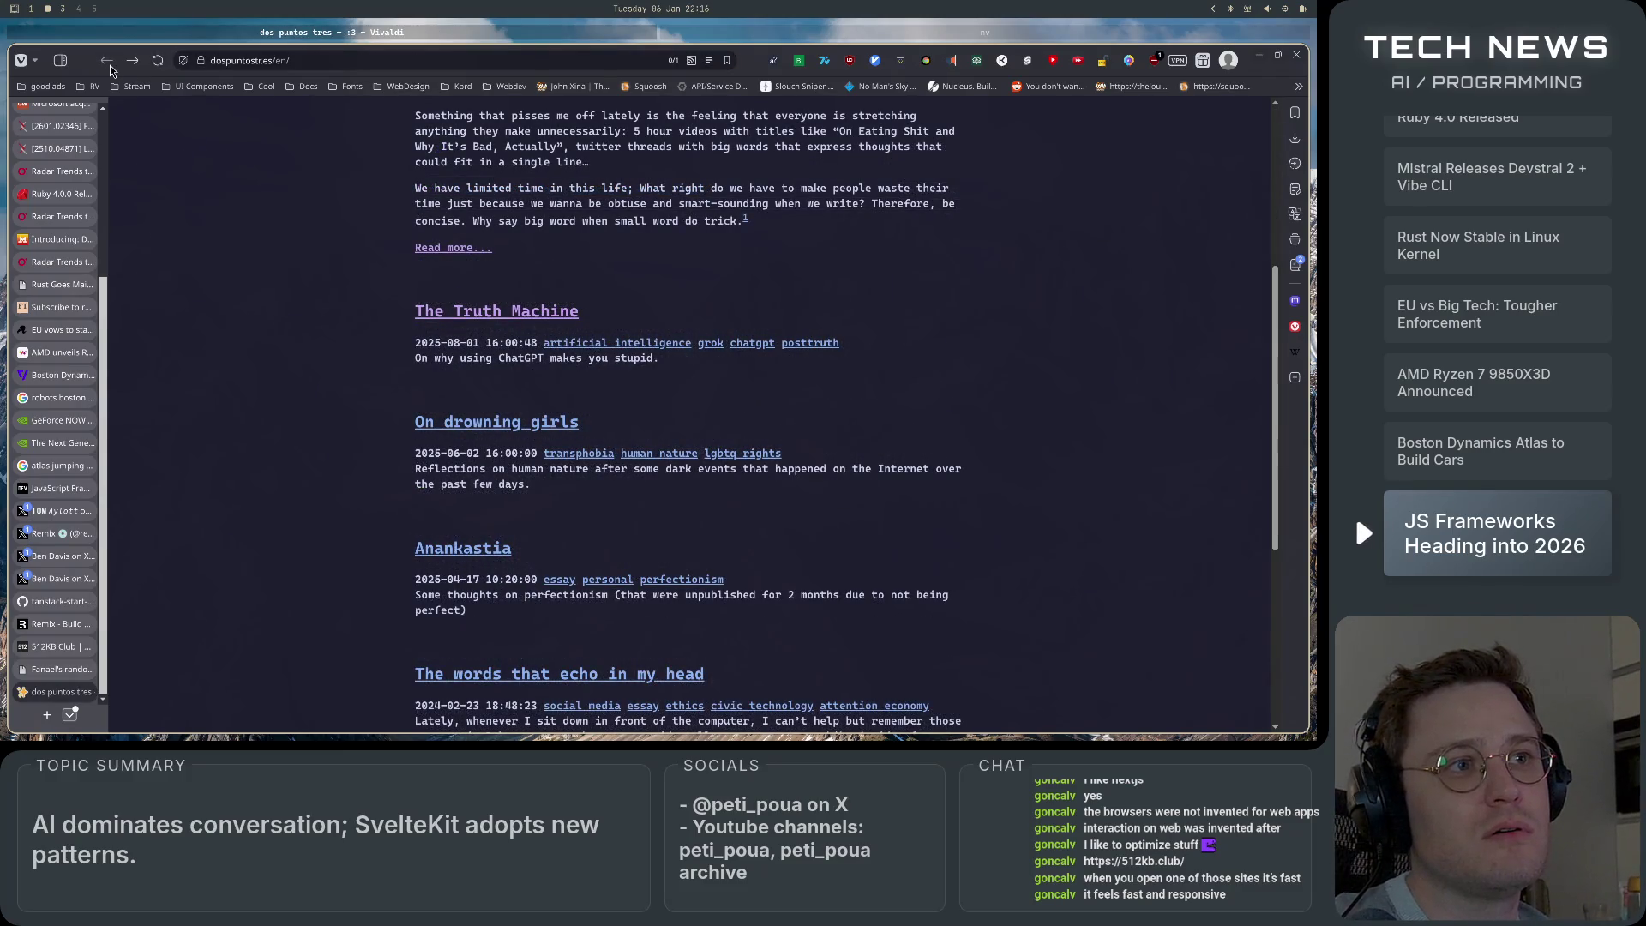
click(55, 667)
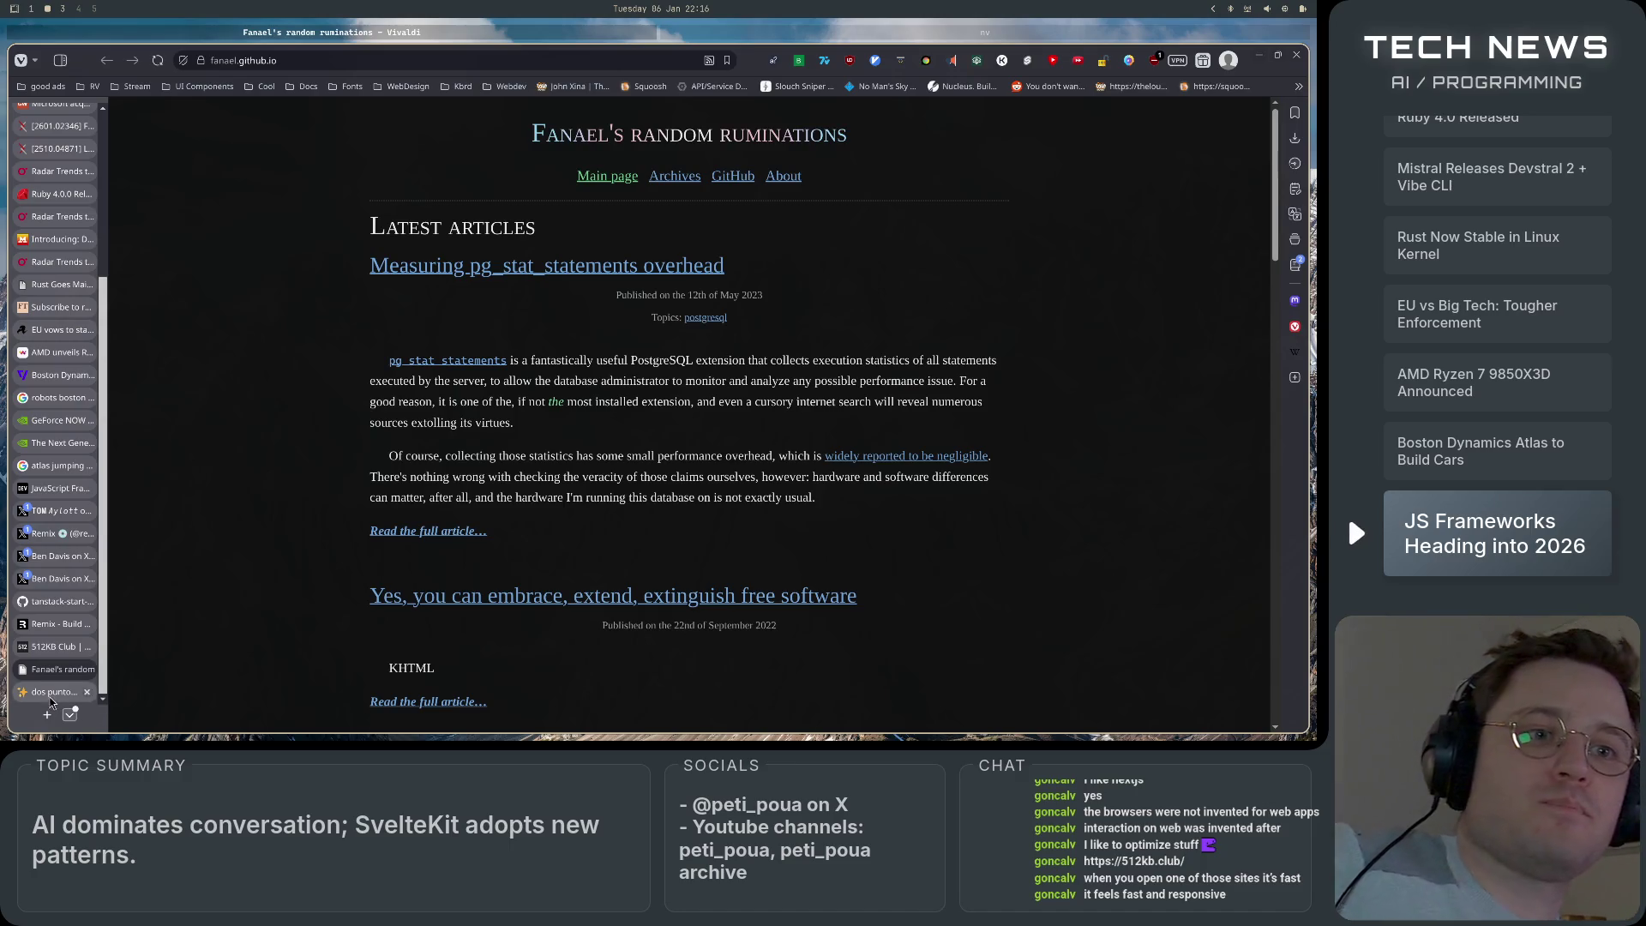
In the 512KB Club list, open dustri.org's 'Artificial truth' blog in a new tab.
click(55, 646)
scroll(362, 518, down, 10)
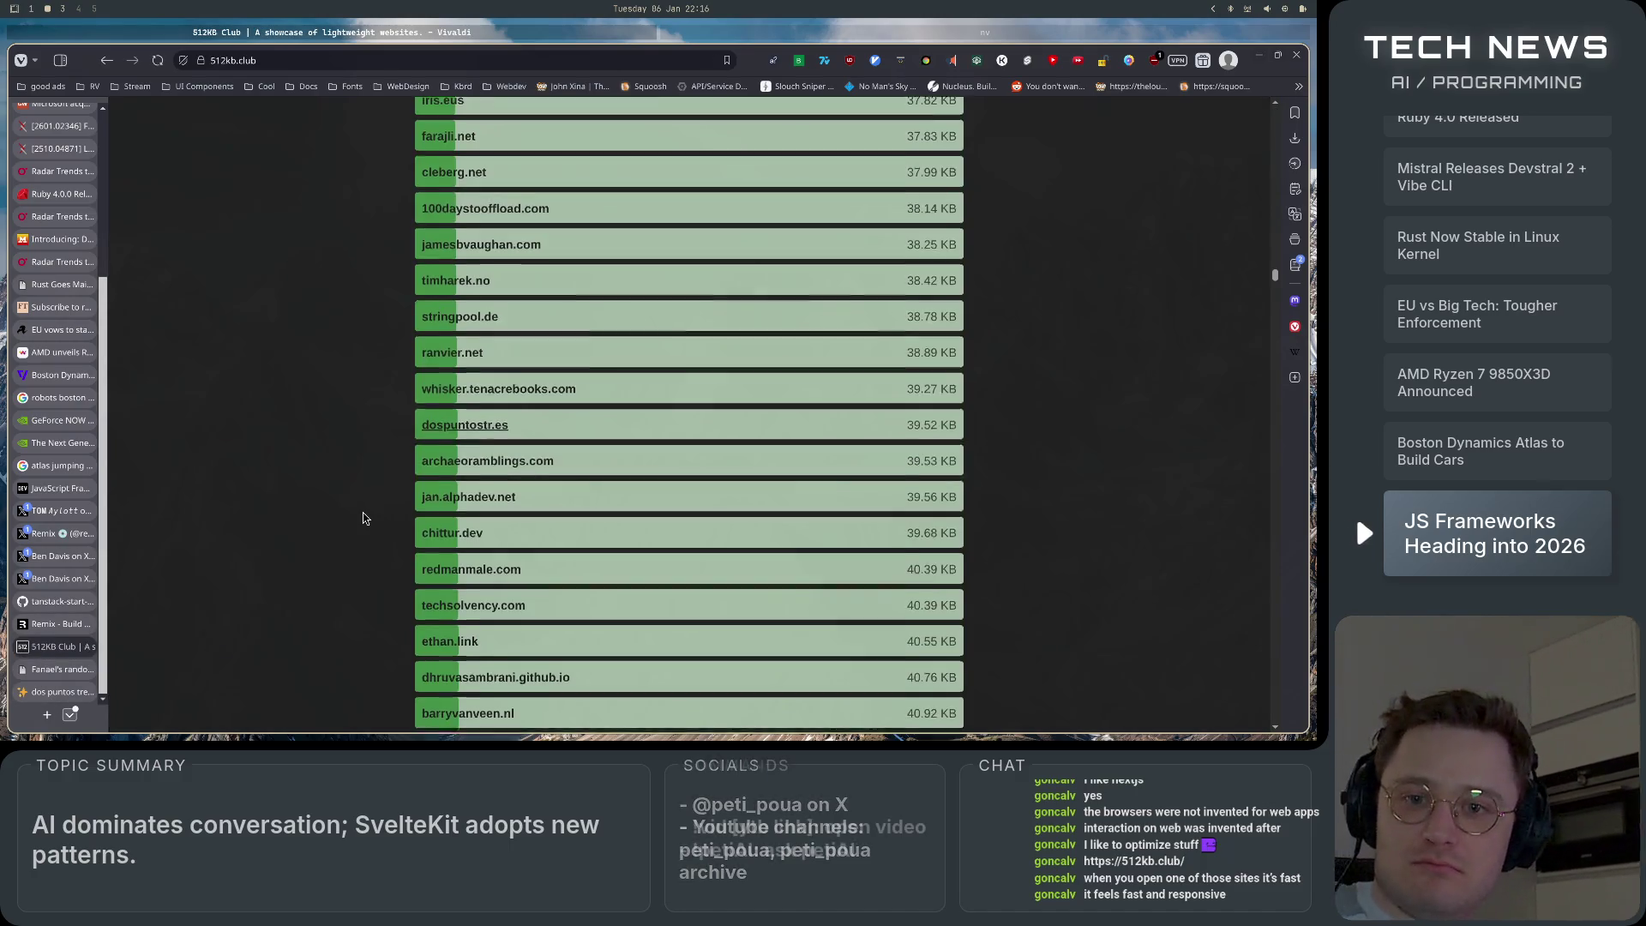
scroll(363, 518, down, 15)
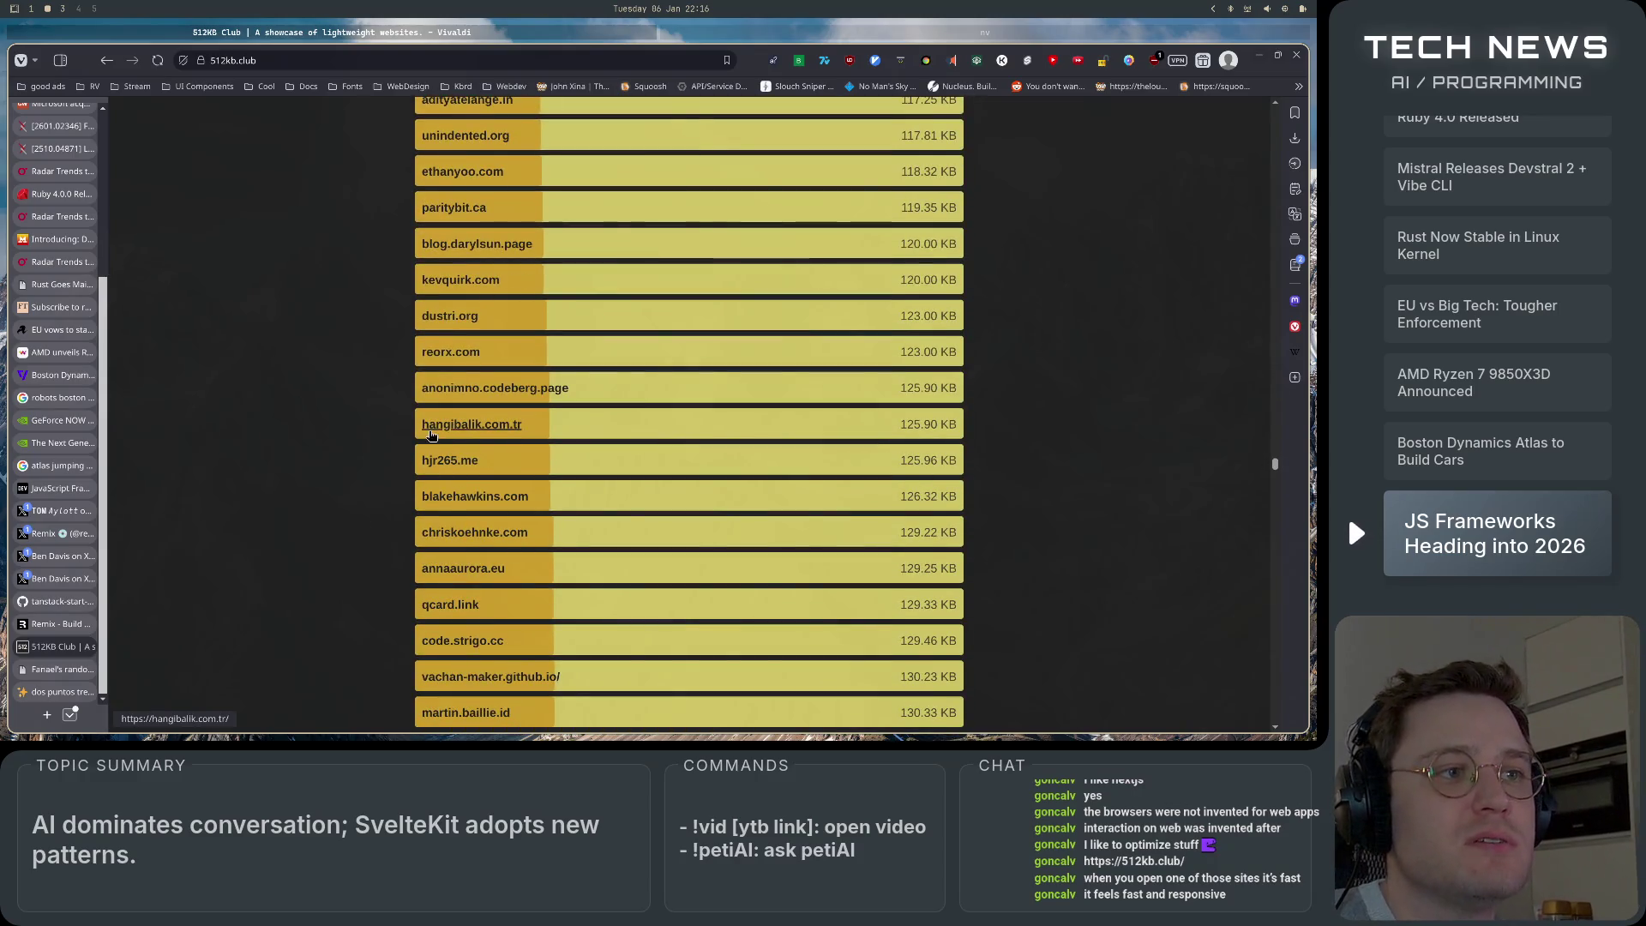
click(455, 320)
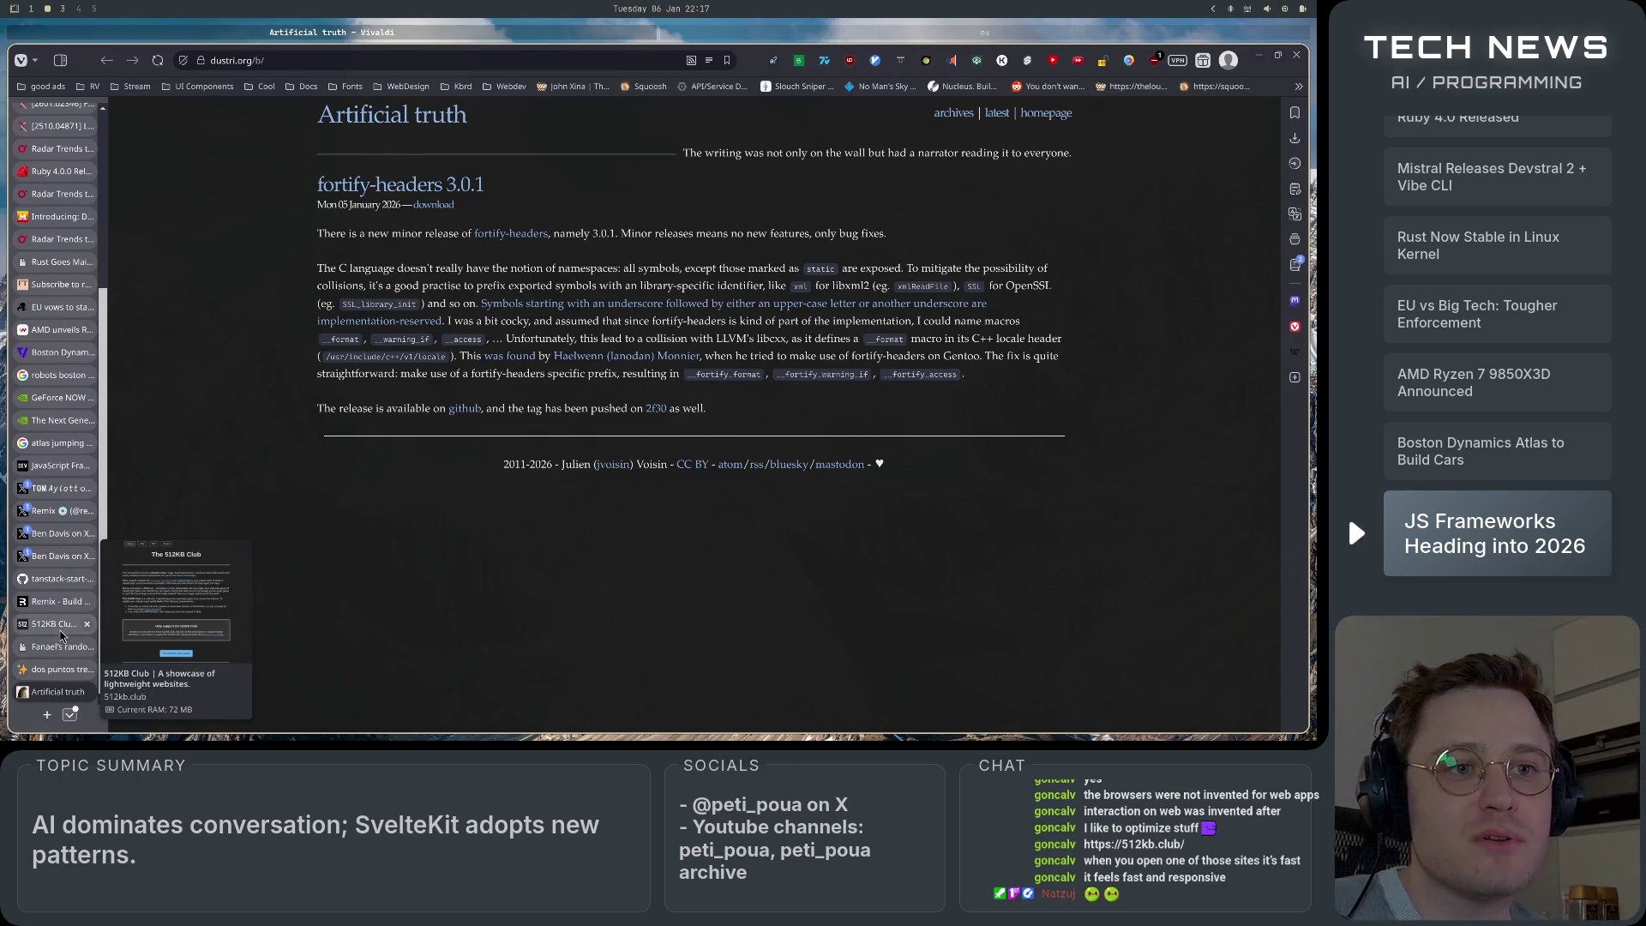
Return to the 512KB Club Orange Team list and open ewolff.com.
click(58, 623)
scroll(234, 400, down, 15)
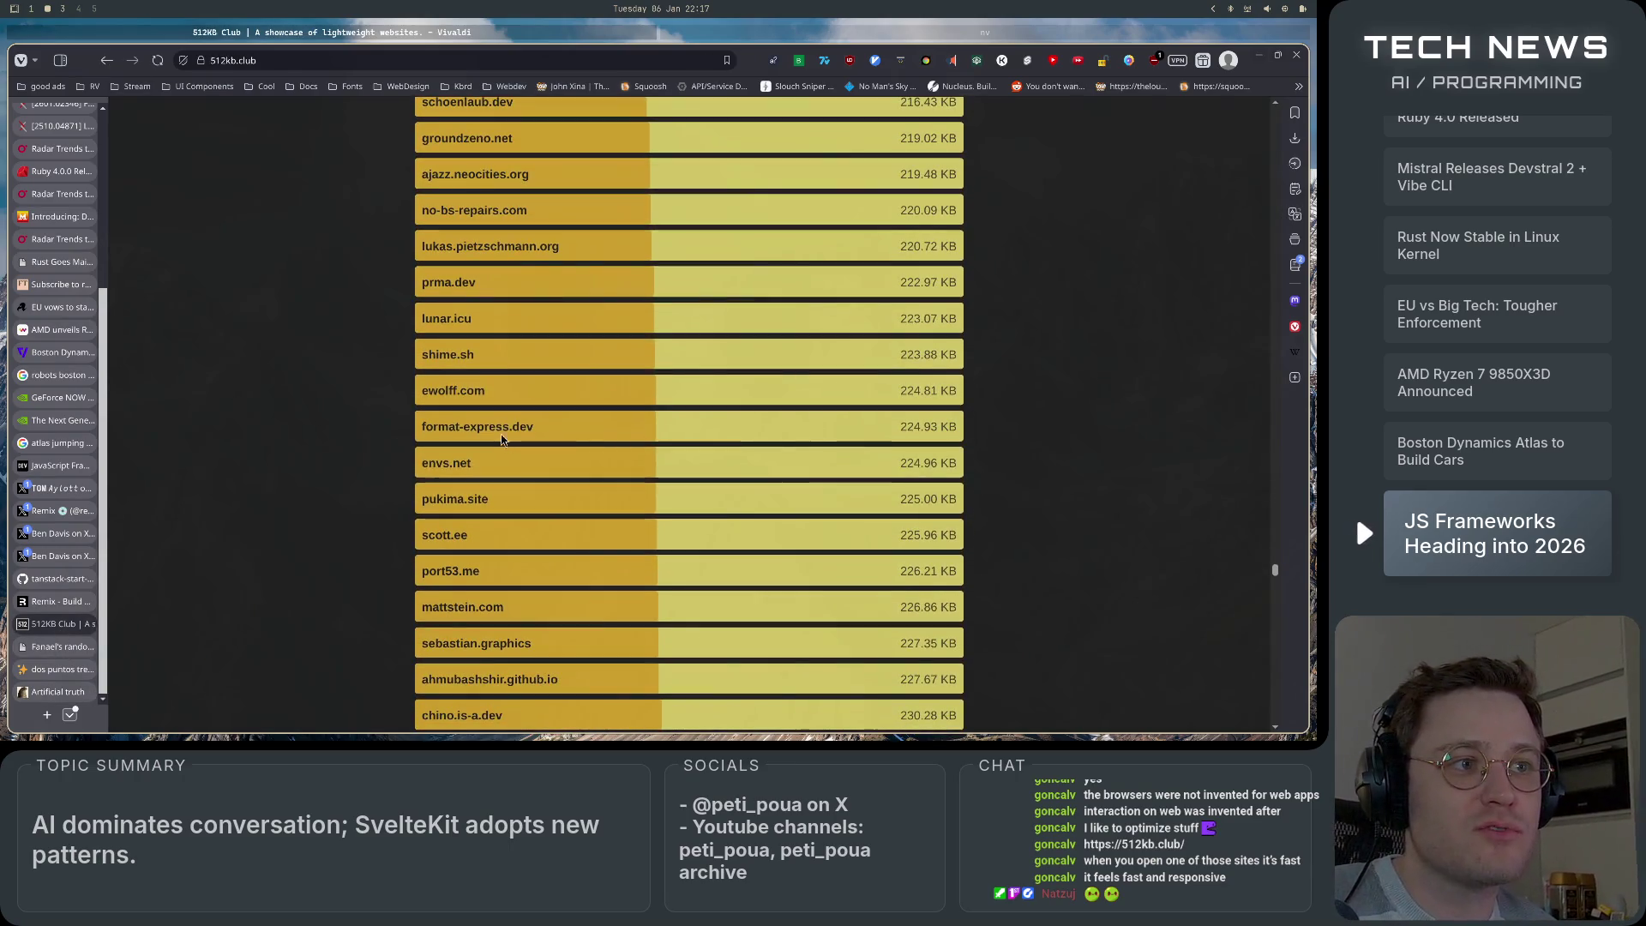
click(450, 392)
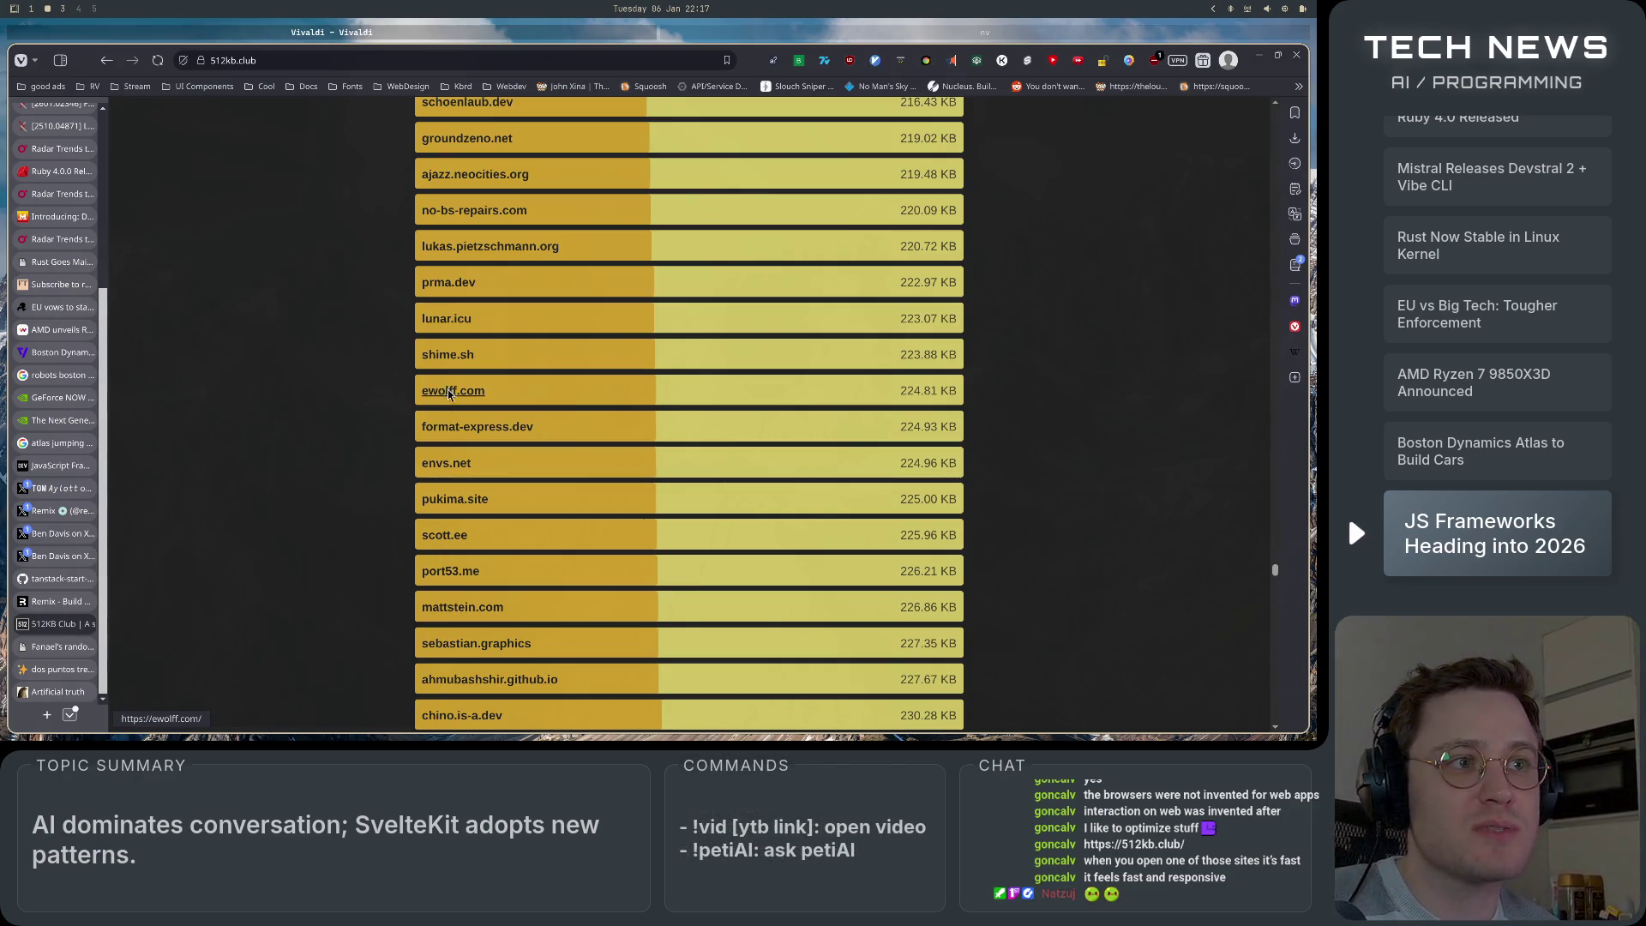
Read ewolff.com down to its 512KB Club badge, open the badge in a new tab, and return to Artificial truth.
scroll(277, 531, down, 3)
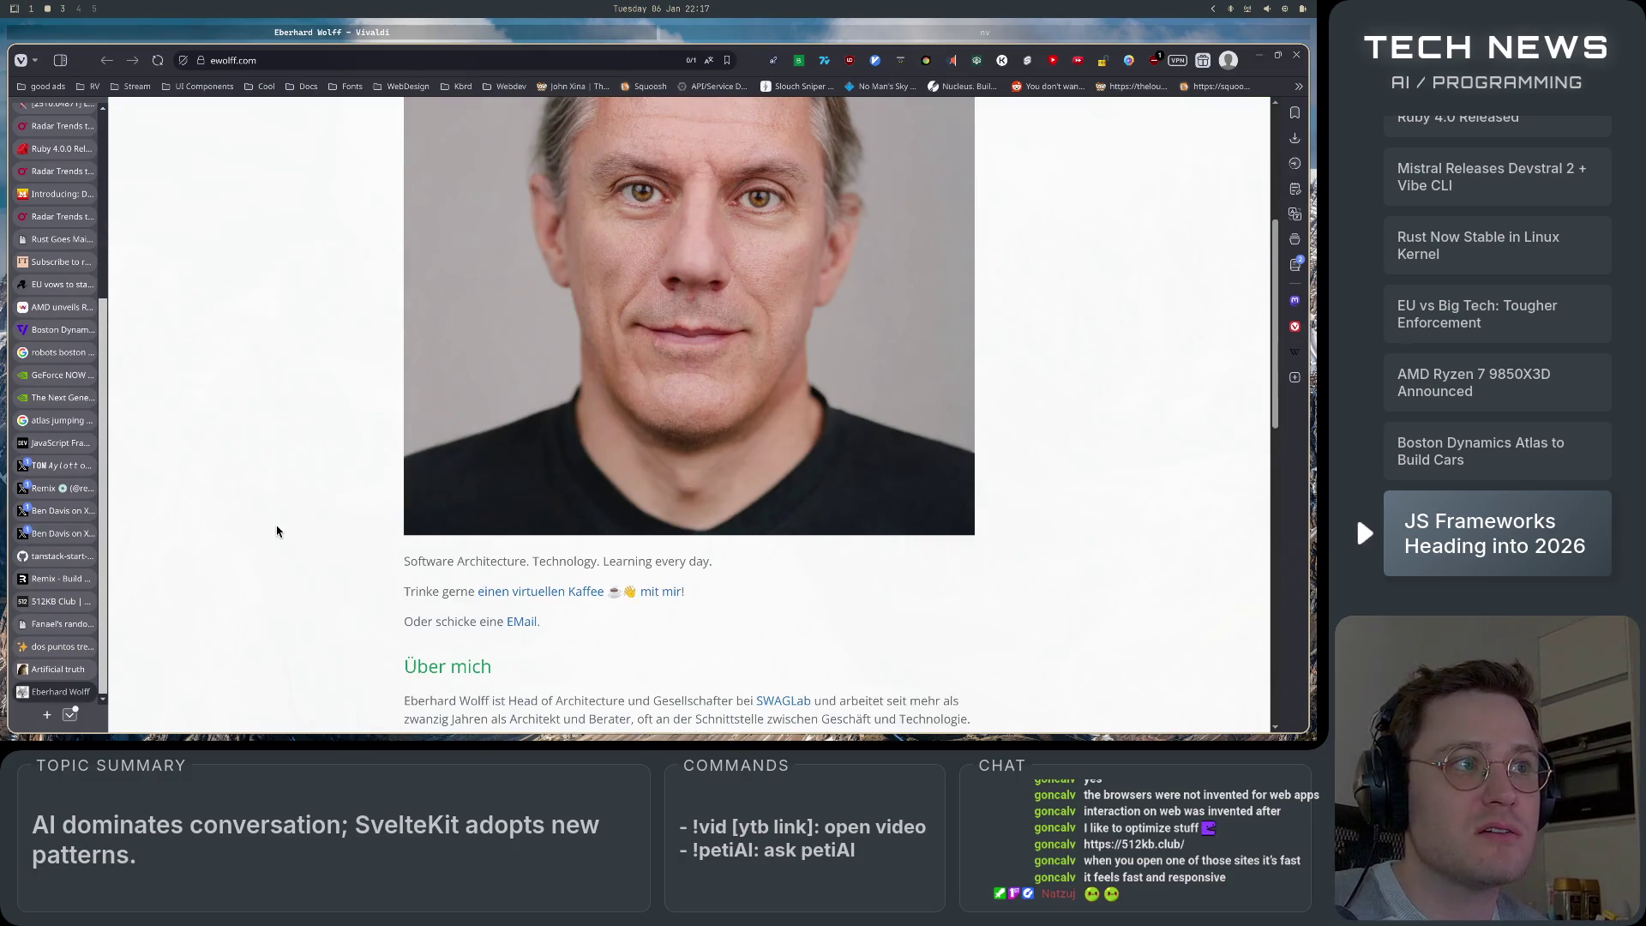
scroll(276, 531, down, 10)
scroll(277, 531, up, 15)
scroll(276, 531, down, 15)
scroll(277, 531, up, 15)
scroll(277, 532, down, 15)
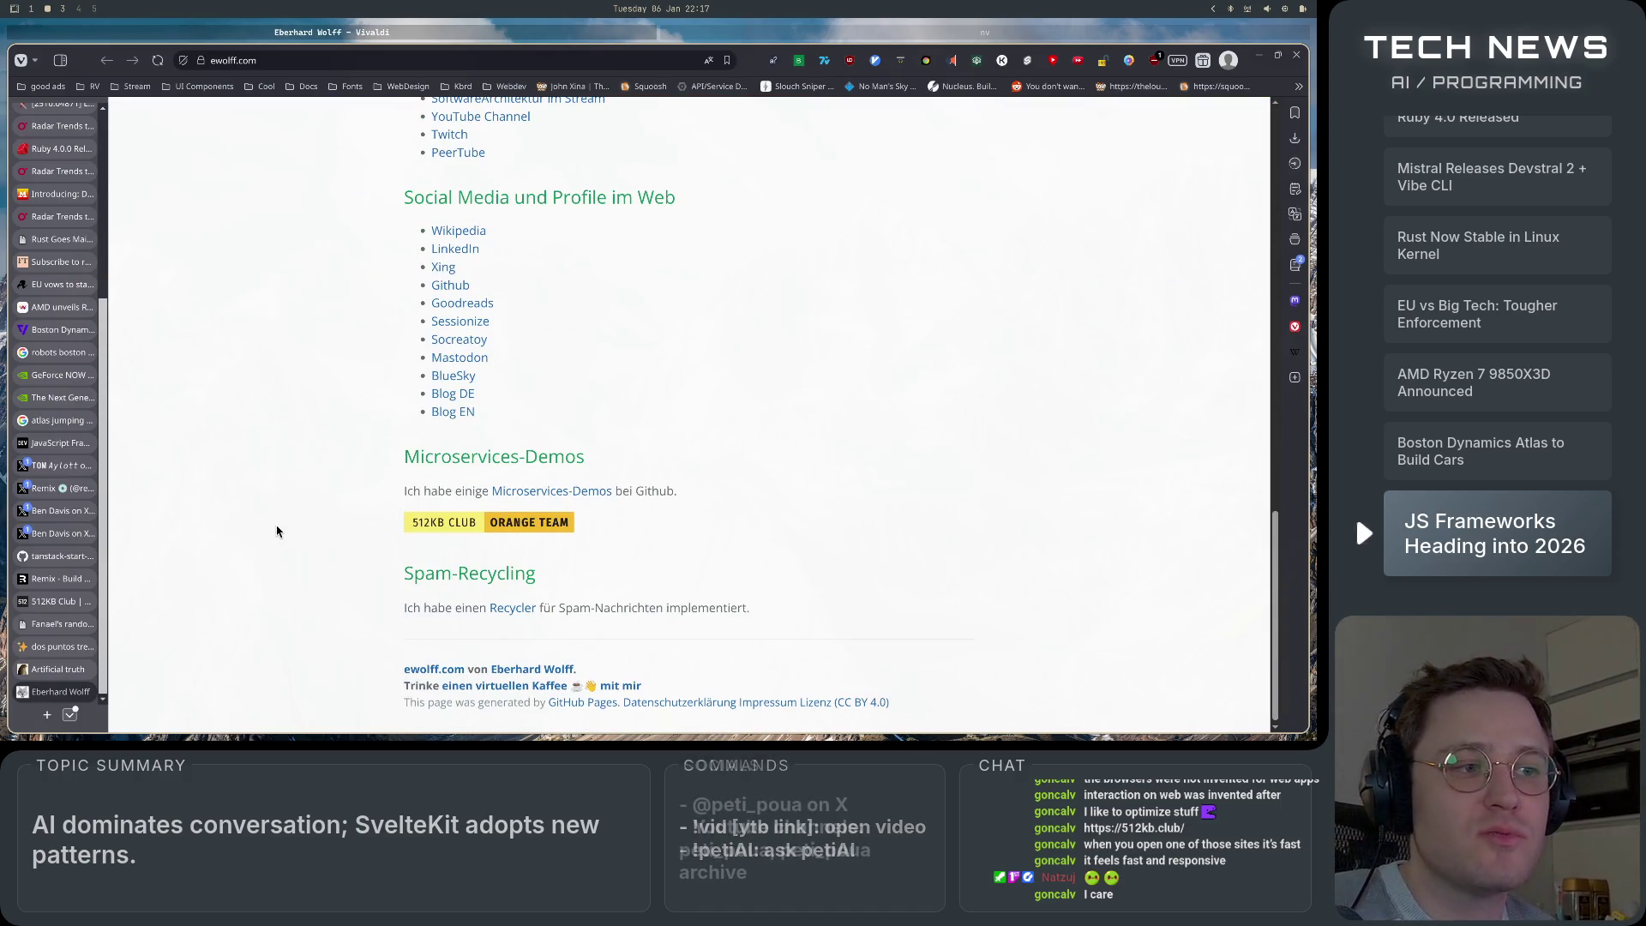
scroll(277, 531, up, 15)
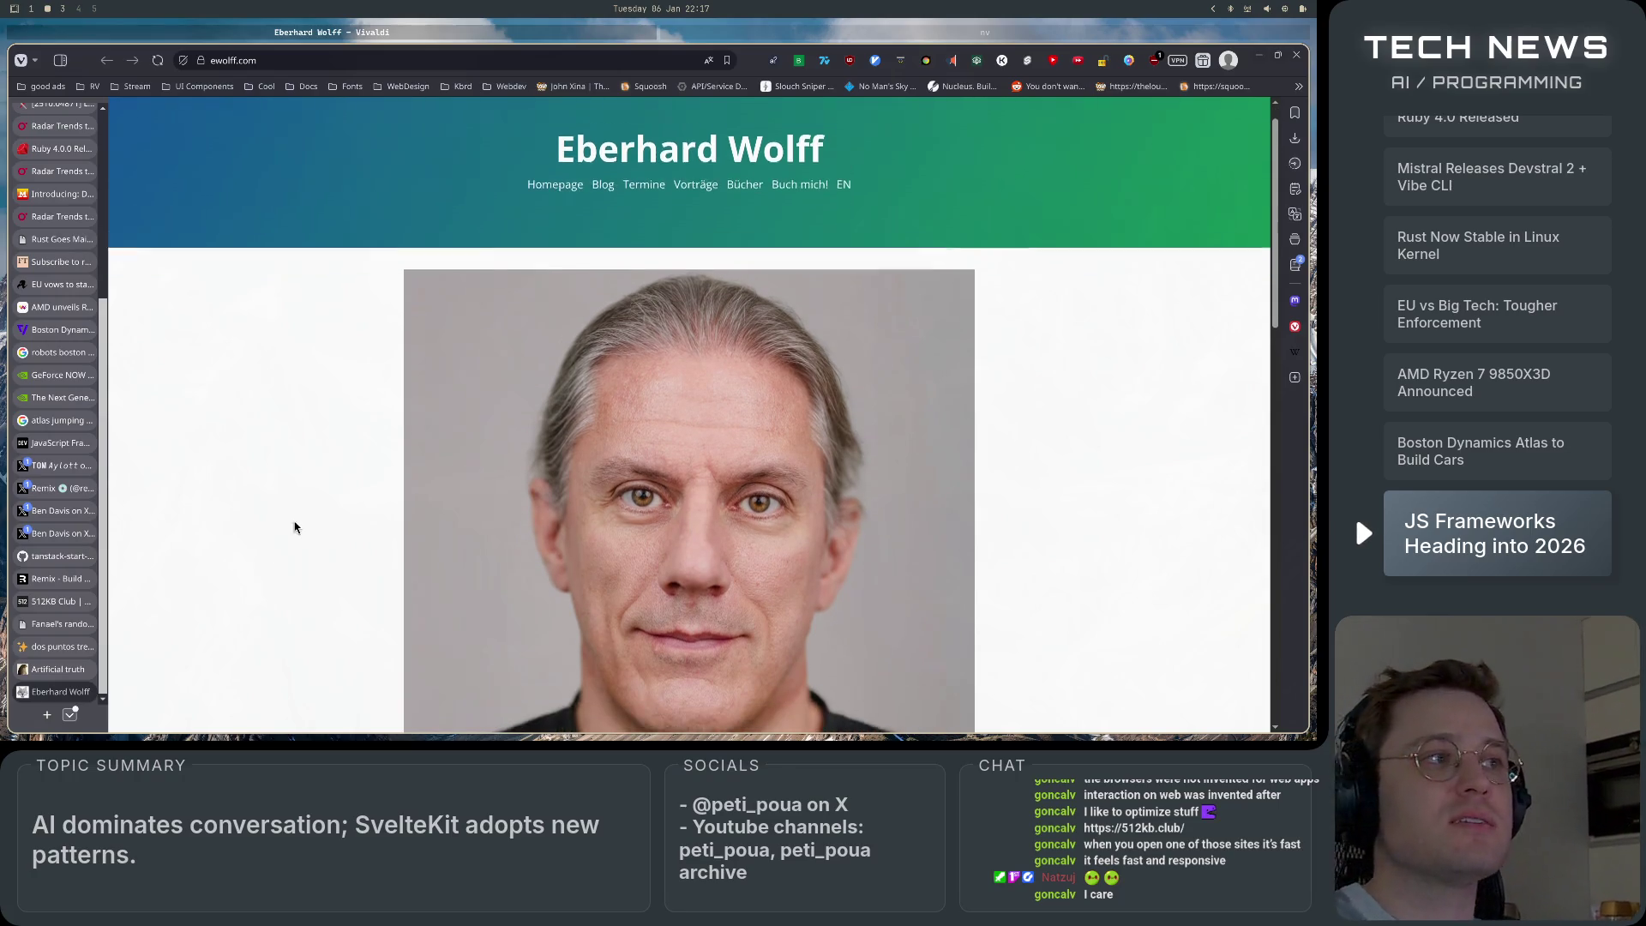
scroll(276, 561, down, 5)
scroll(275, 563, down, 10)
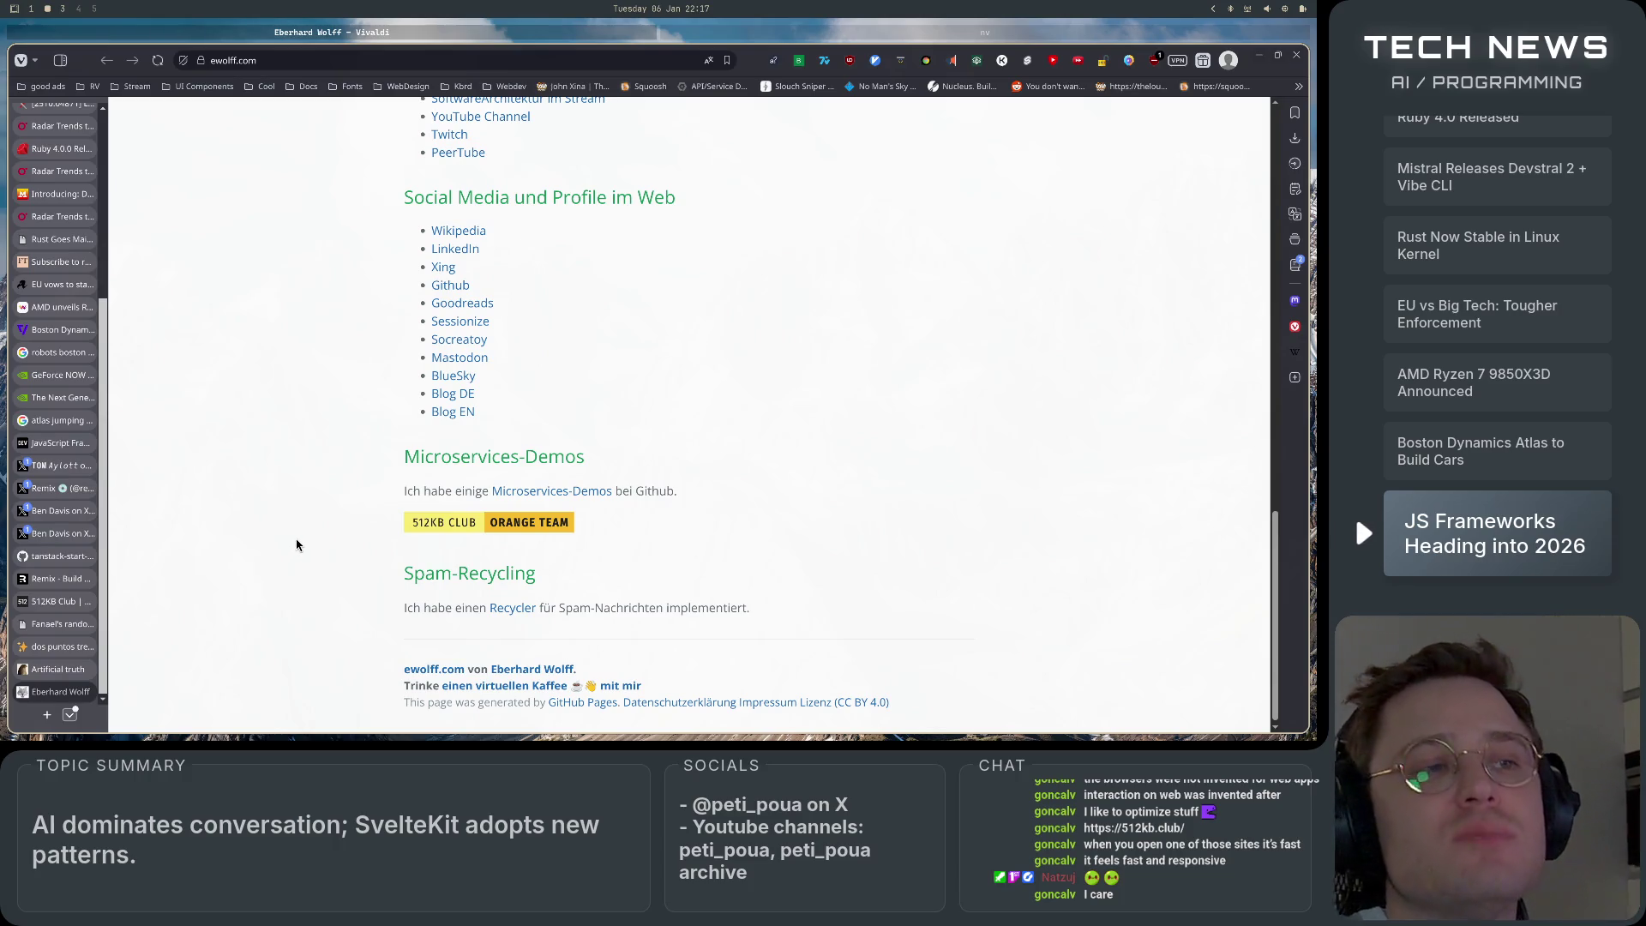
scroll(296, 545, up, 15)
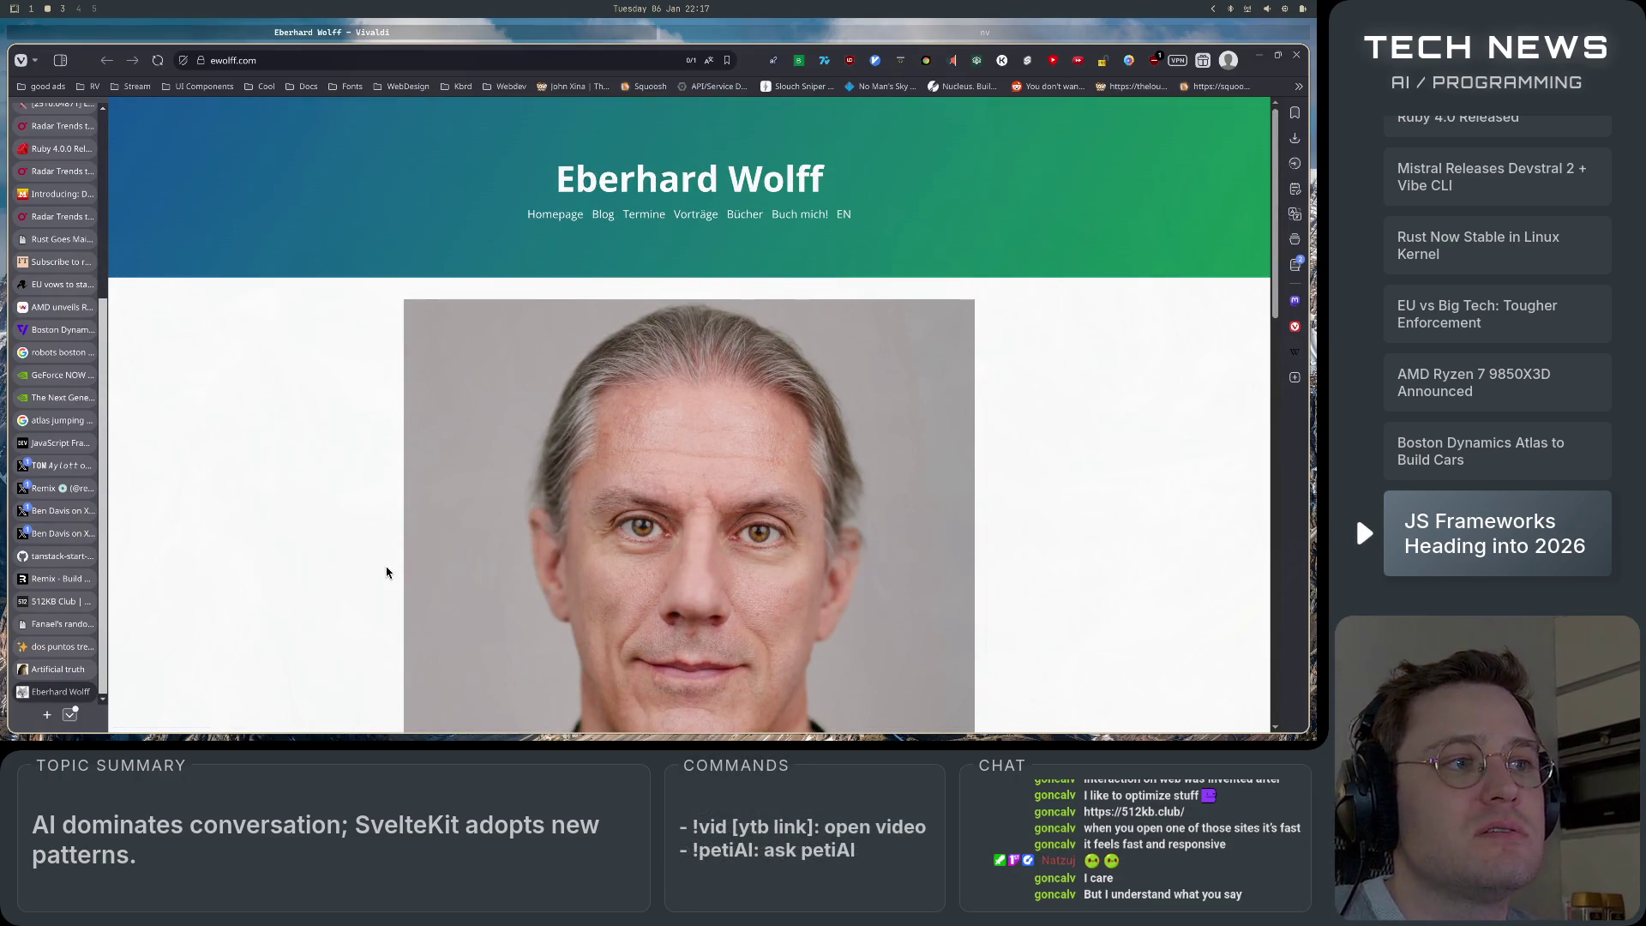
scroll(386, 570, down, 15)
scroll(386, 571, up, 10)
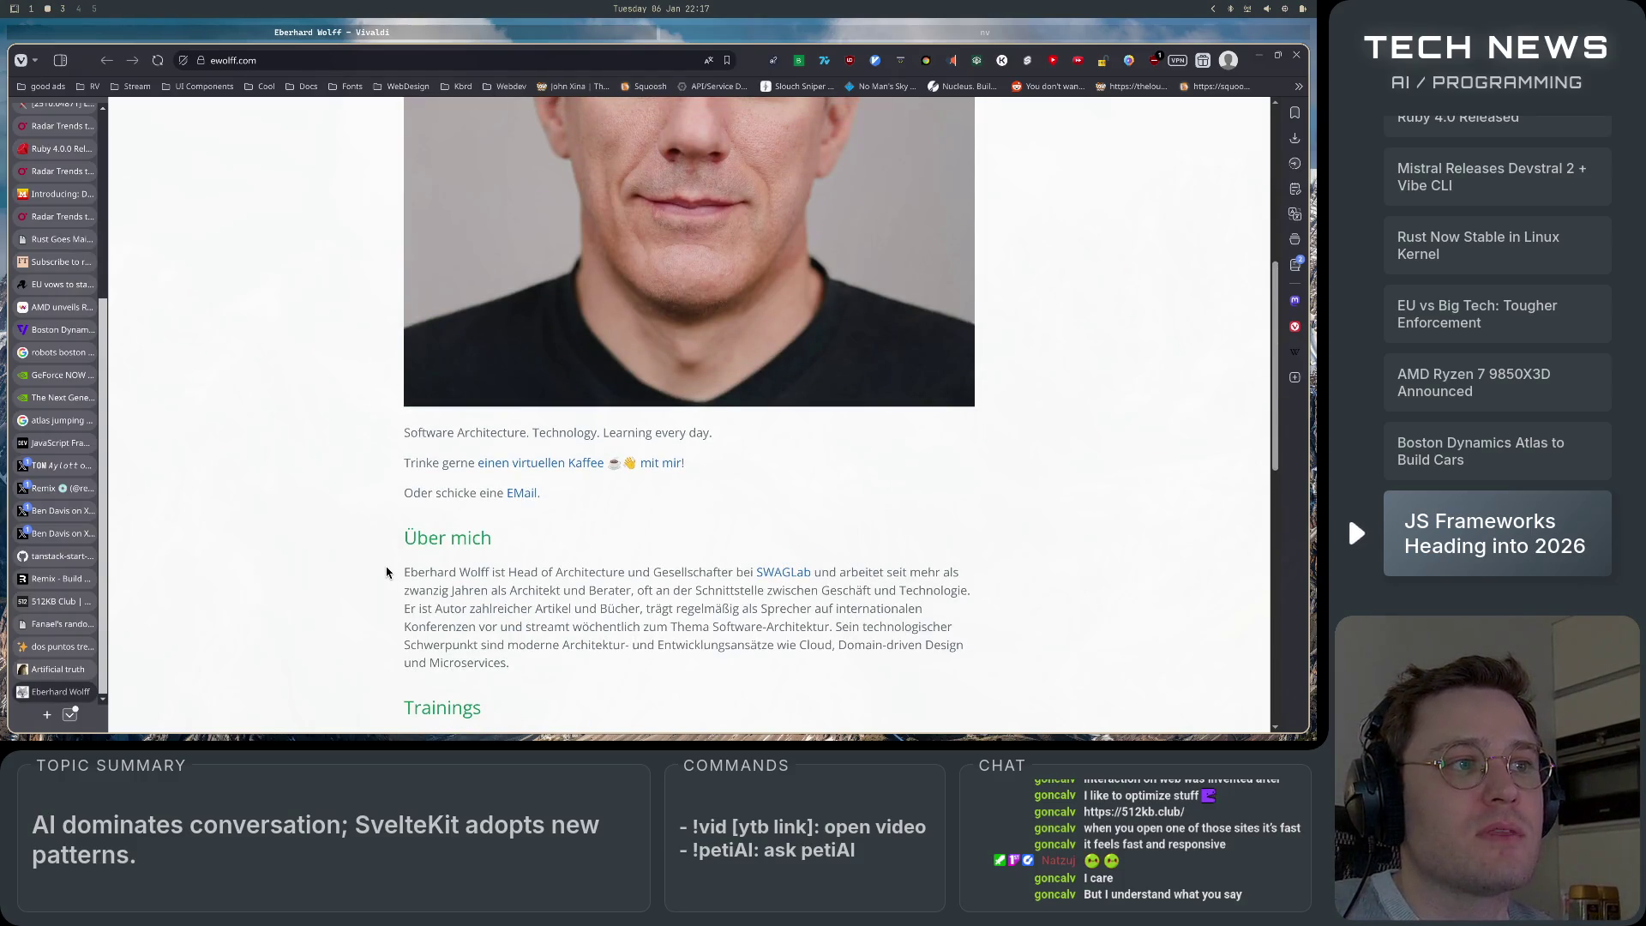
scroll(385, 571, down, 10)
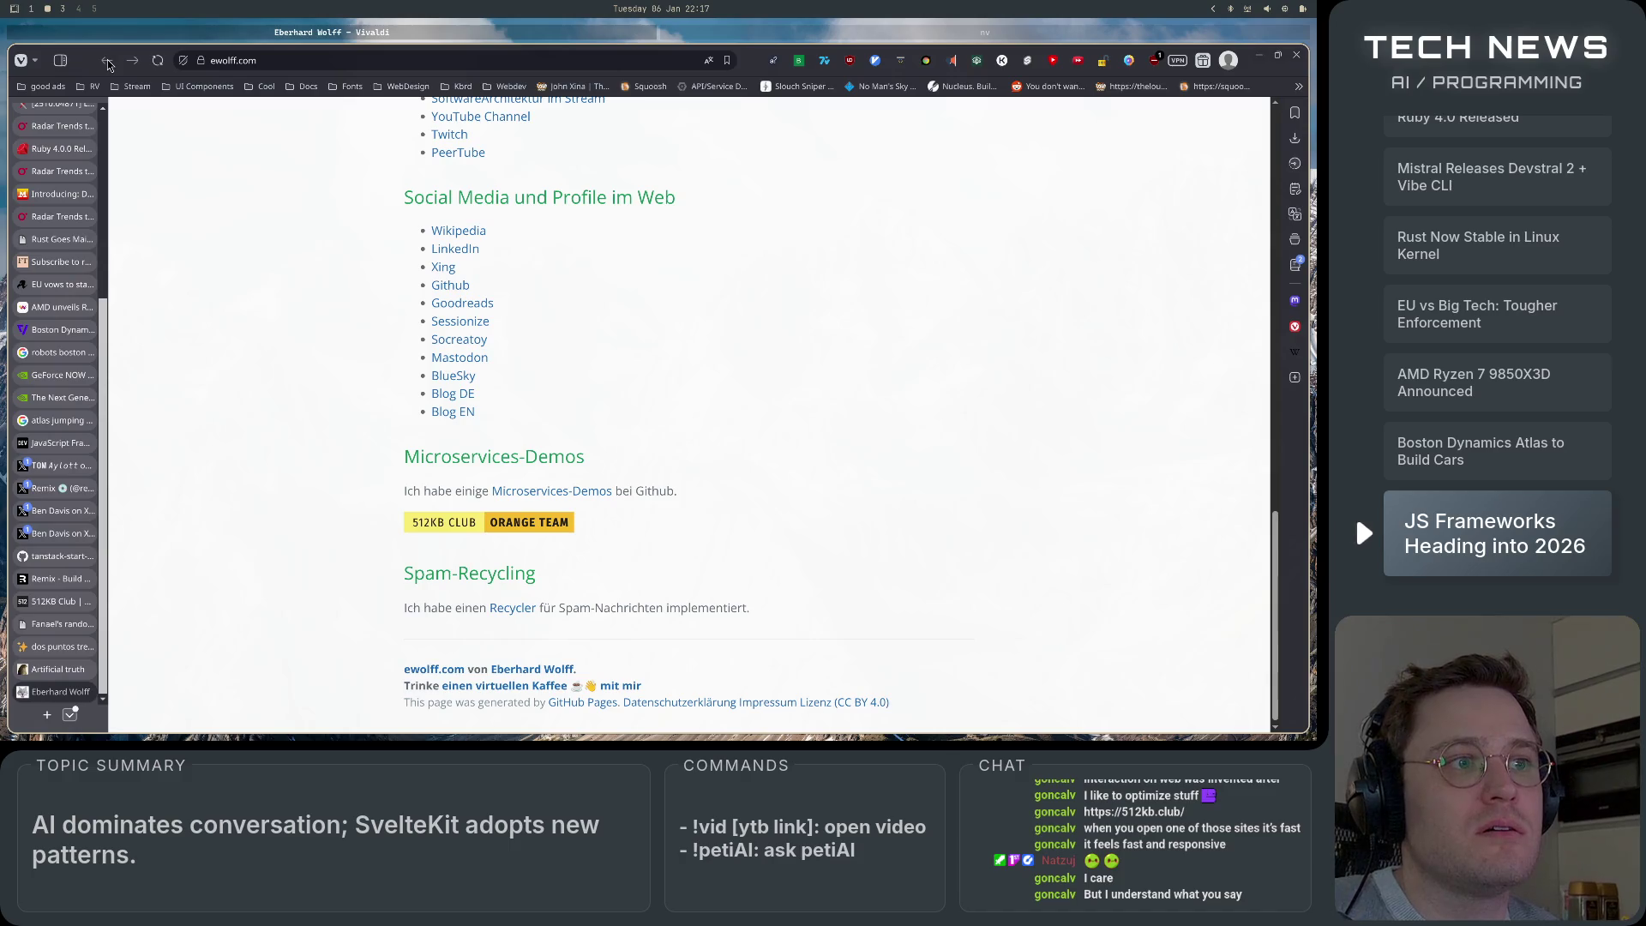
middle_click(423, 523)
key(ctrl+shift+Tab)
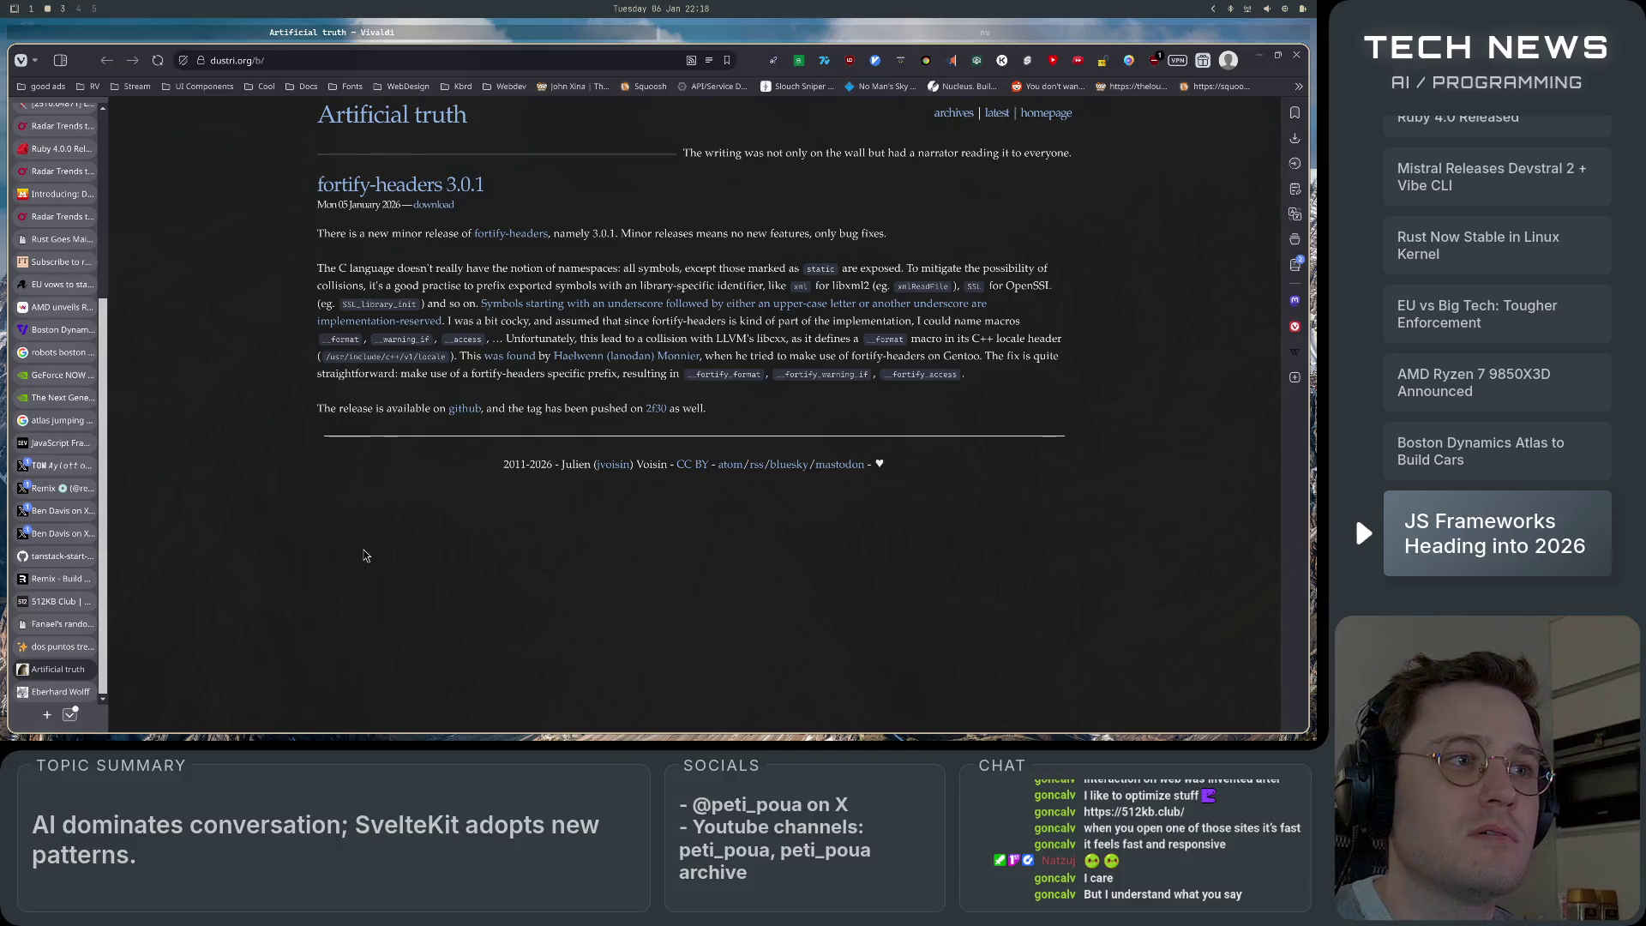
Reload Artificial truth and cycle through the dos puntos tres, Fanael's, 512KB Club and tanstack-start-vs-sveltekit tabs.
click(405, 115)
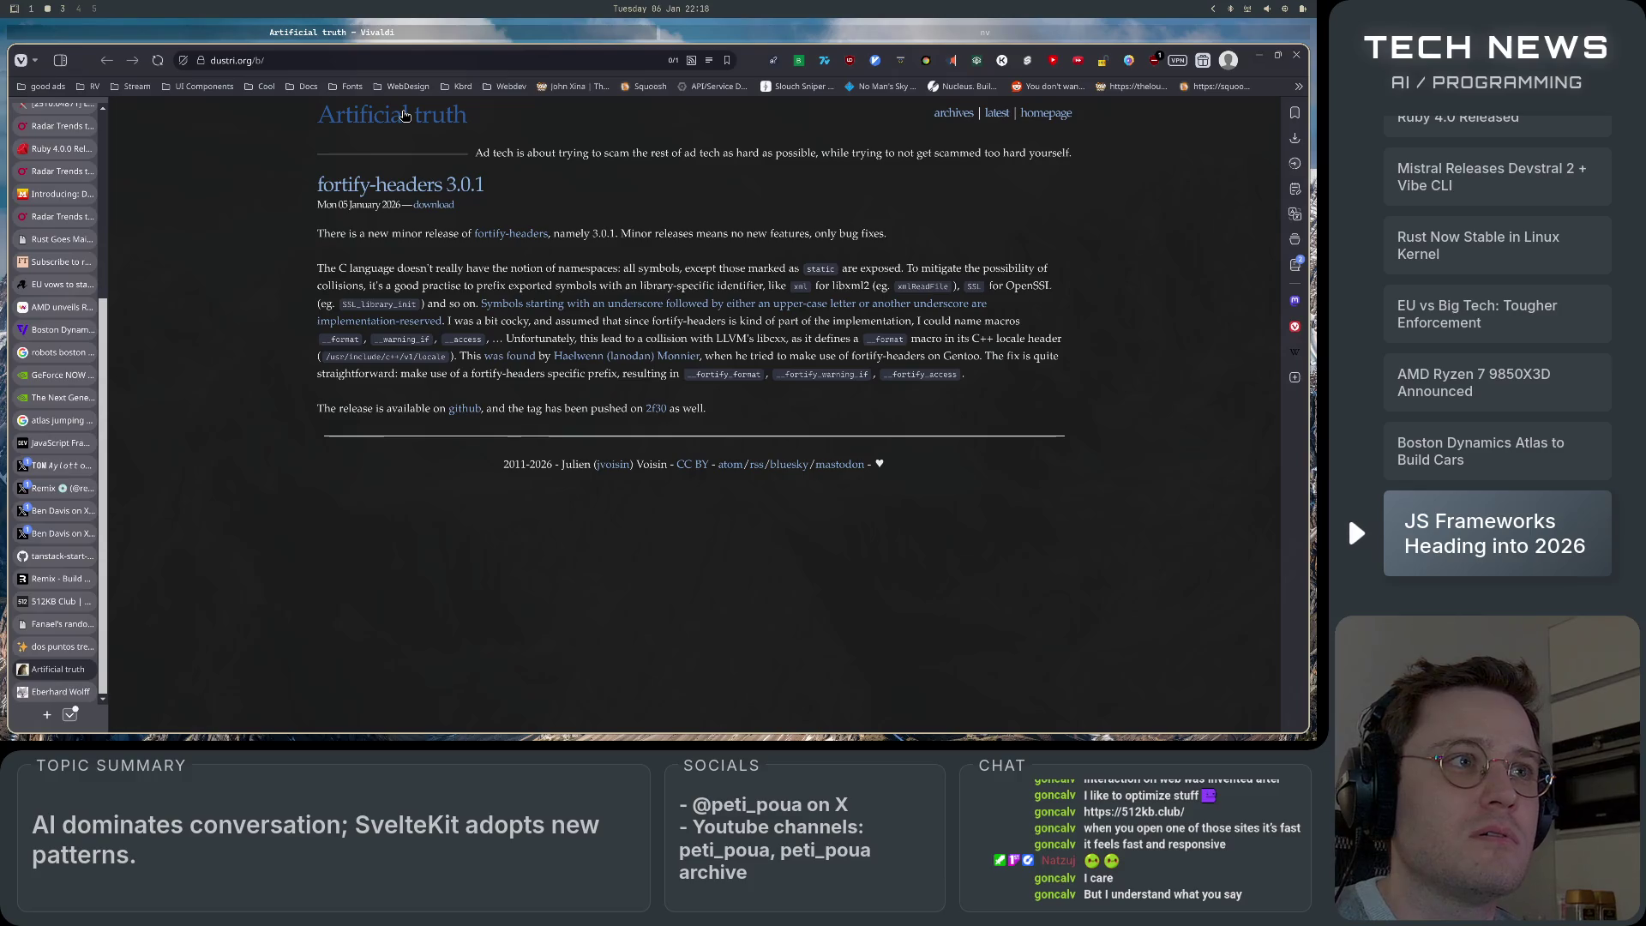
click(51, 647)
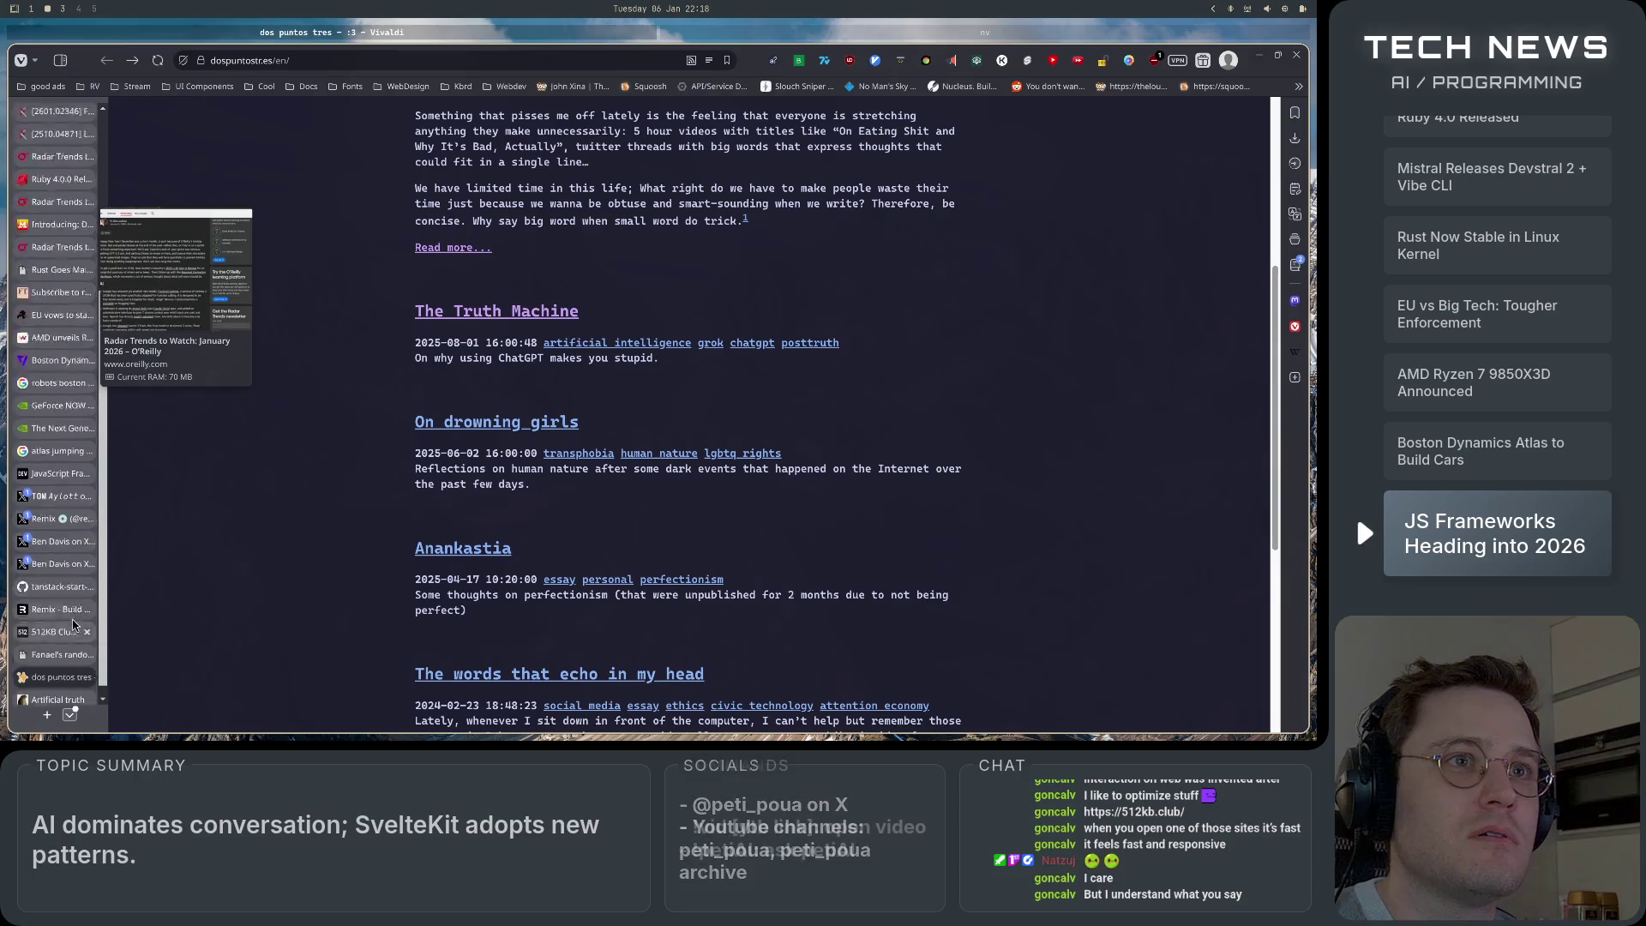
scroll(72, 642, up, 1)
scroll(72, 642, down, 1)
click(56, 624)
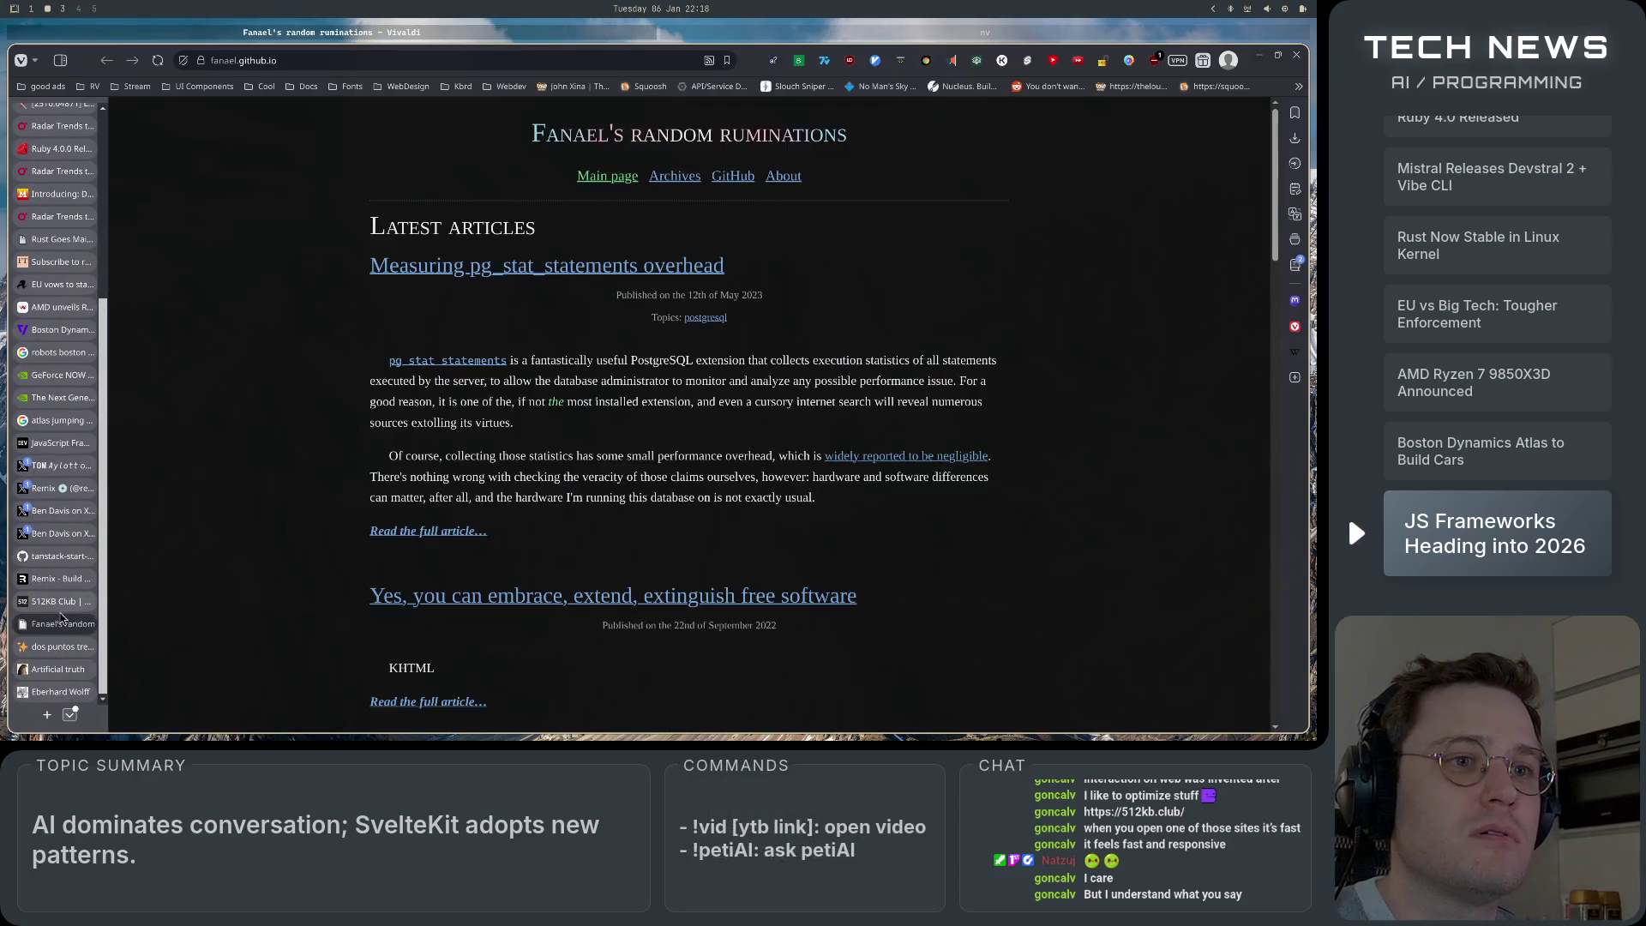
click(56, 601)
click(49, 556)
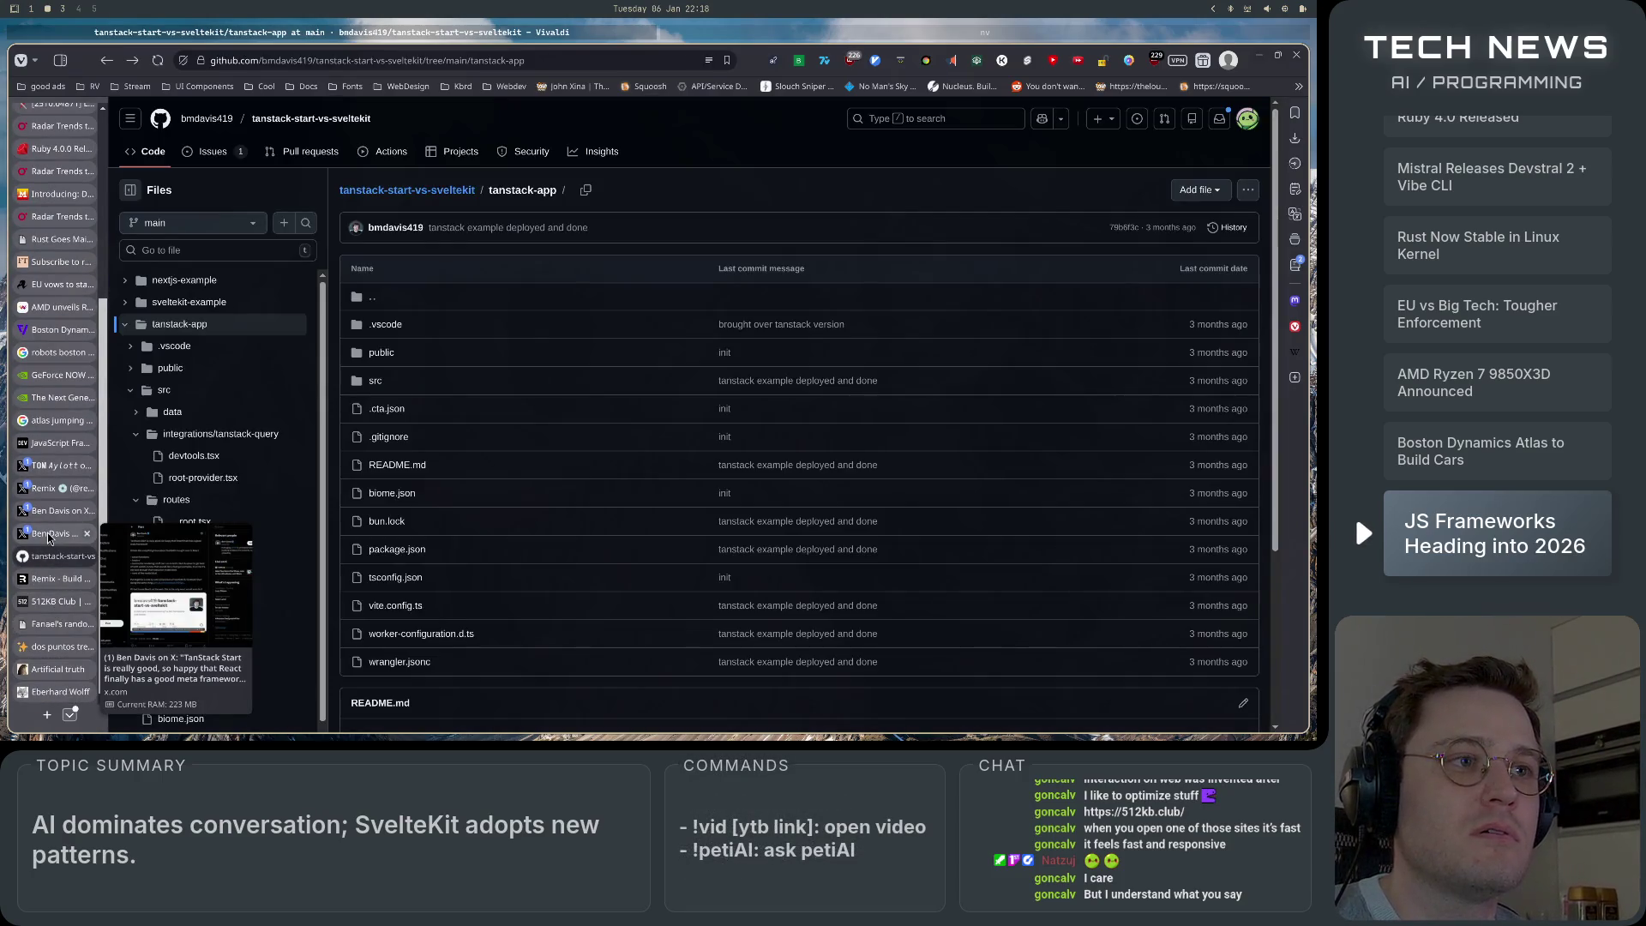
Back in the 512KB Club list, open the thomas.me site.
click(50, 602)
scroll(473, 466, down, 10)
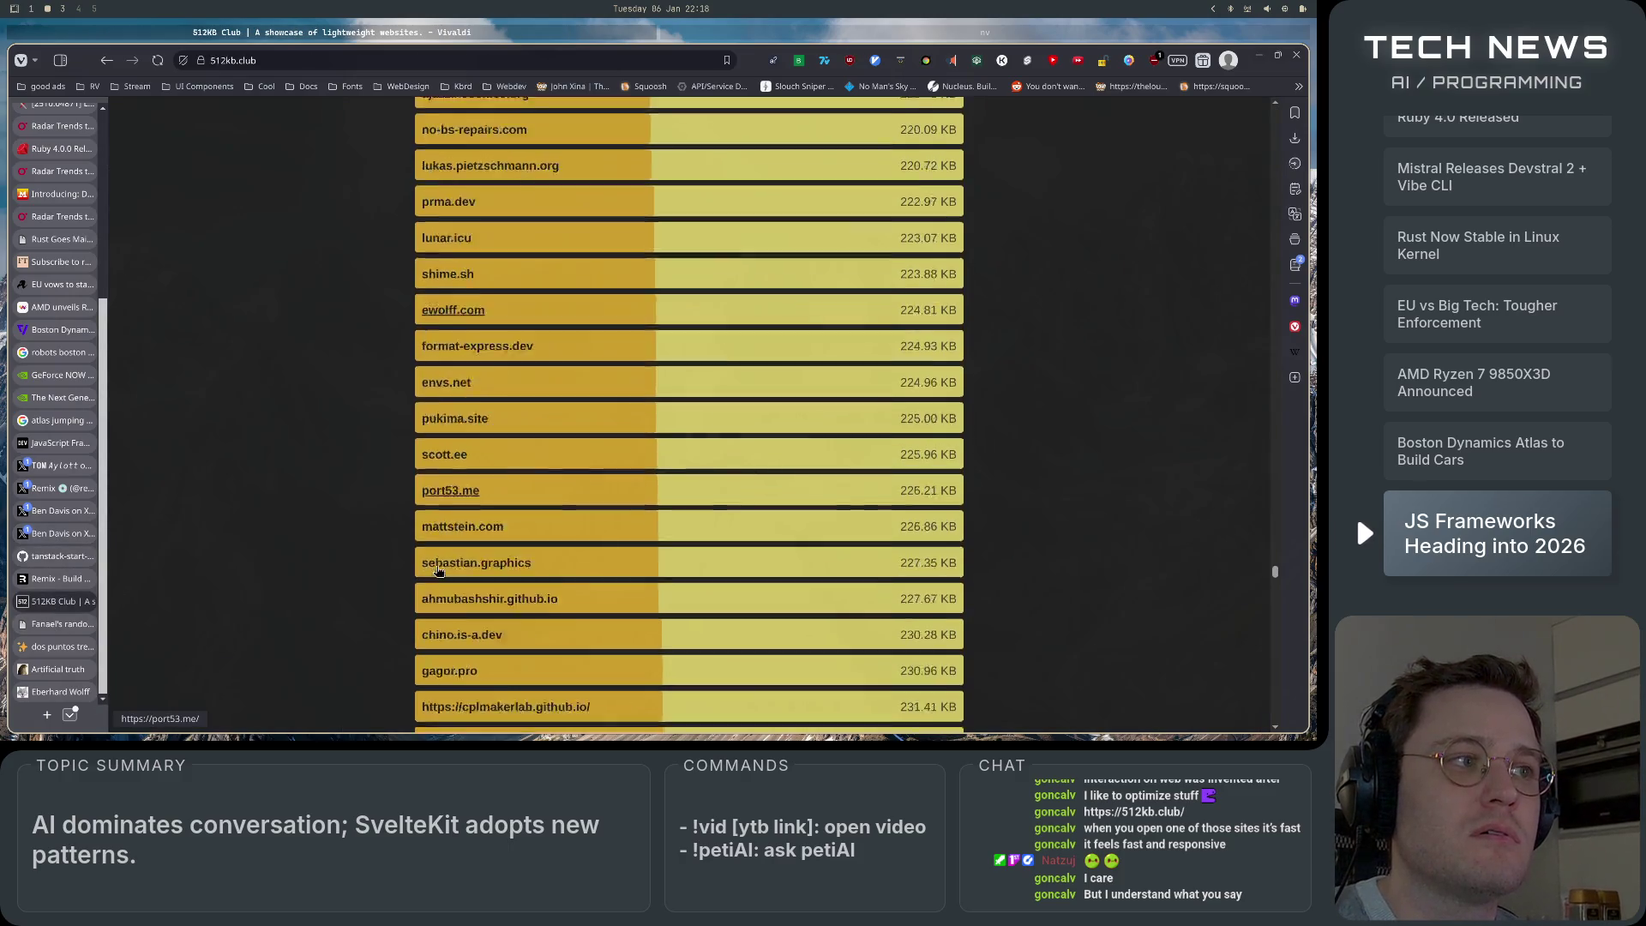
click(454, 421)
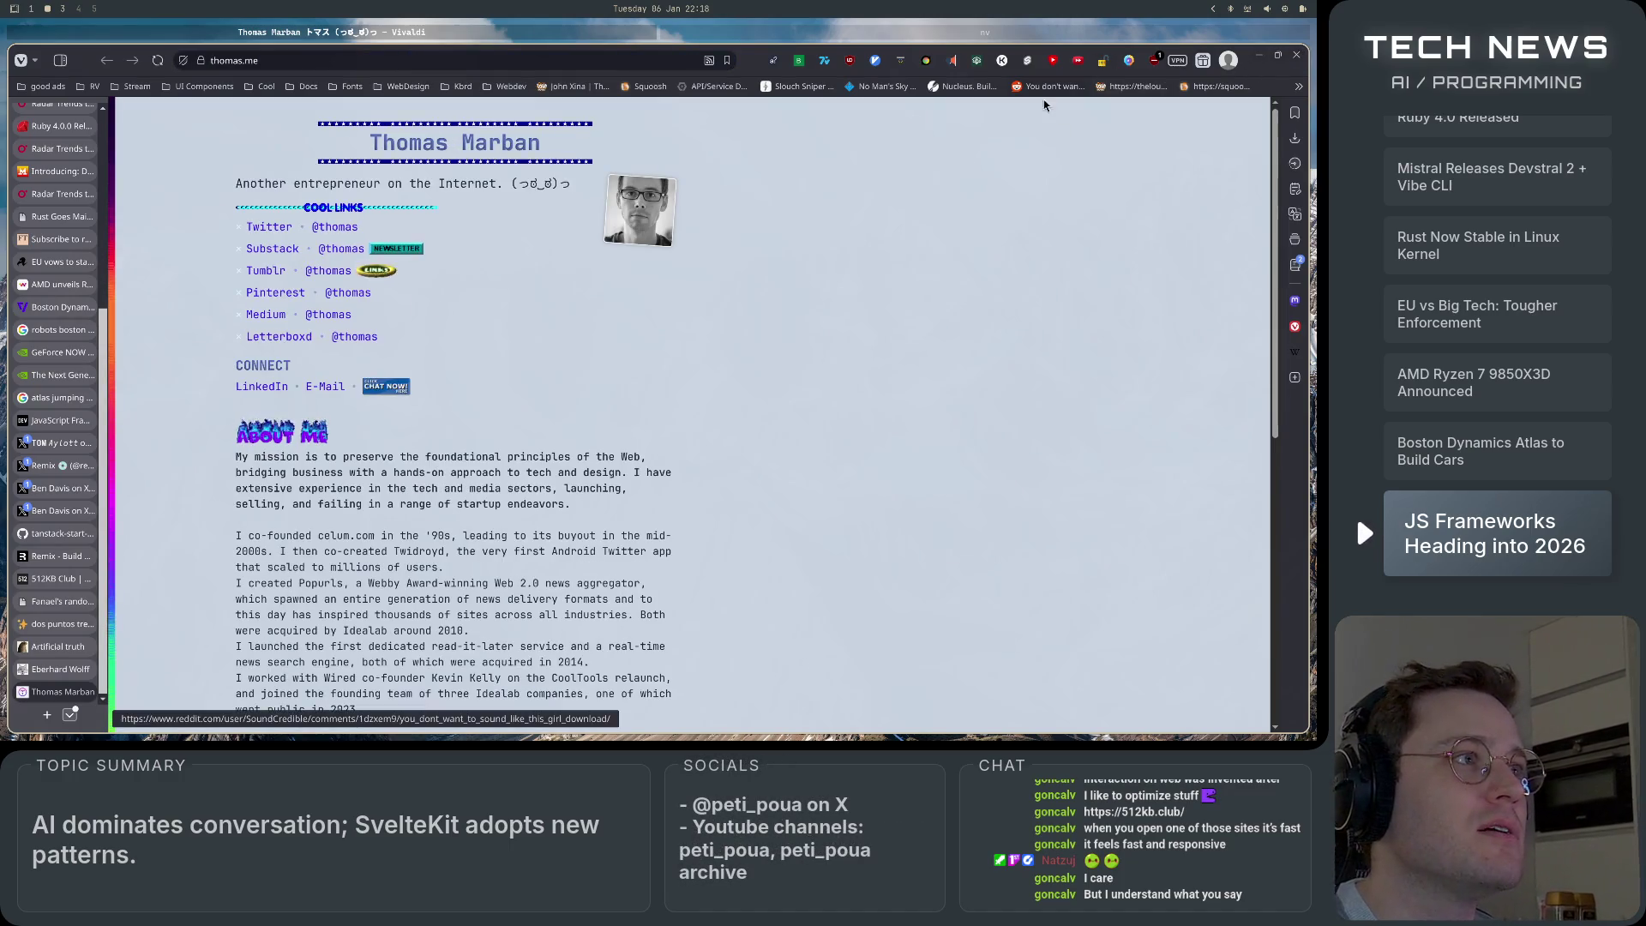
Open File > New Private Window from the Vivaldi menu and load youtube in it.
click(21, 60)
mouse_move(69, 219)
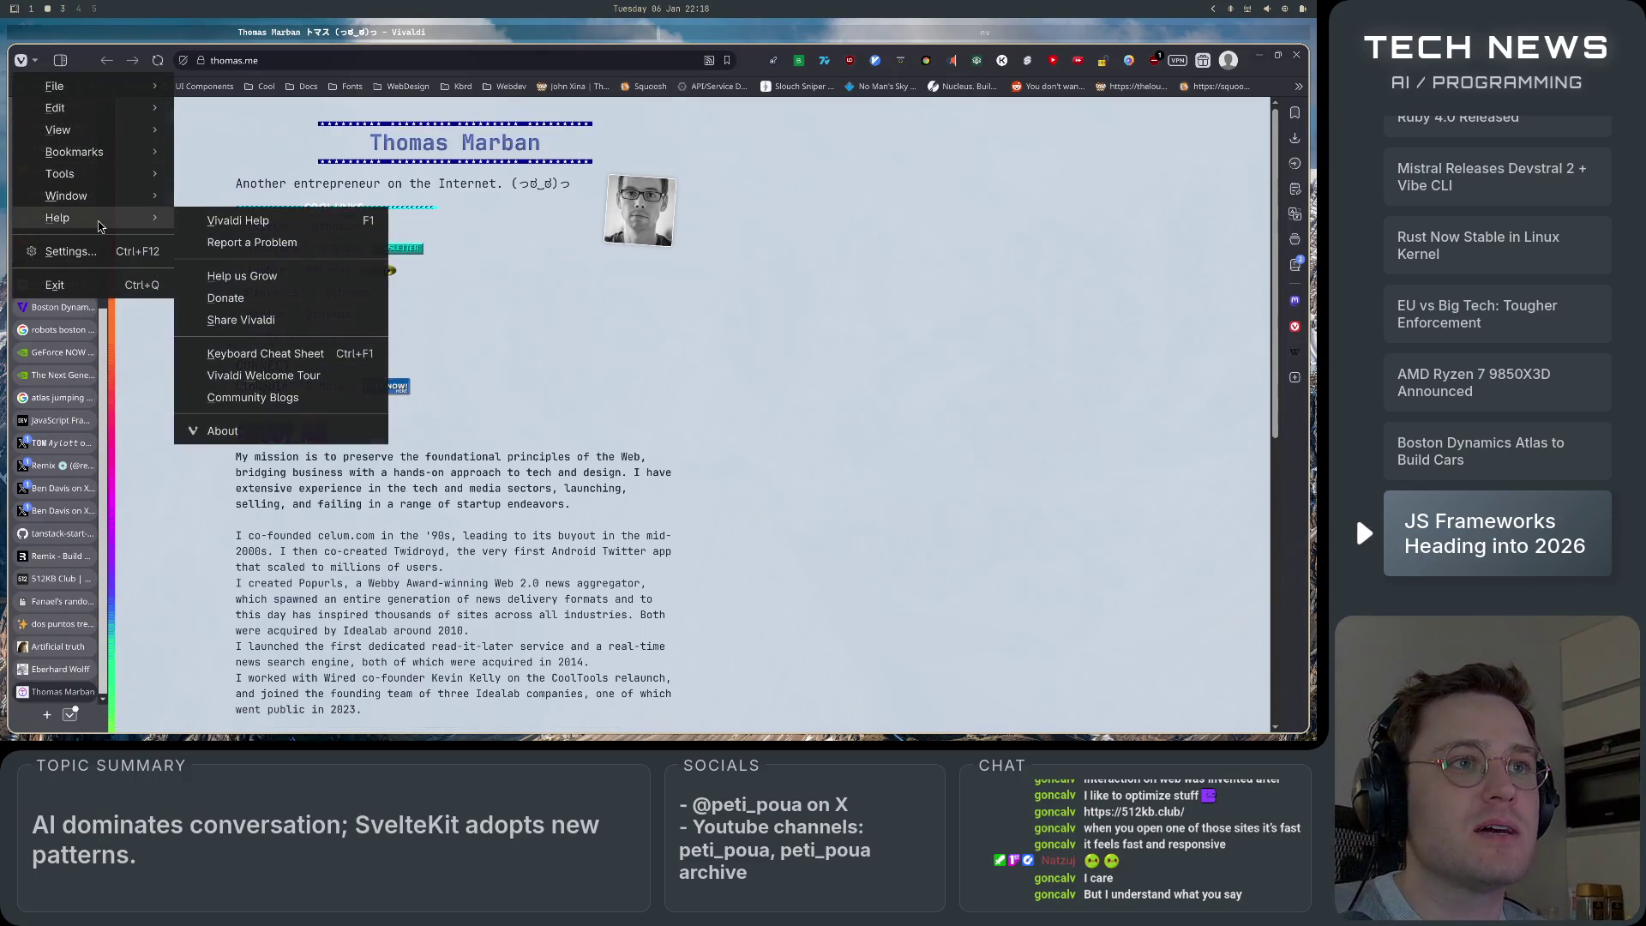
mouse_move(100, 89)
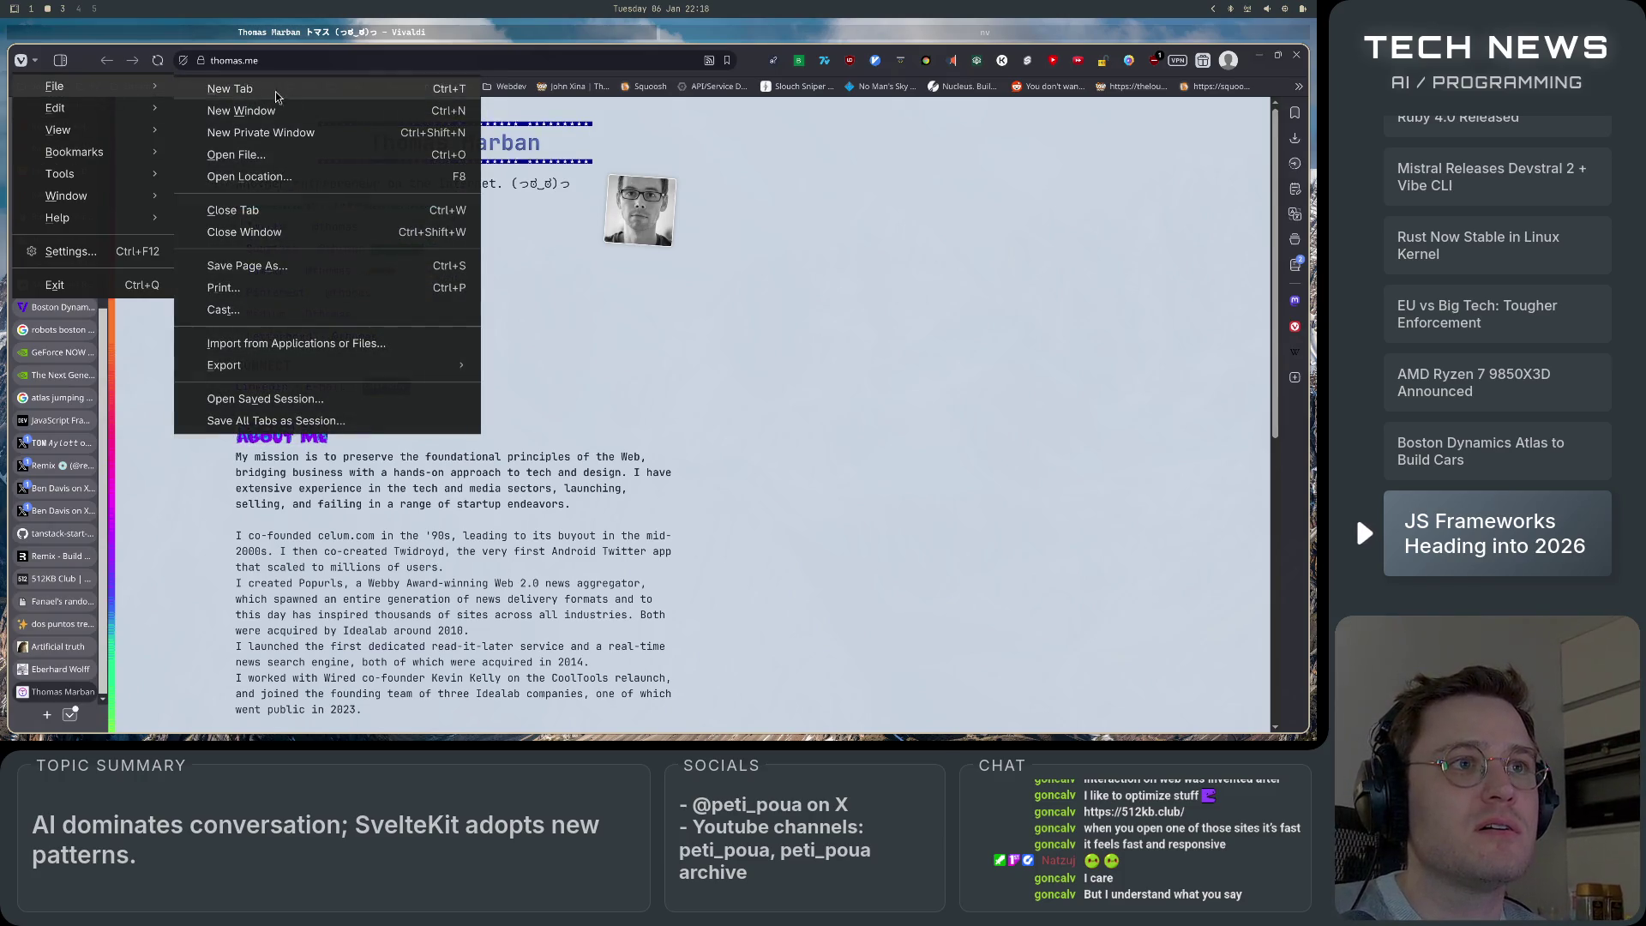
click(292, 135)
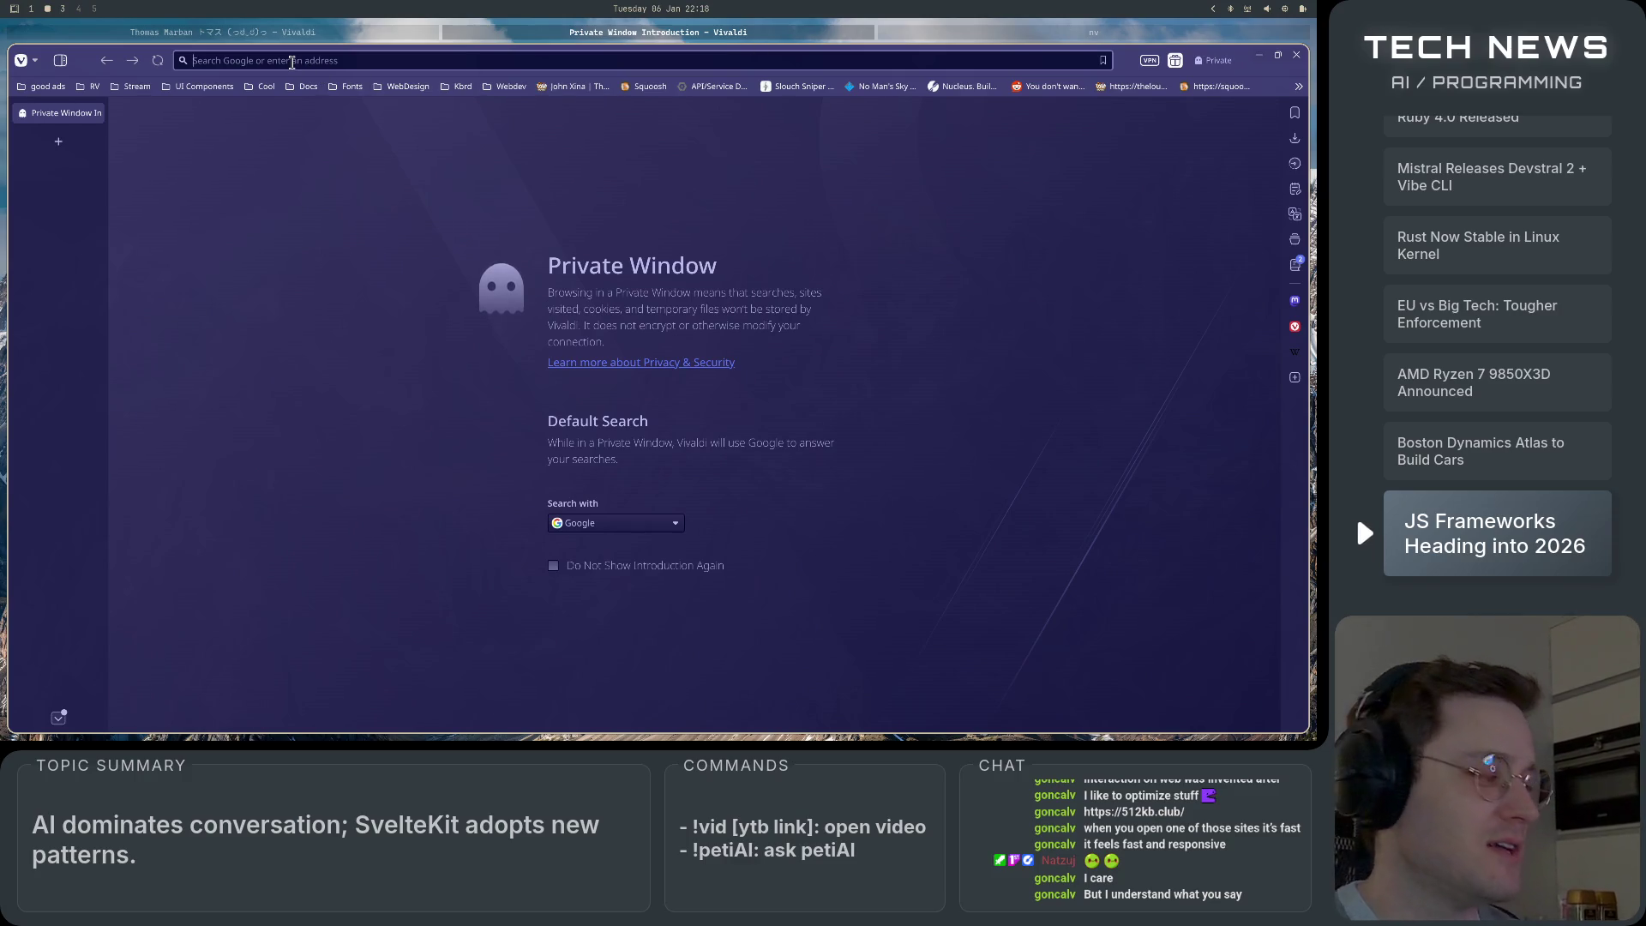
text(youtube)
key(Return)
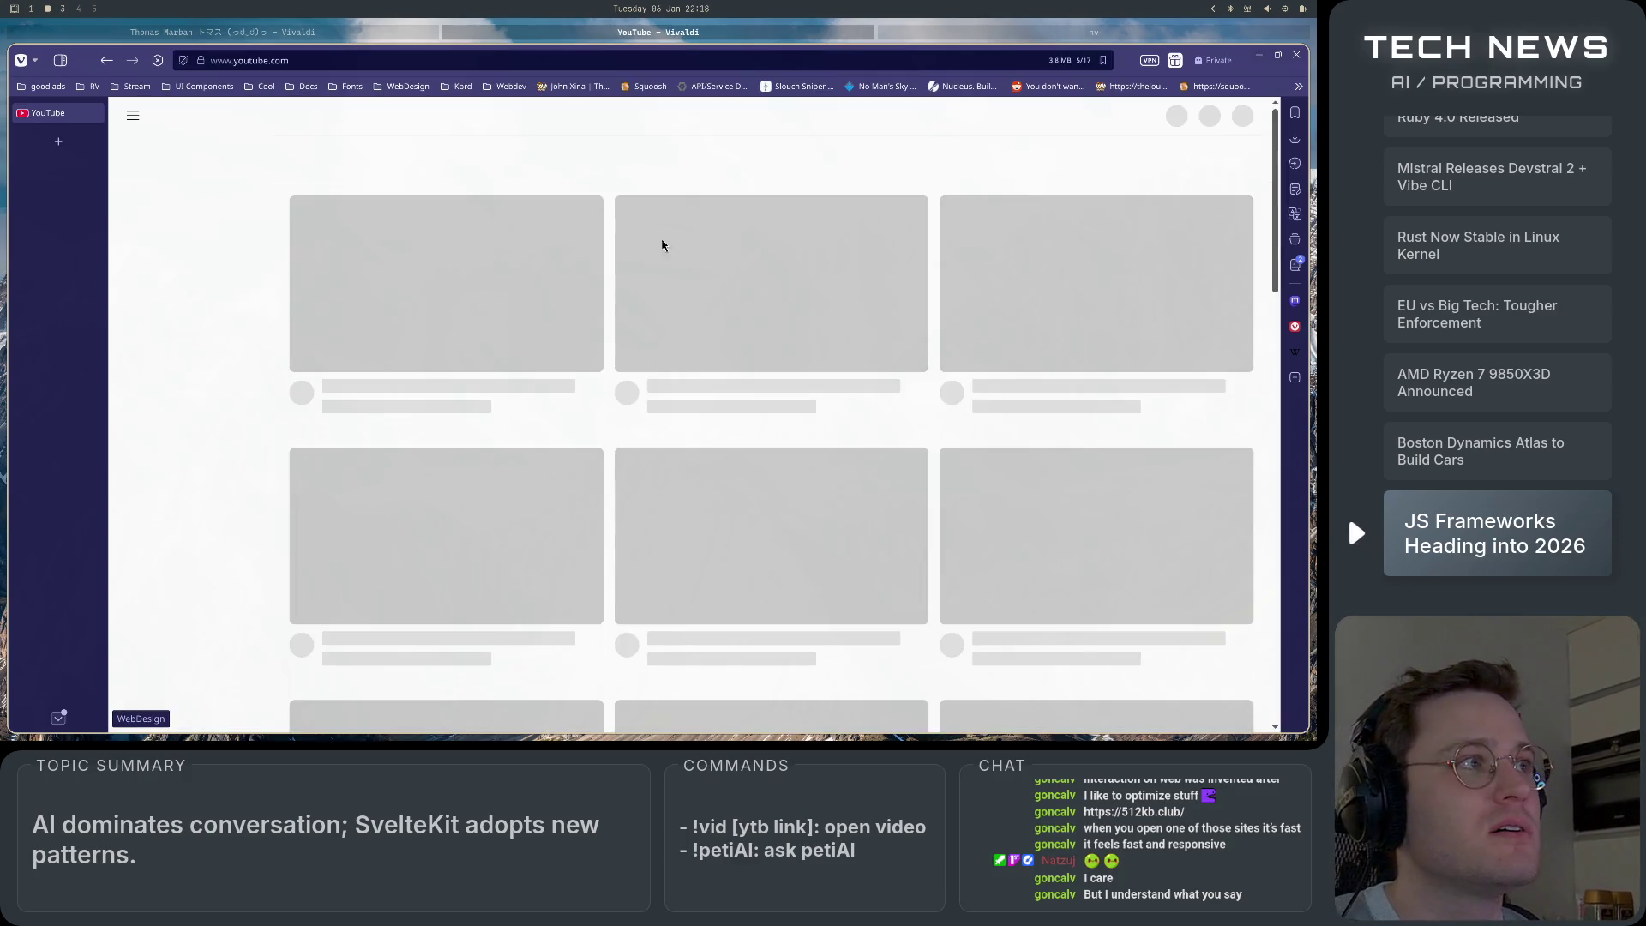
Open Developer Tools via Inspect, reject all cookies on the consent notice, and go to Shorts.
right_click(712, 179)
mouse_move(841, 422)
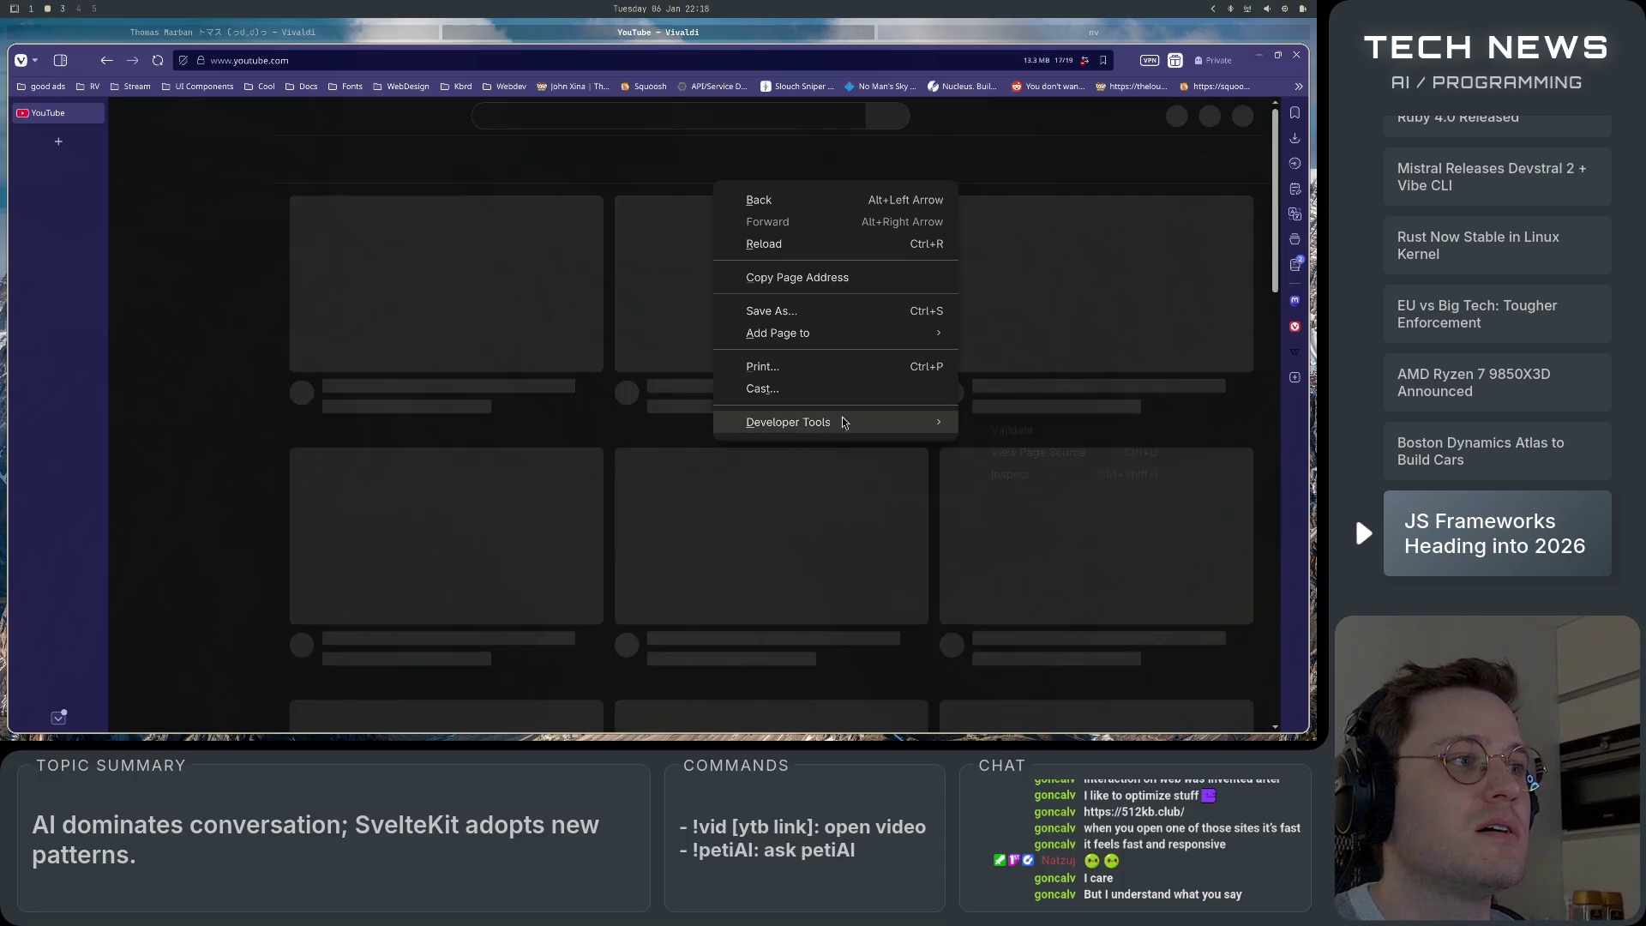
click(1016, 474)
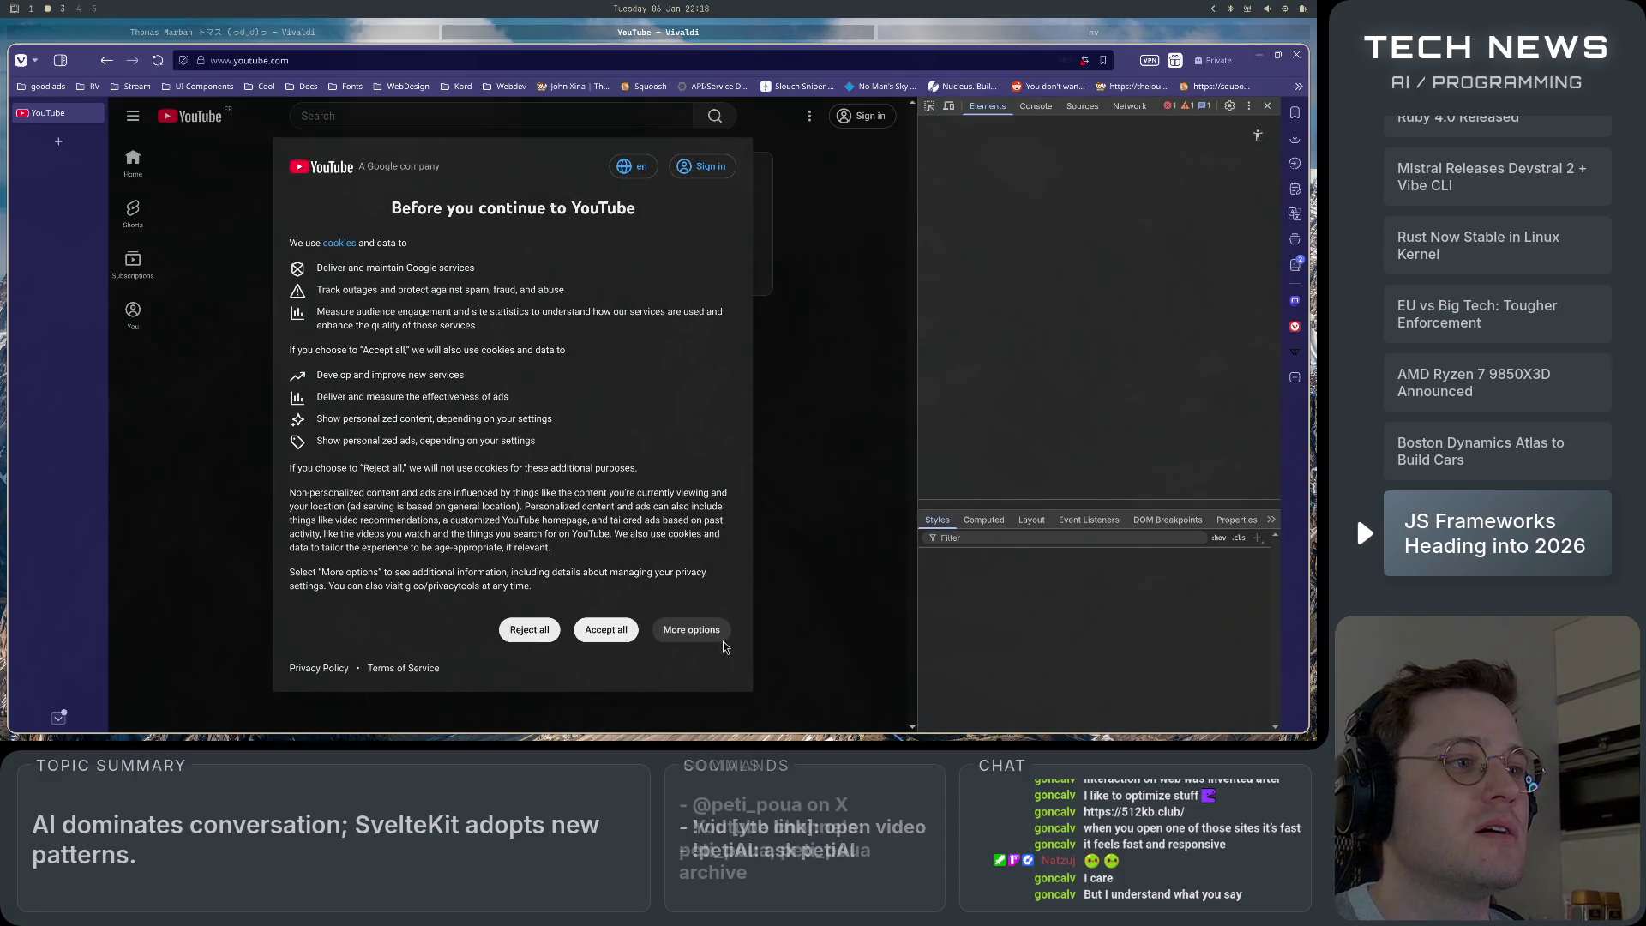
click(548, 630)
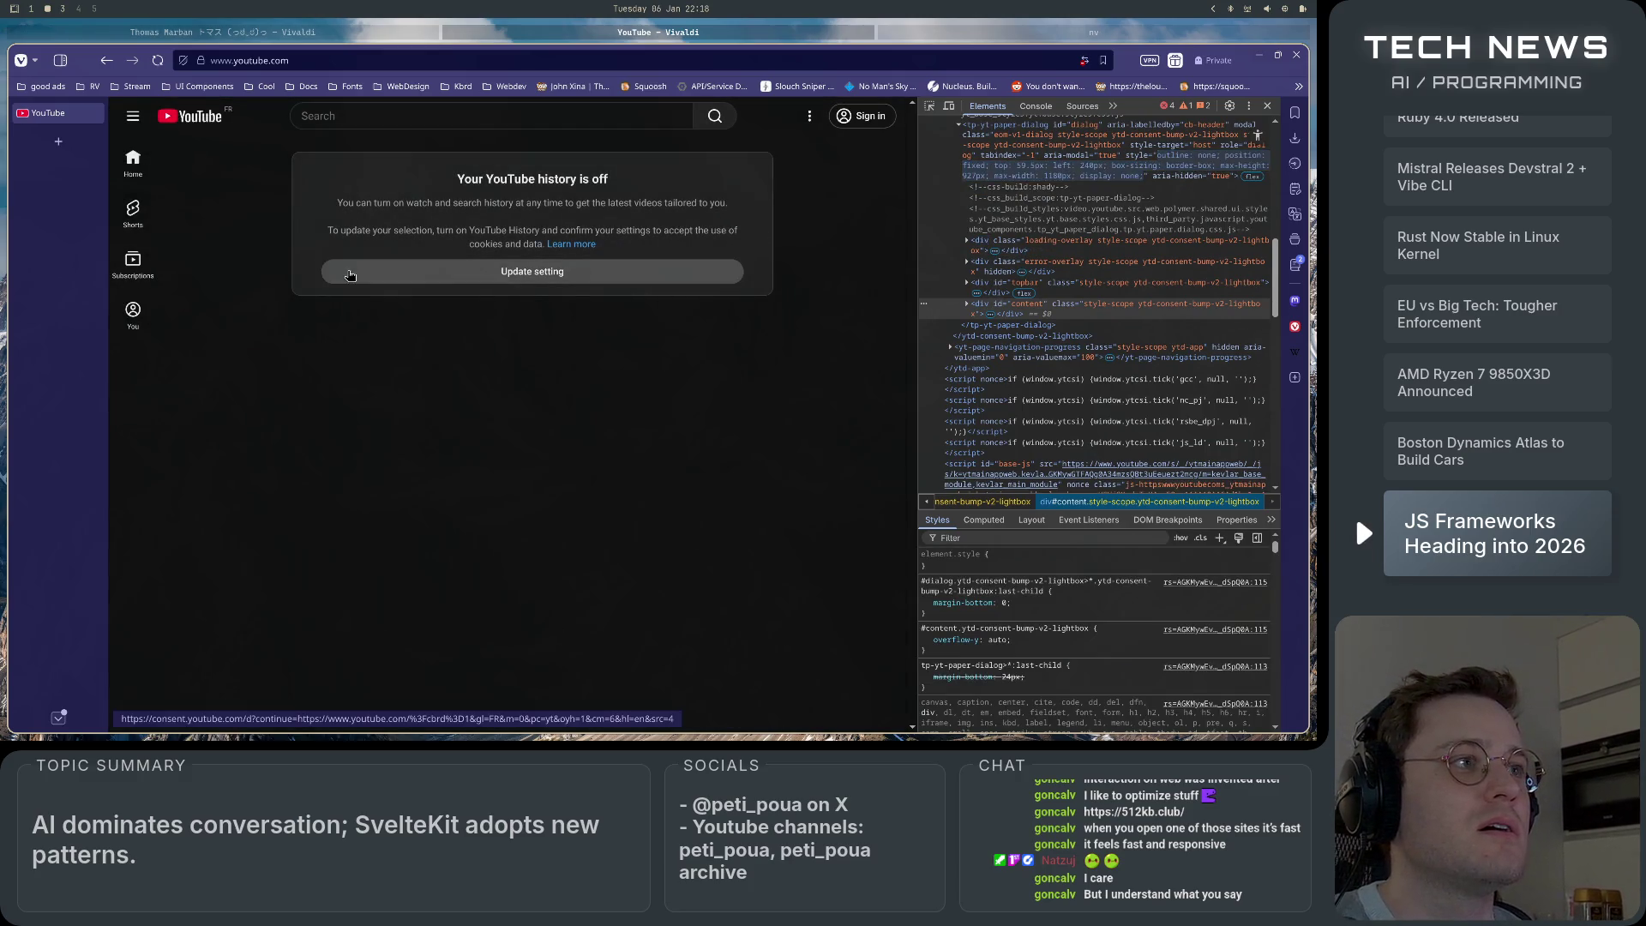
click(137, 213)
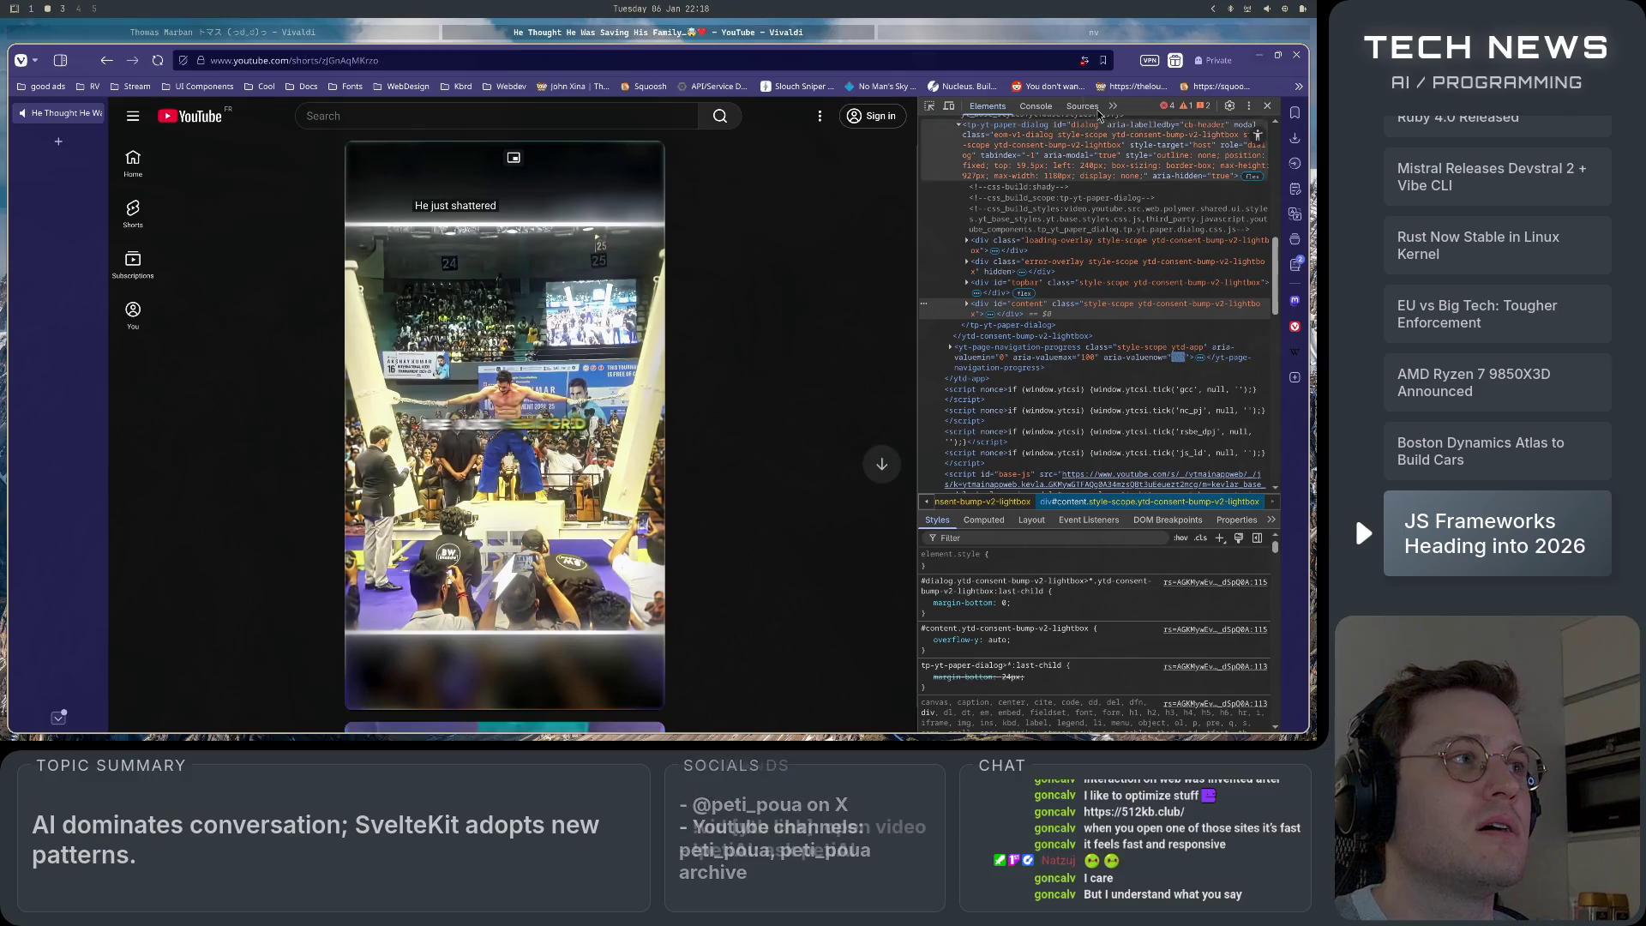
Check the Network panel from the DevTools overflow menu, then switch to the Lighthouse panel.
click(1116, 110)
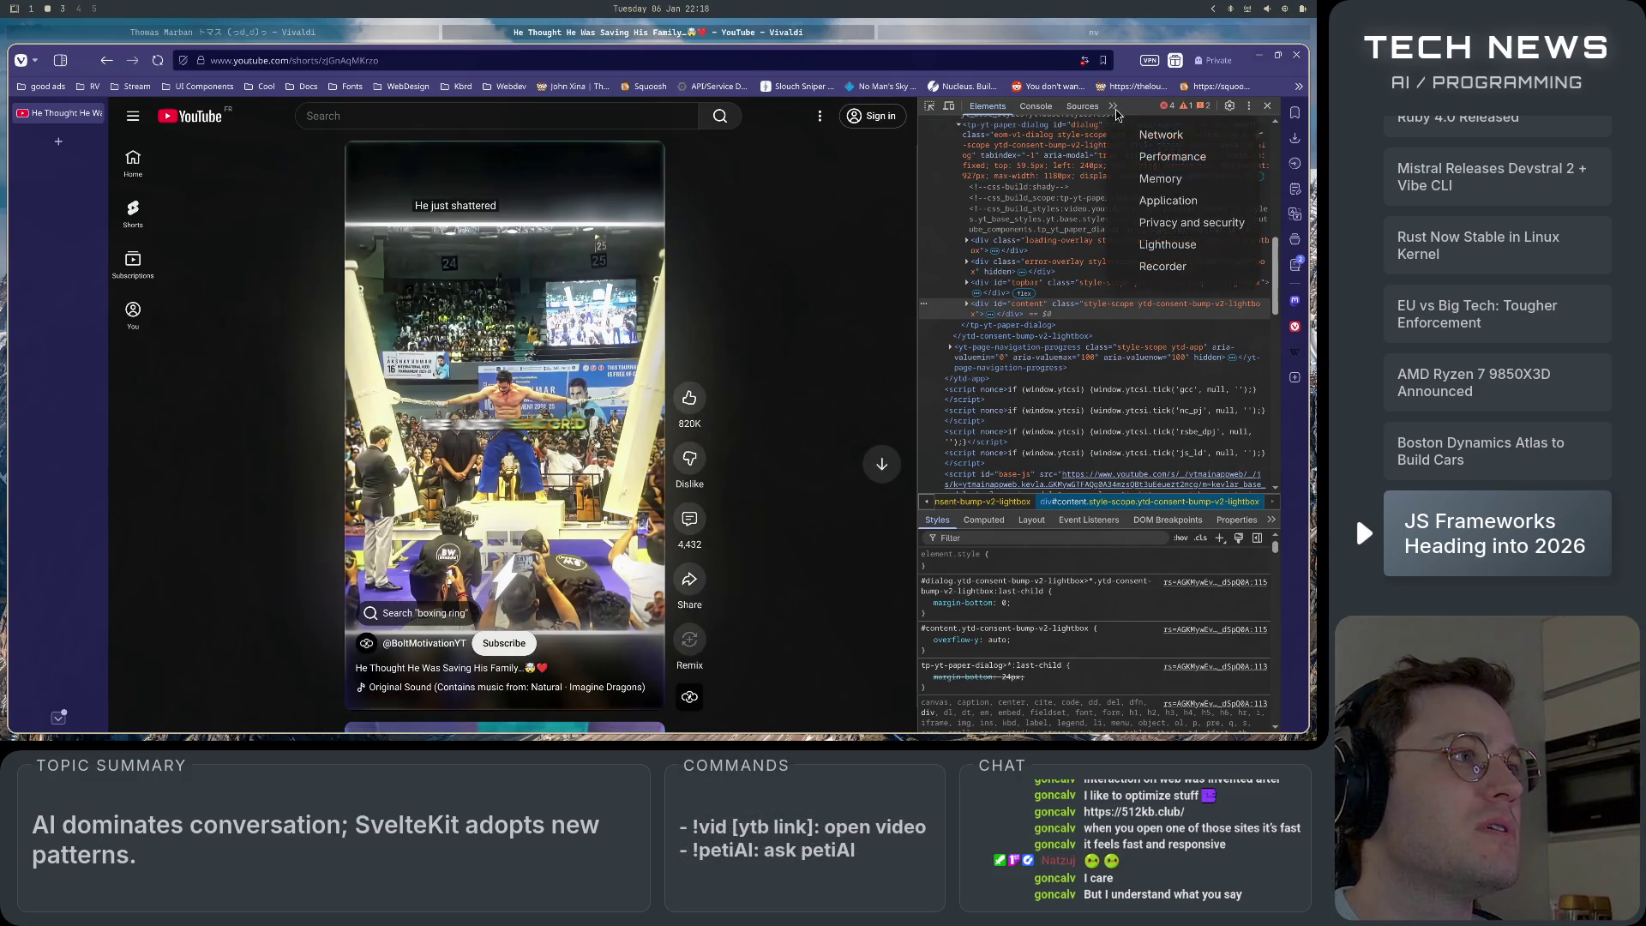
click(1157, 135)
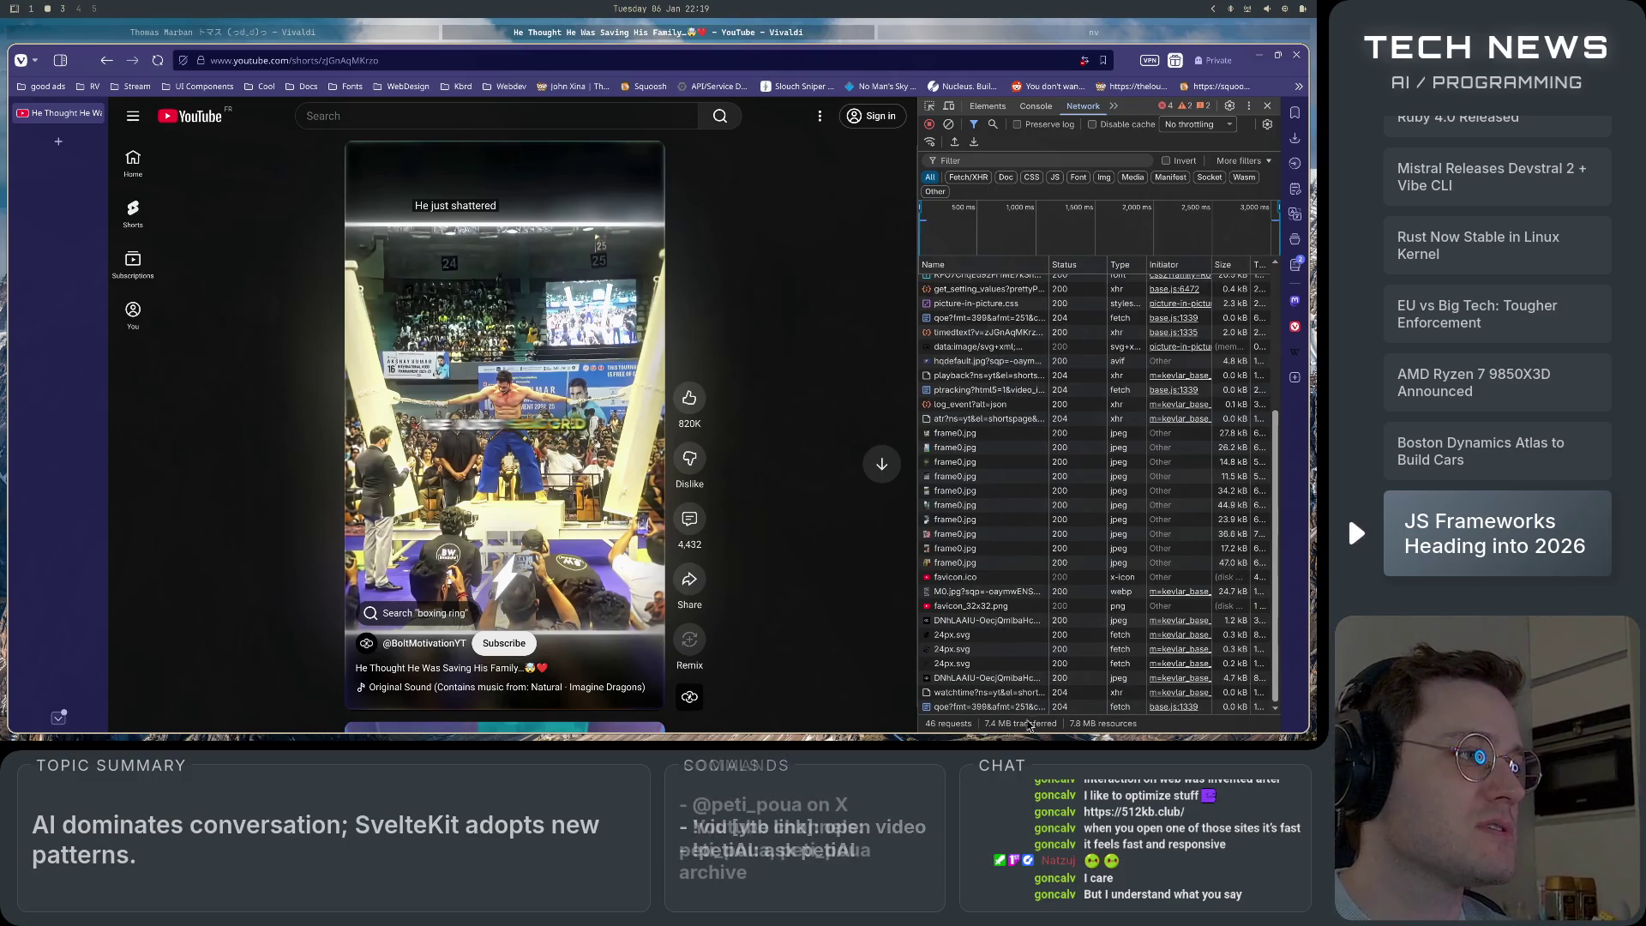
click(1114, 107)
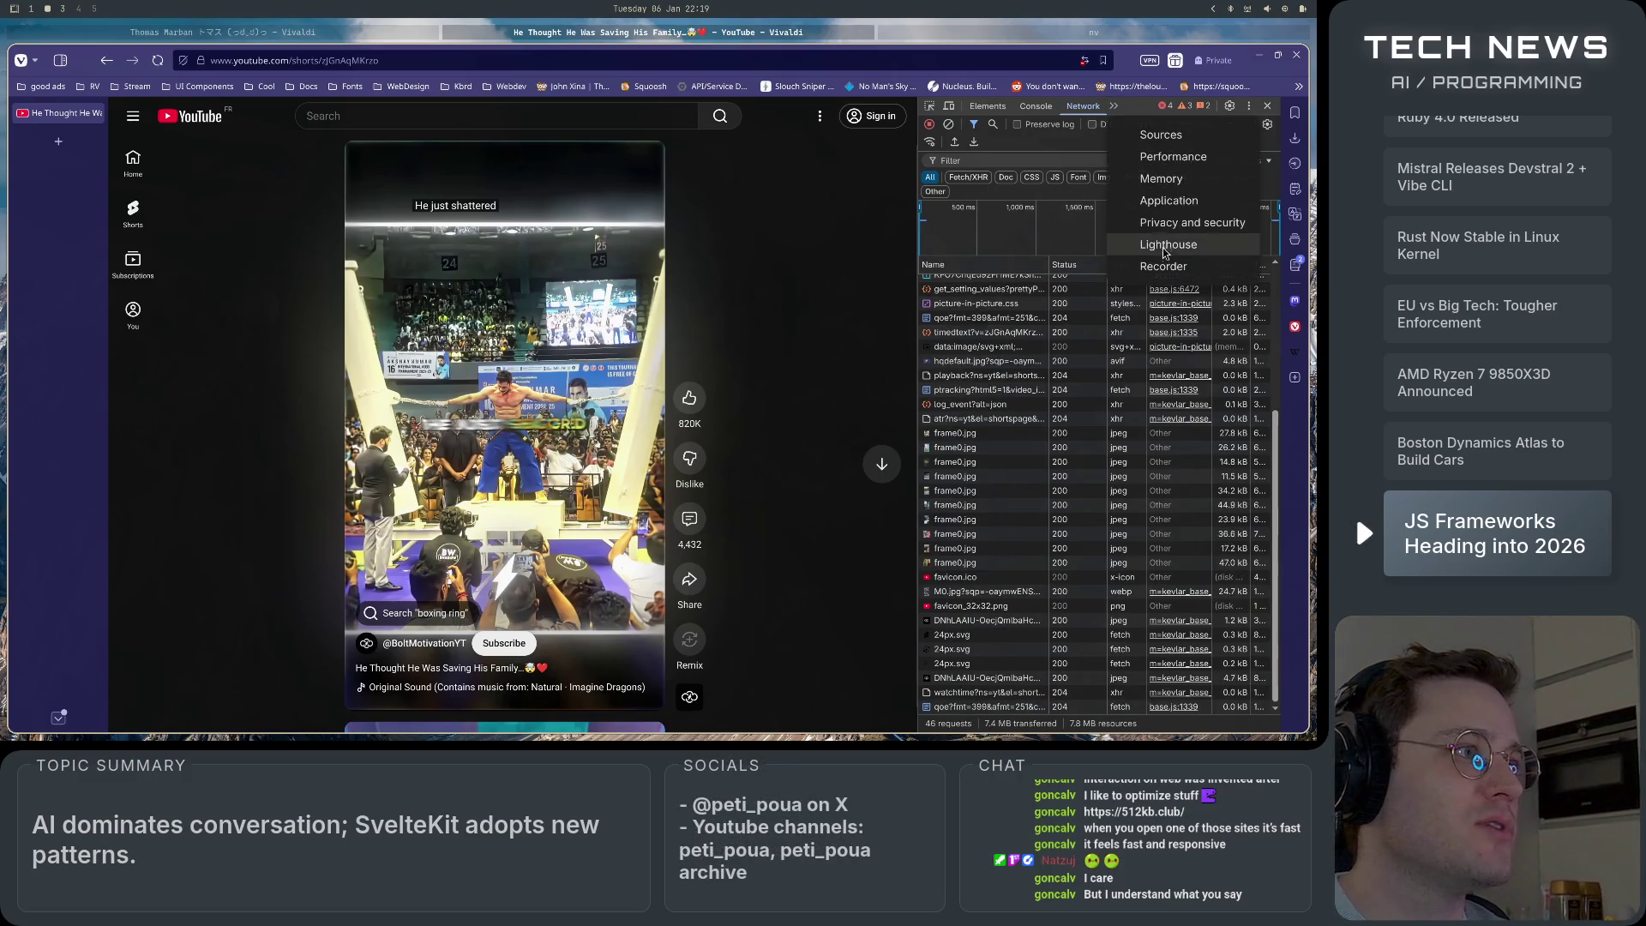
click(1136, 238)
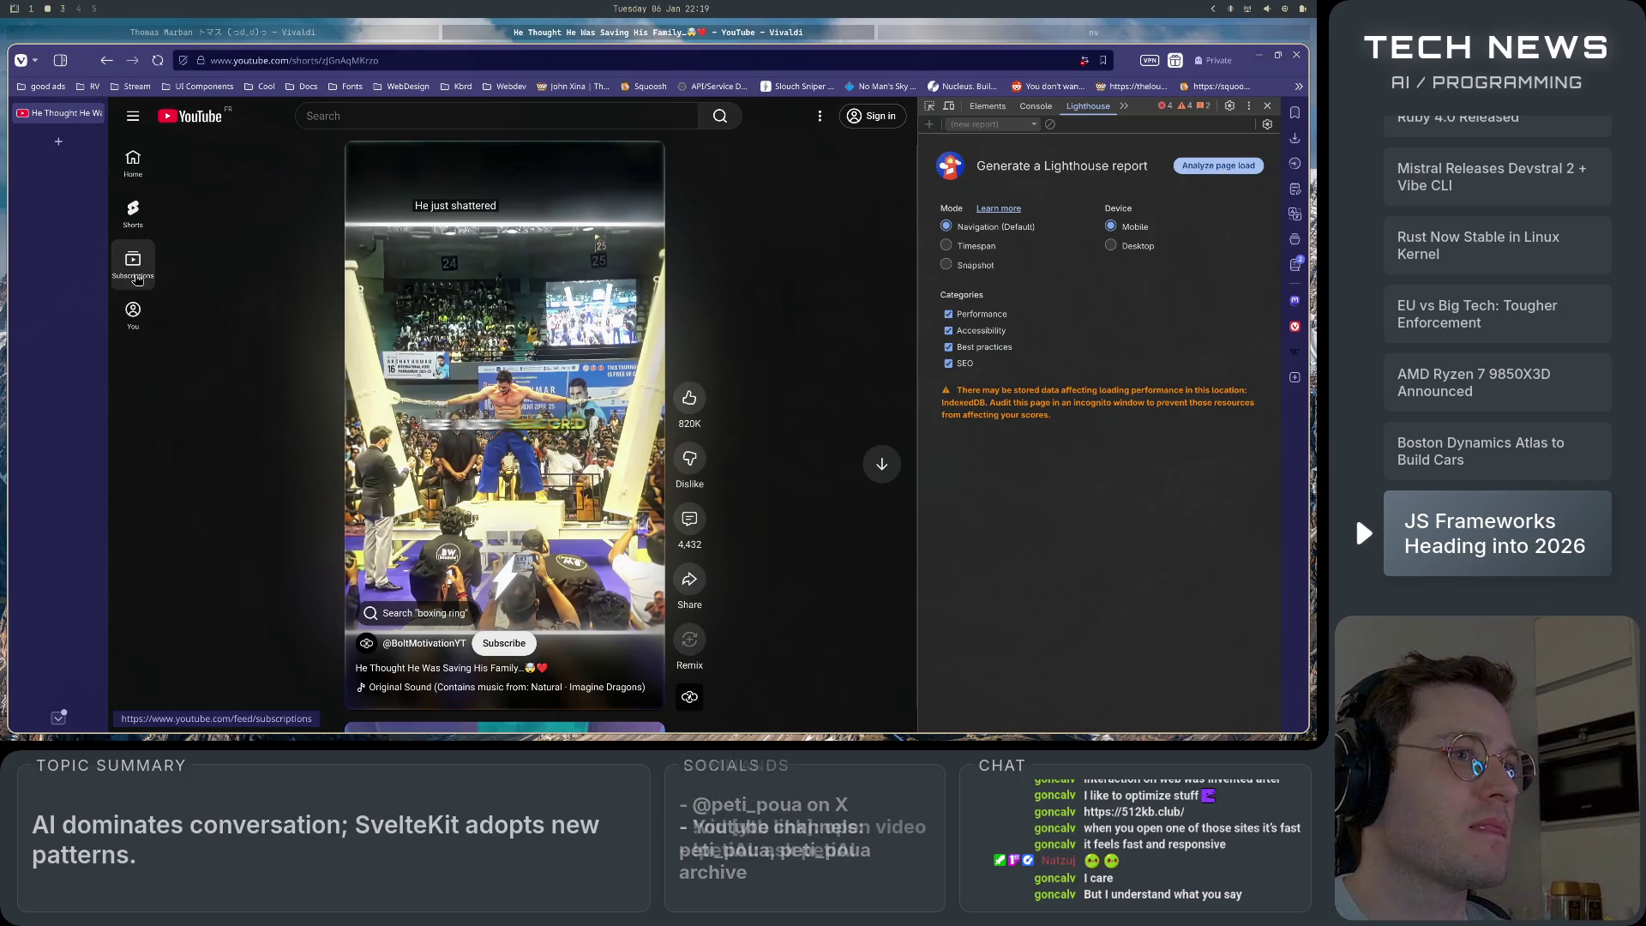
click(1211, 172)
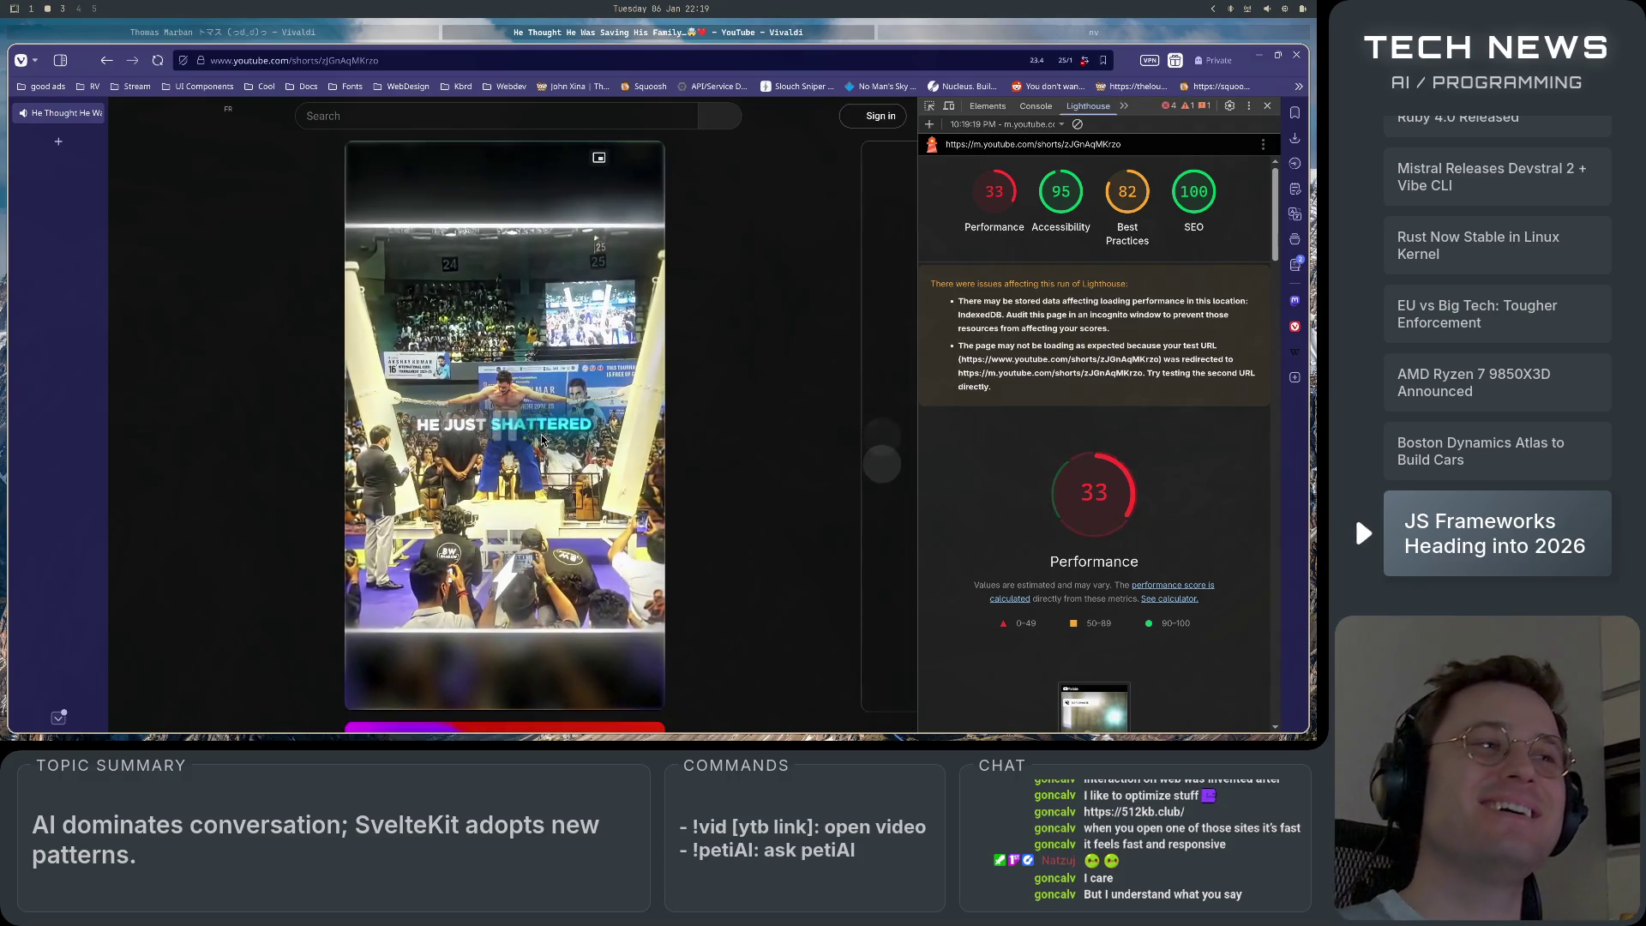
mouse_move(1091, 505)
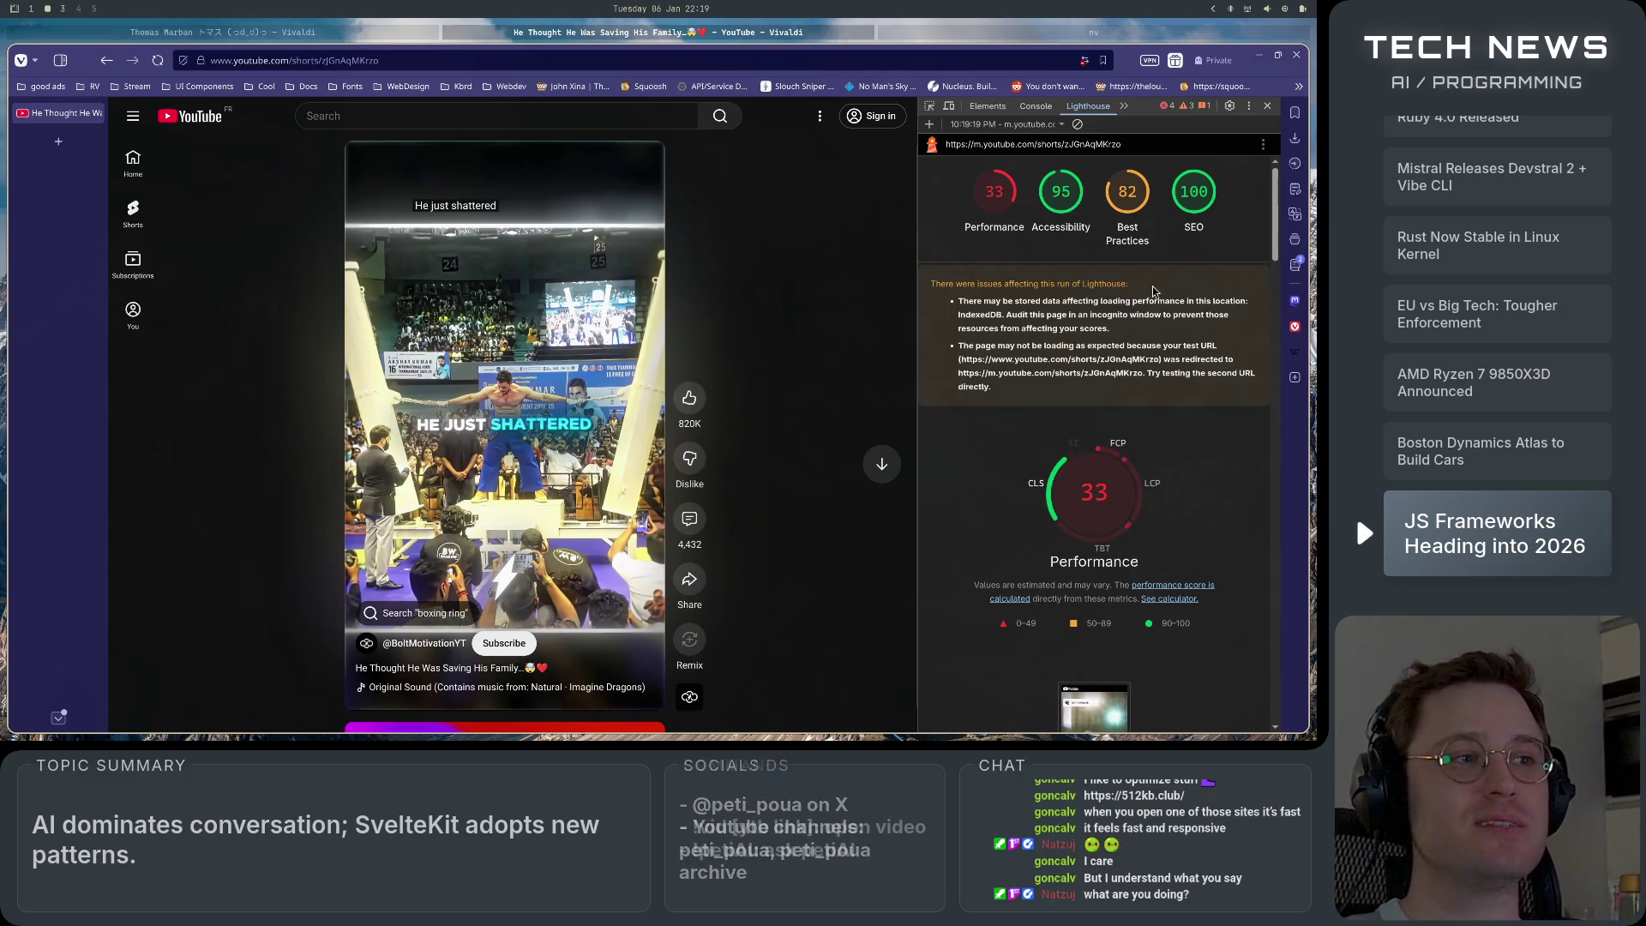
scroll(1093, 582, down, 5)
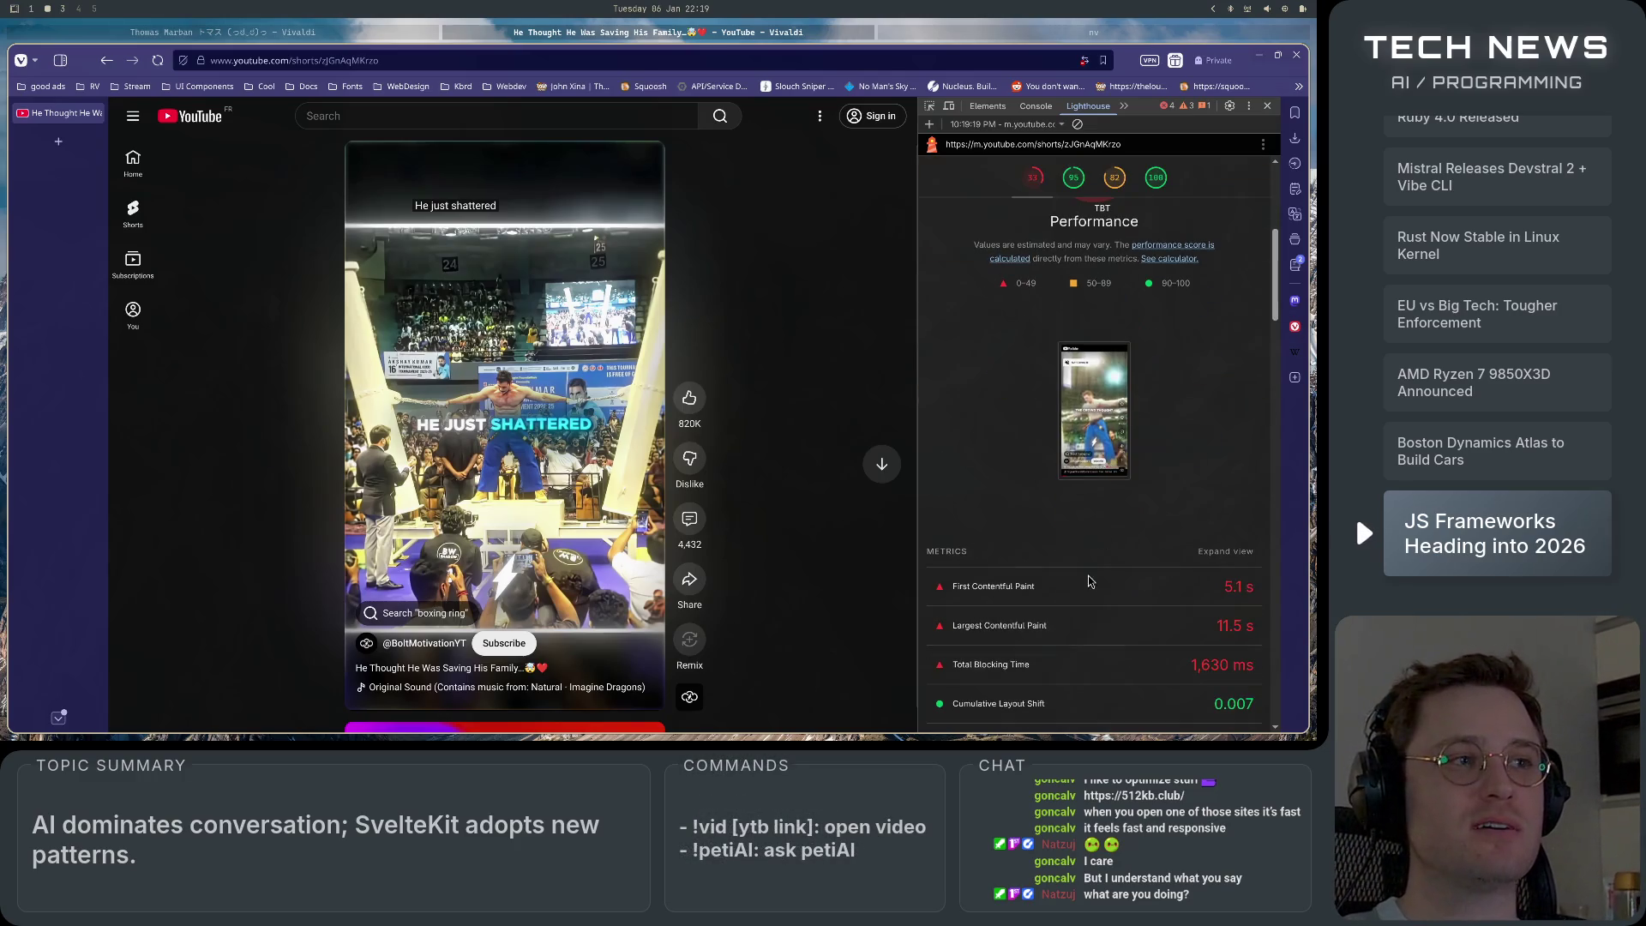
scroll(1089, 583, down, 3)
scroll(1089, 582, up, 4)
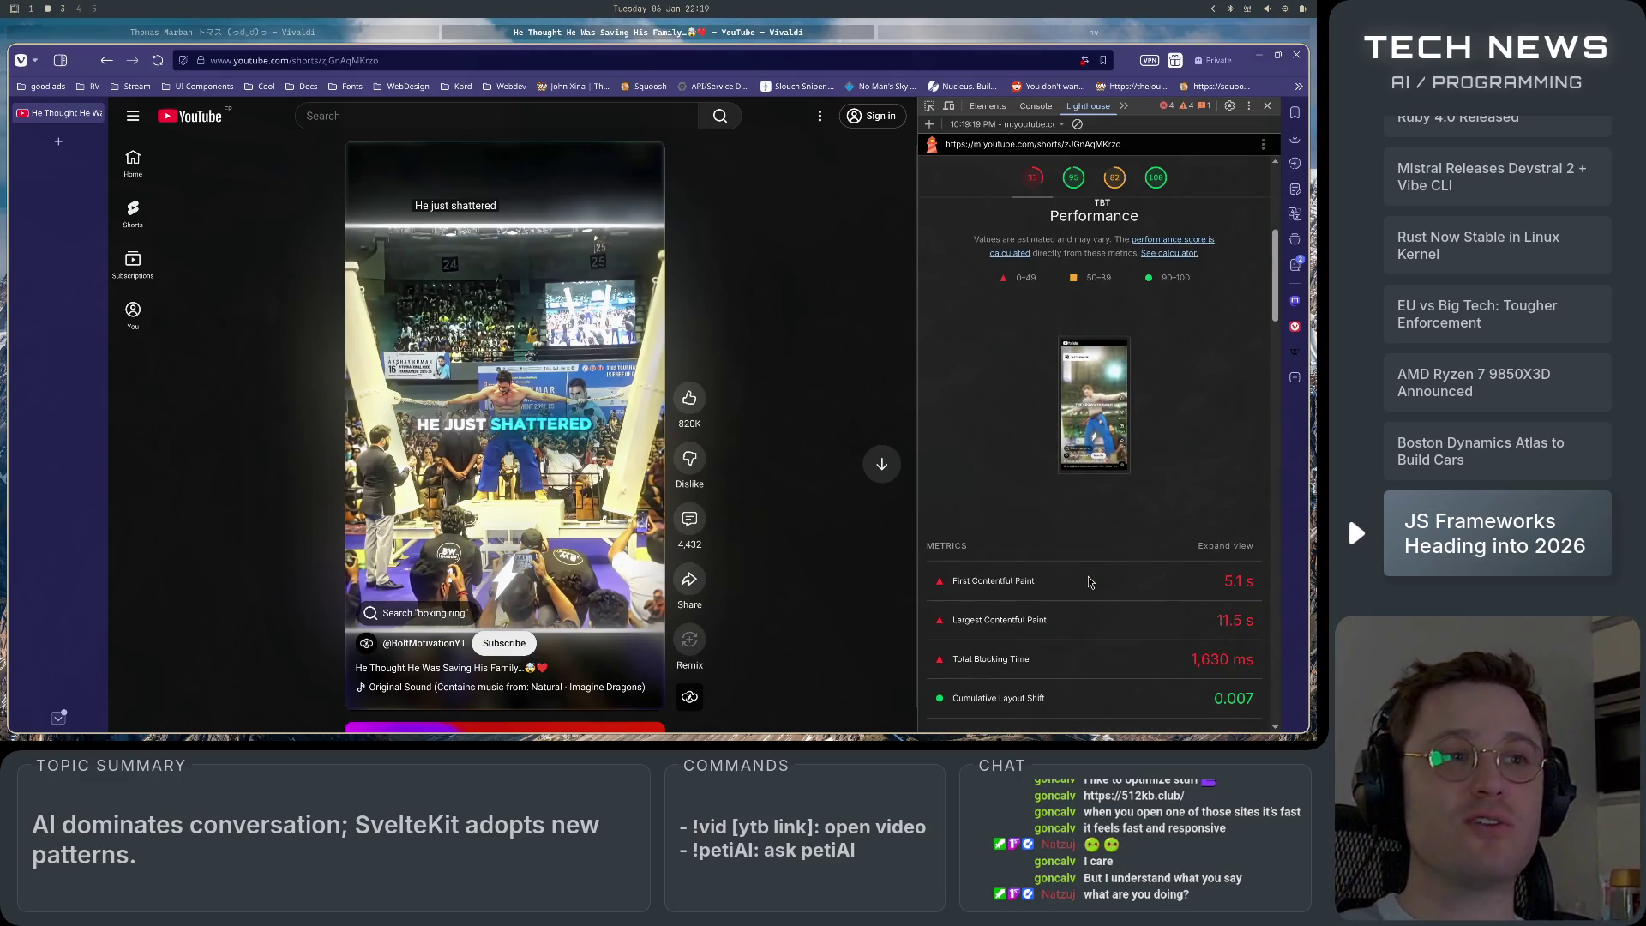
scroll(1077, 567, up, 4)
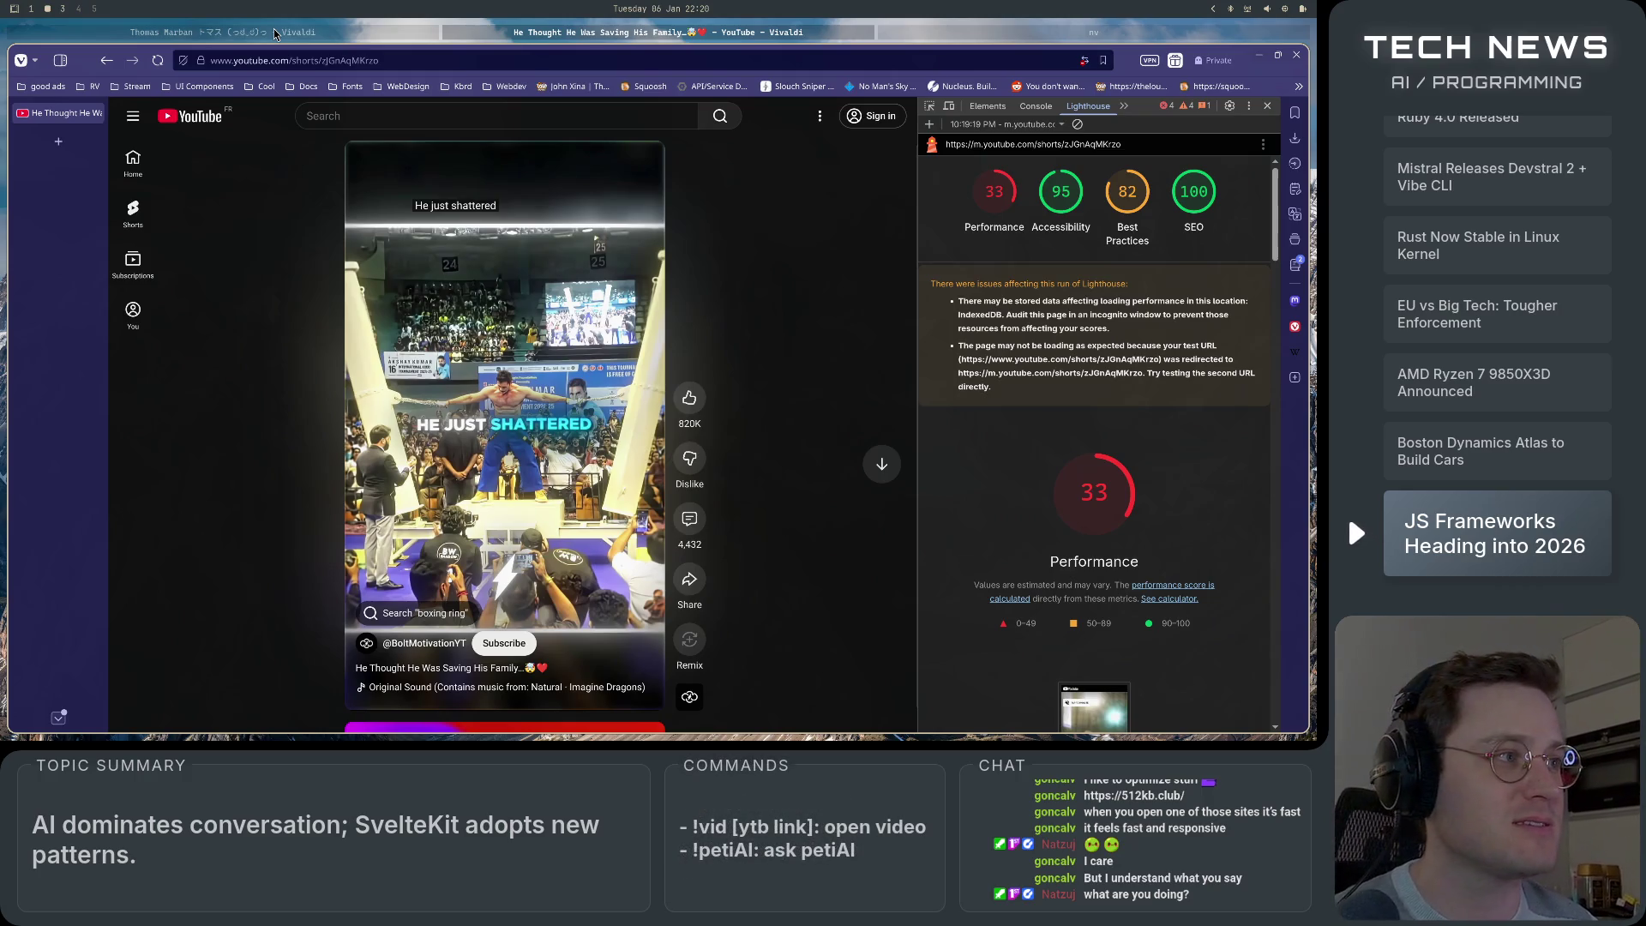
click(275, 32)
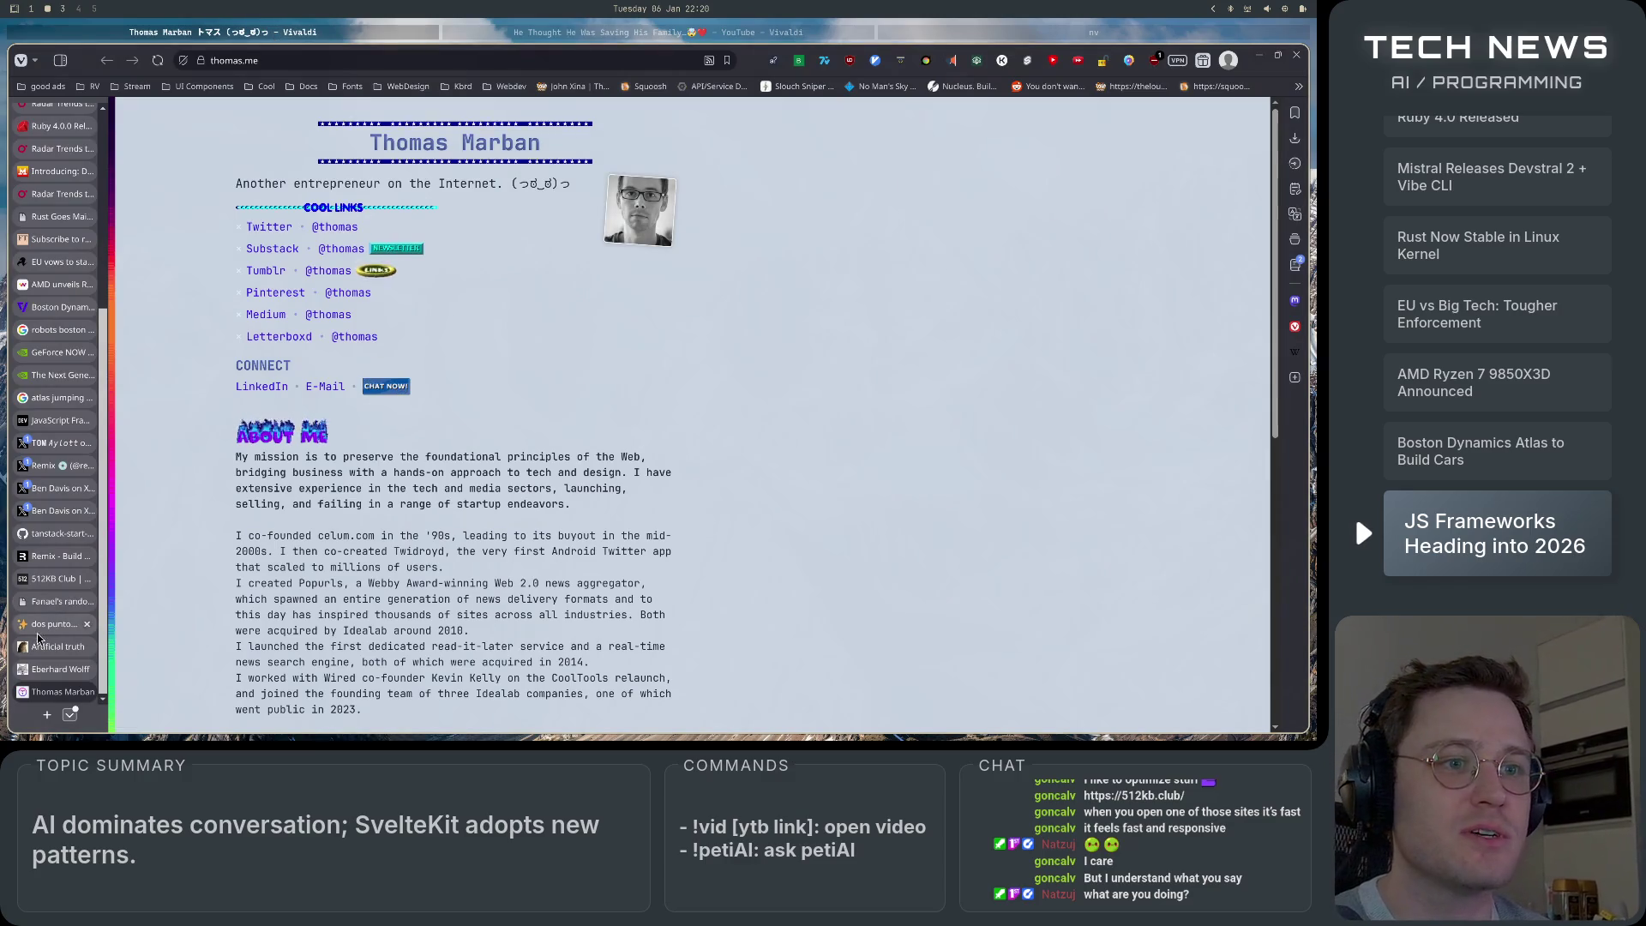
click(56, 533)
click(53, 578)
click(59, 510)
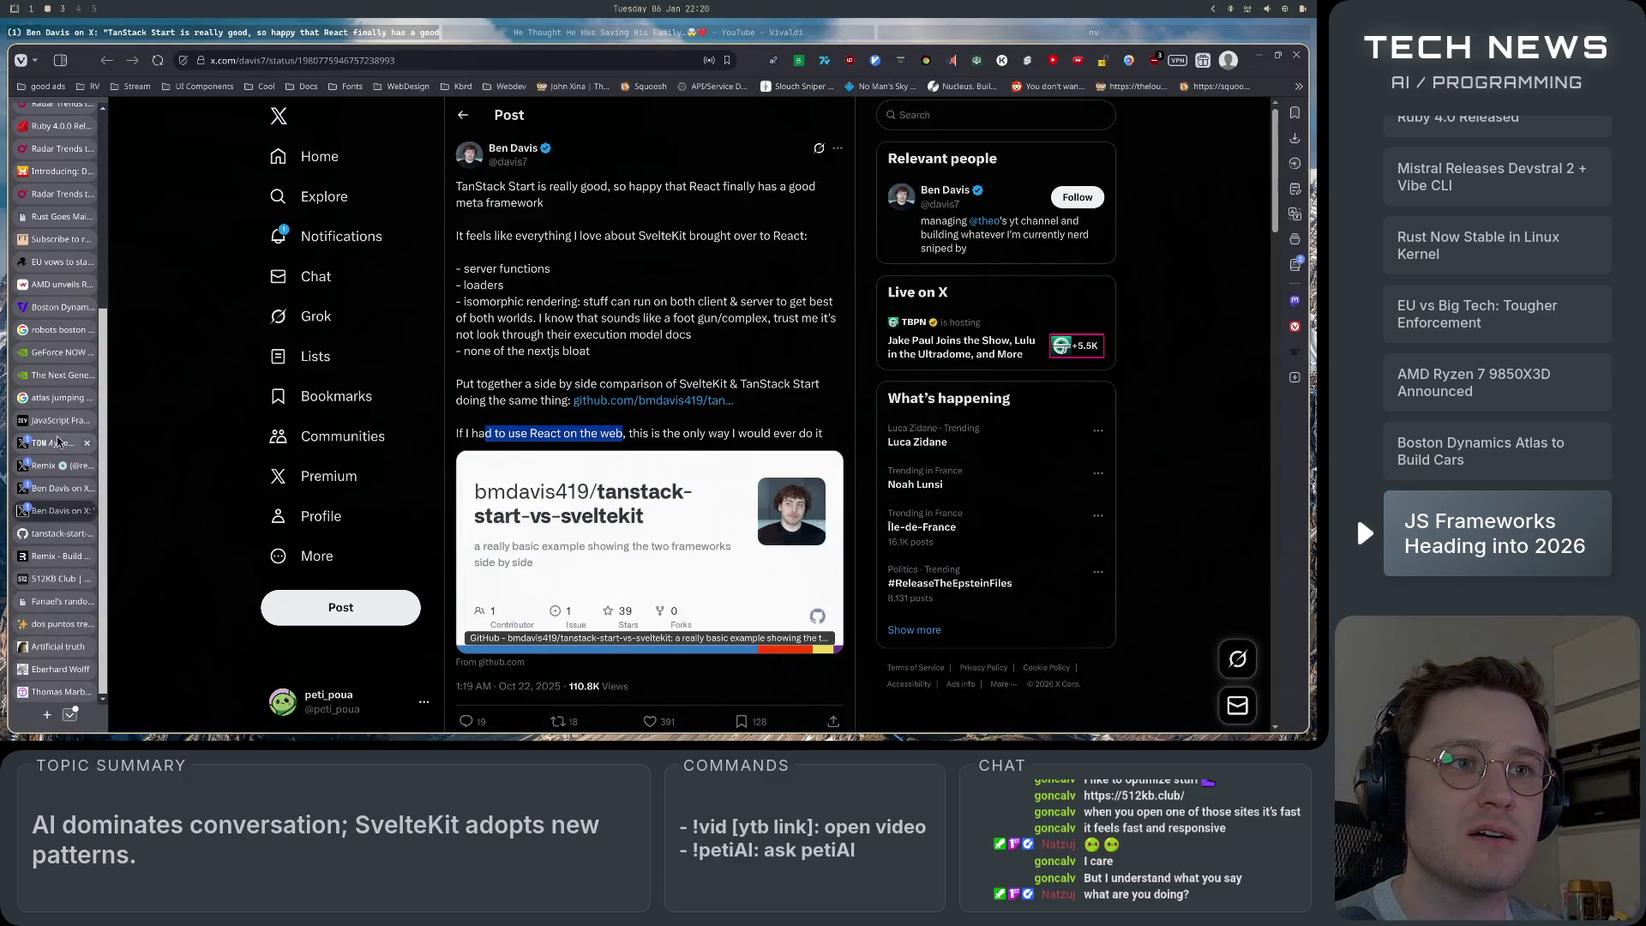
click(54, 420)
scroll(519, 151, down, 4)
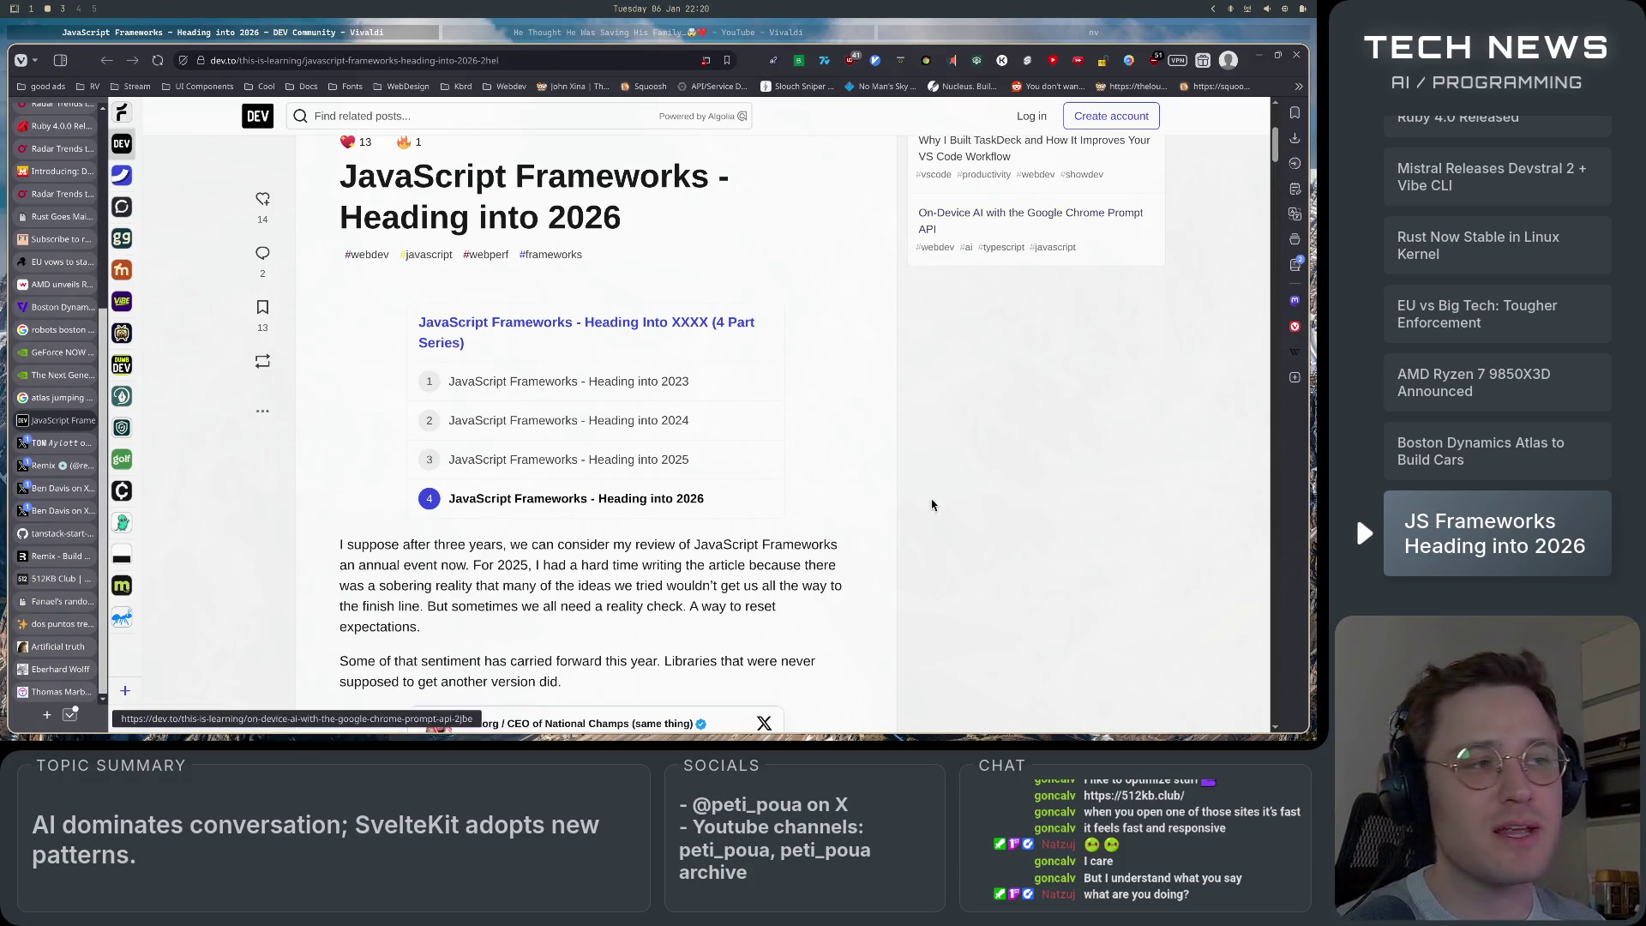
mouse_move(263, 199)
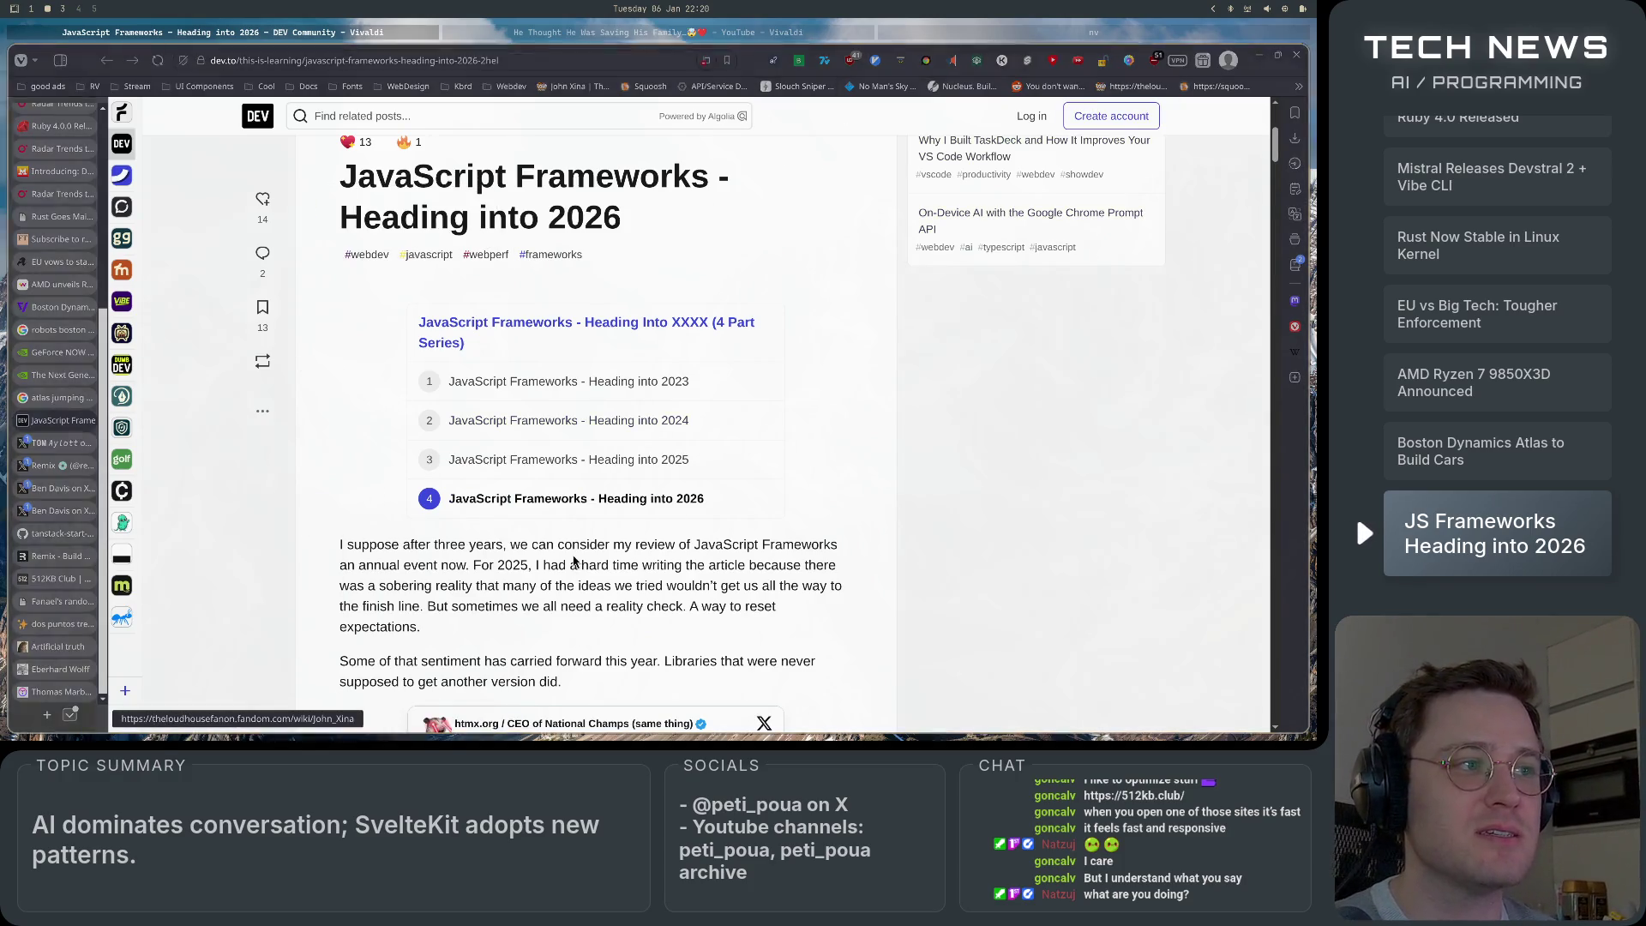
scroll(895, 386, down, 10)
scroll(895, 388, down, 15)
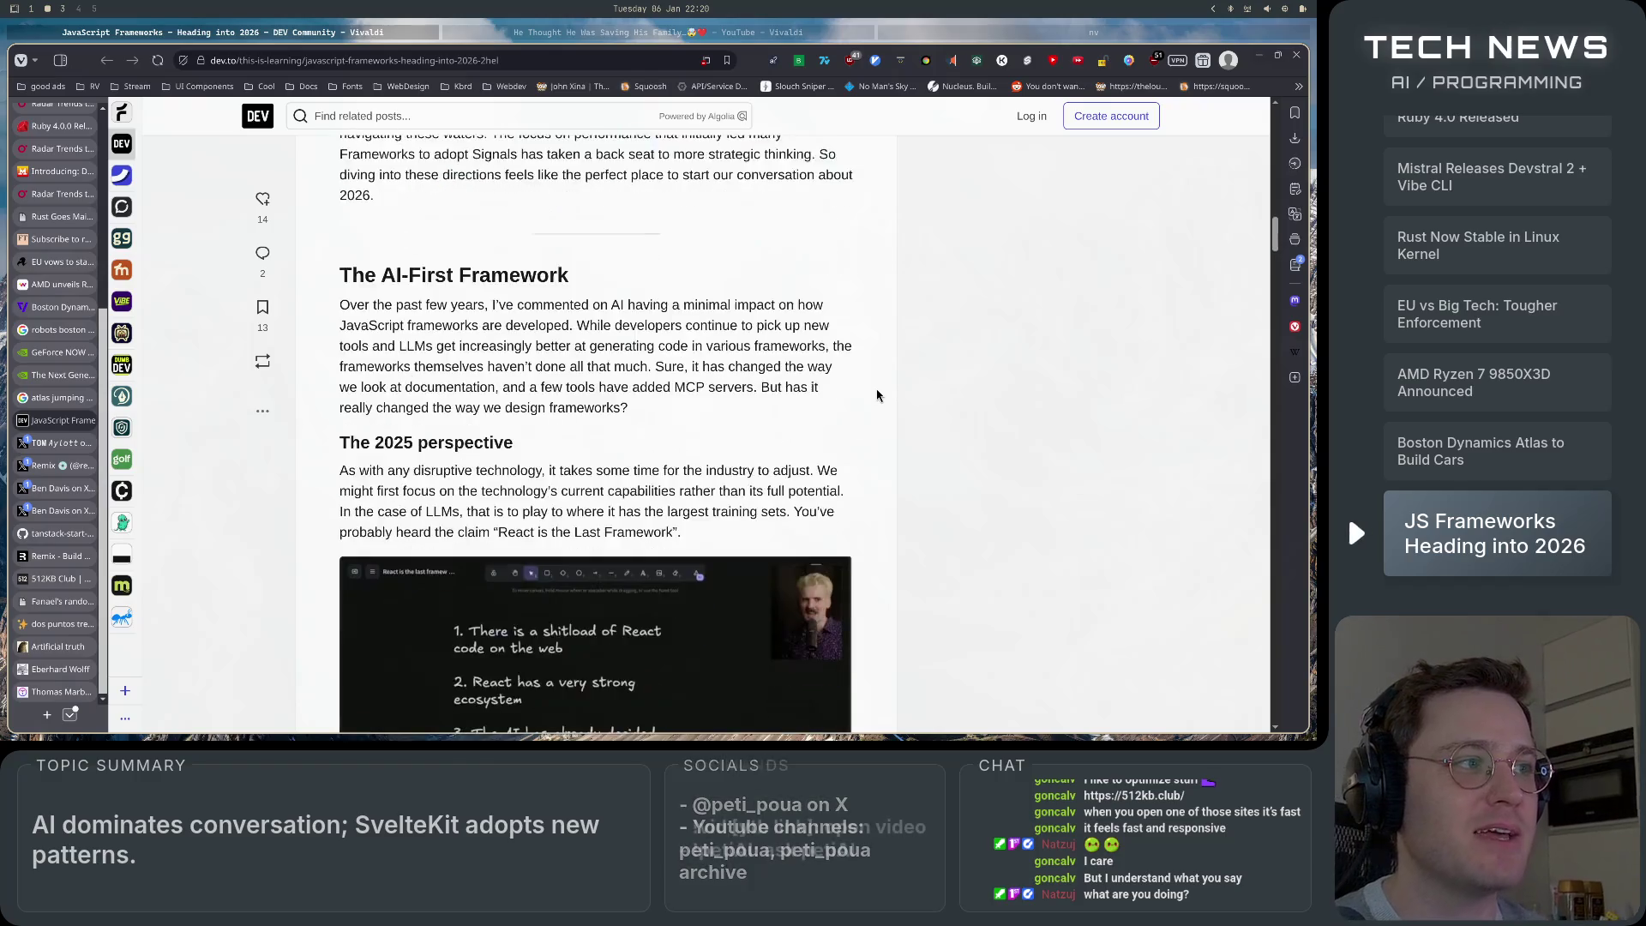
scroll(876, 394, down, 5)
scroll(876, 394, up, 20)
scroll(876, 394, up, 1)
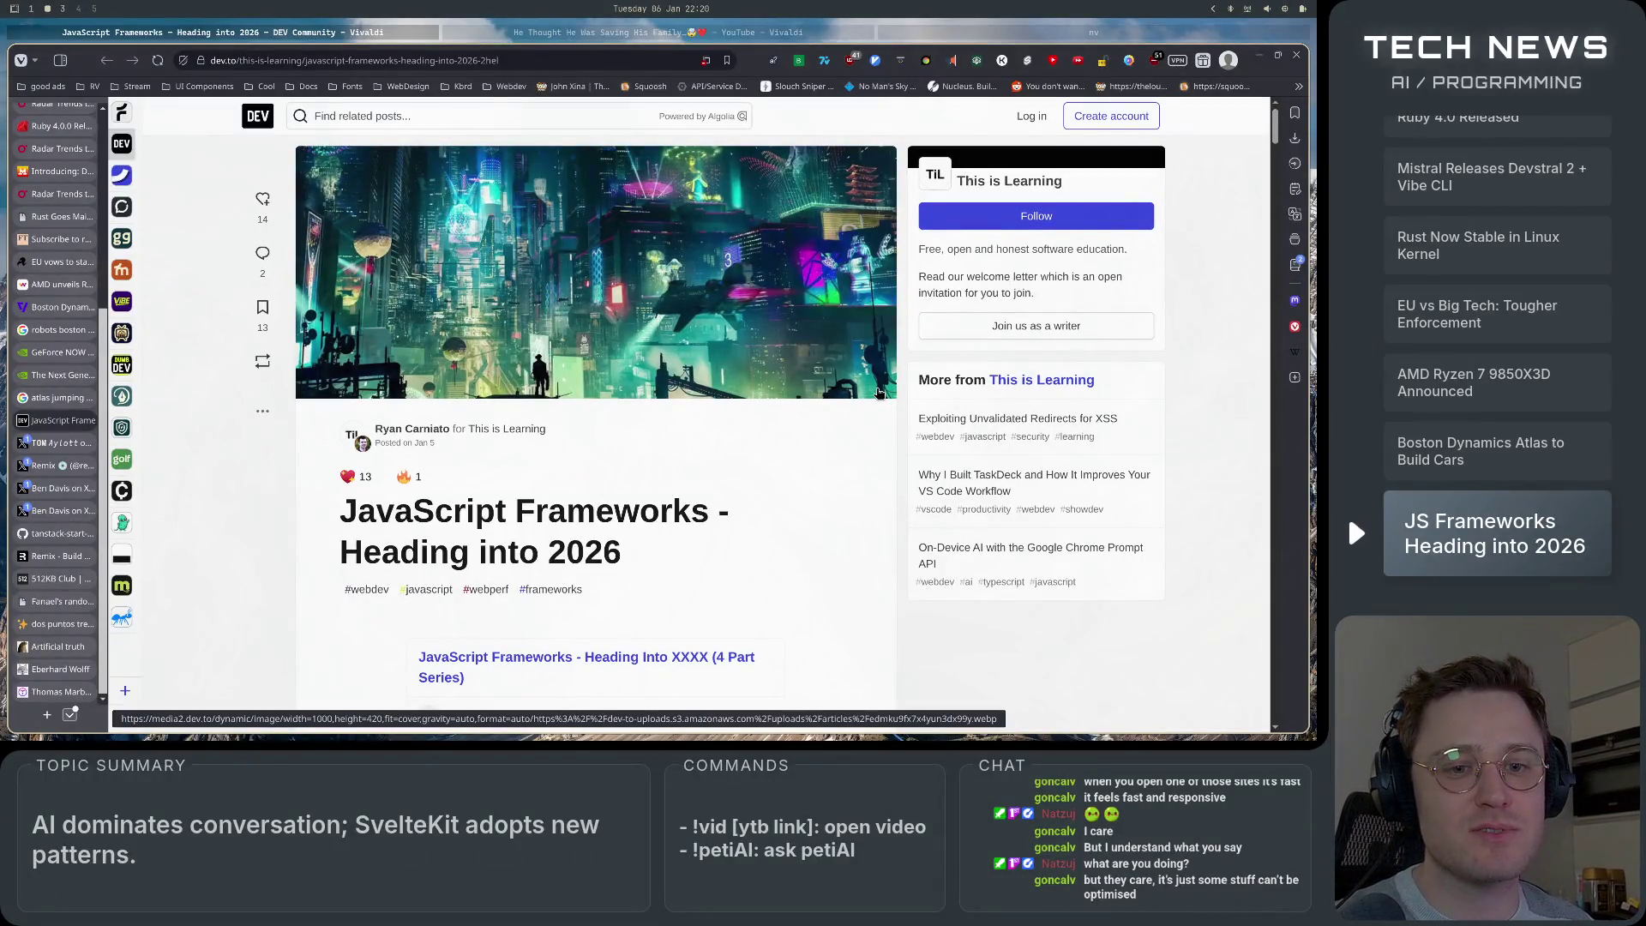
mouse_move(51, 406)
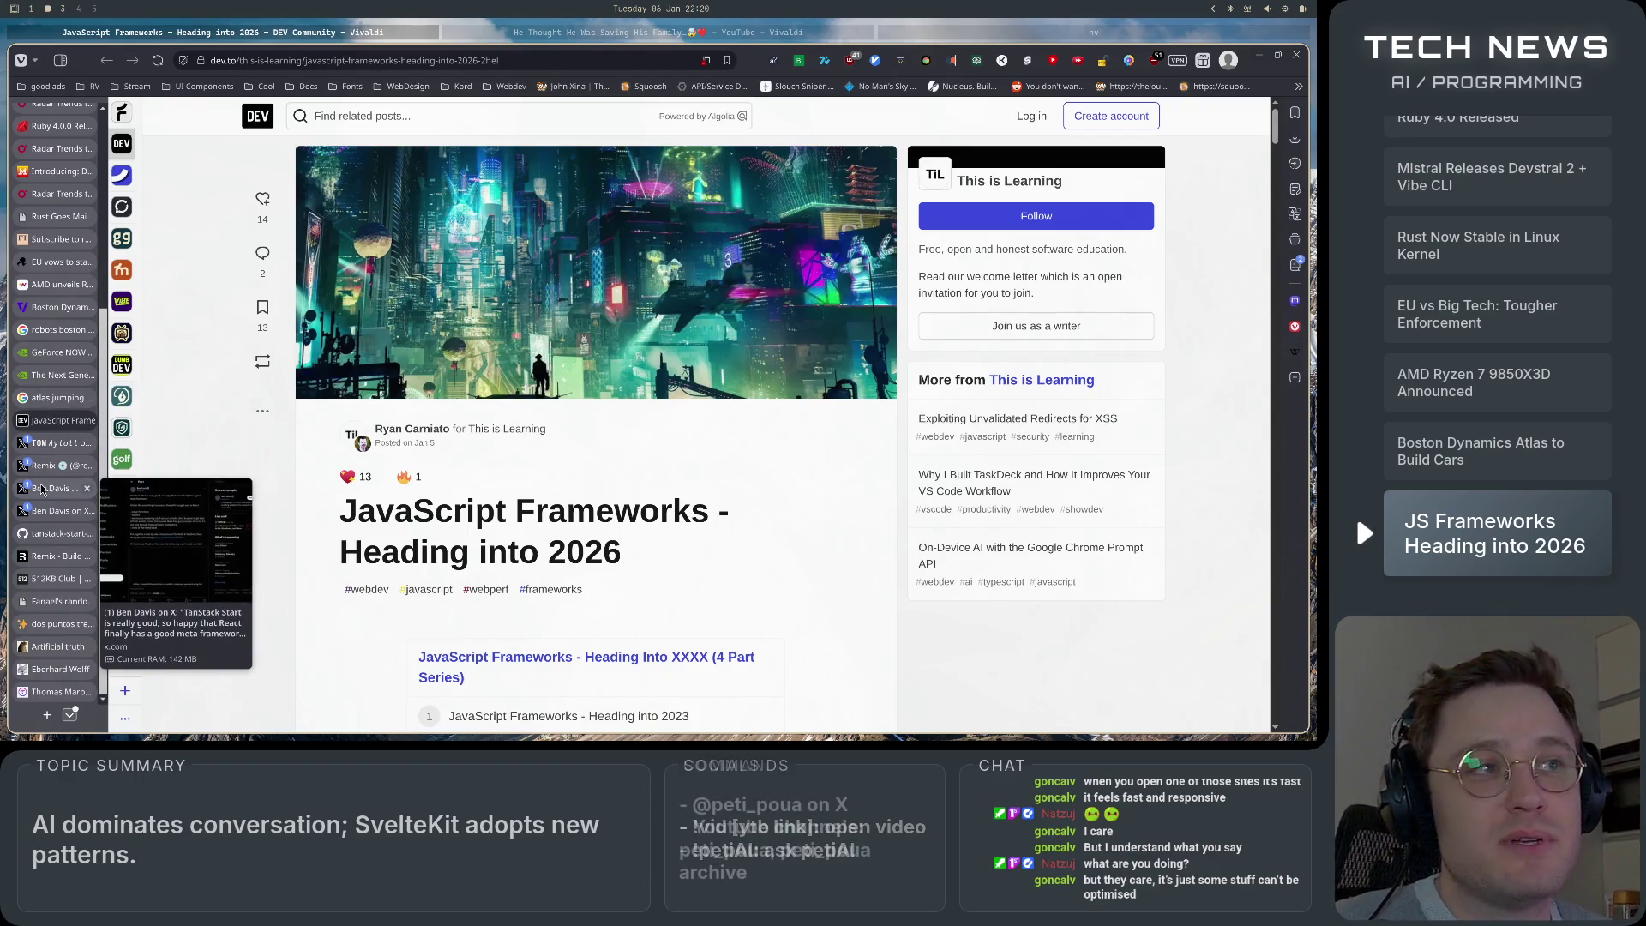
click(667, 36)
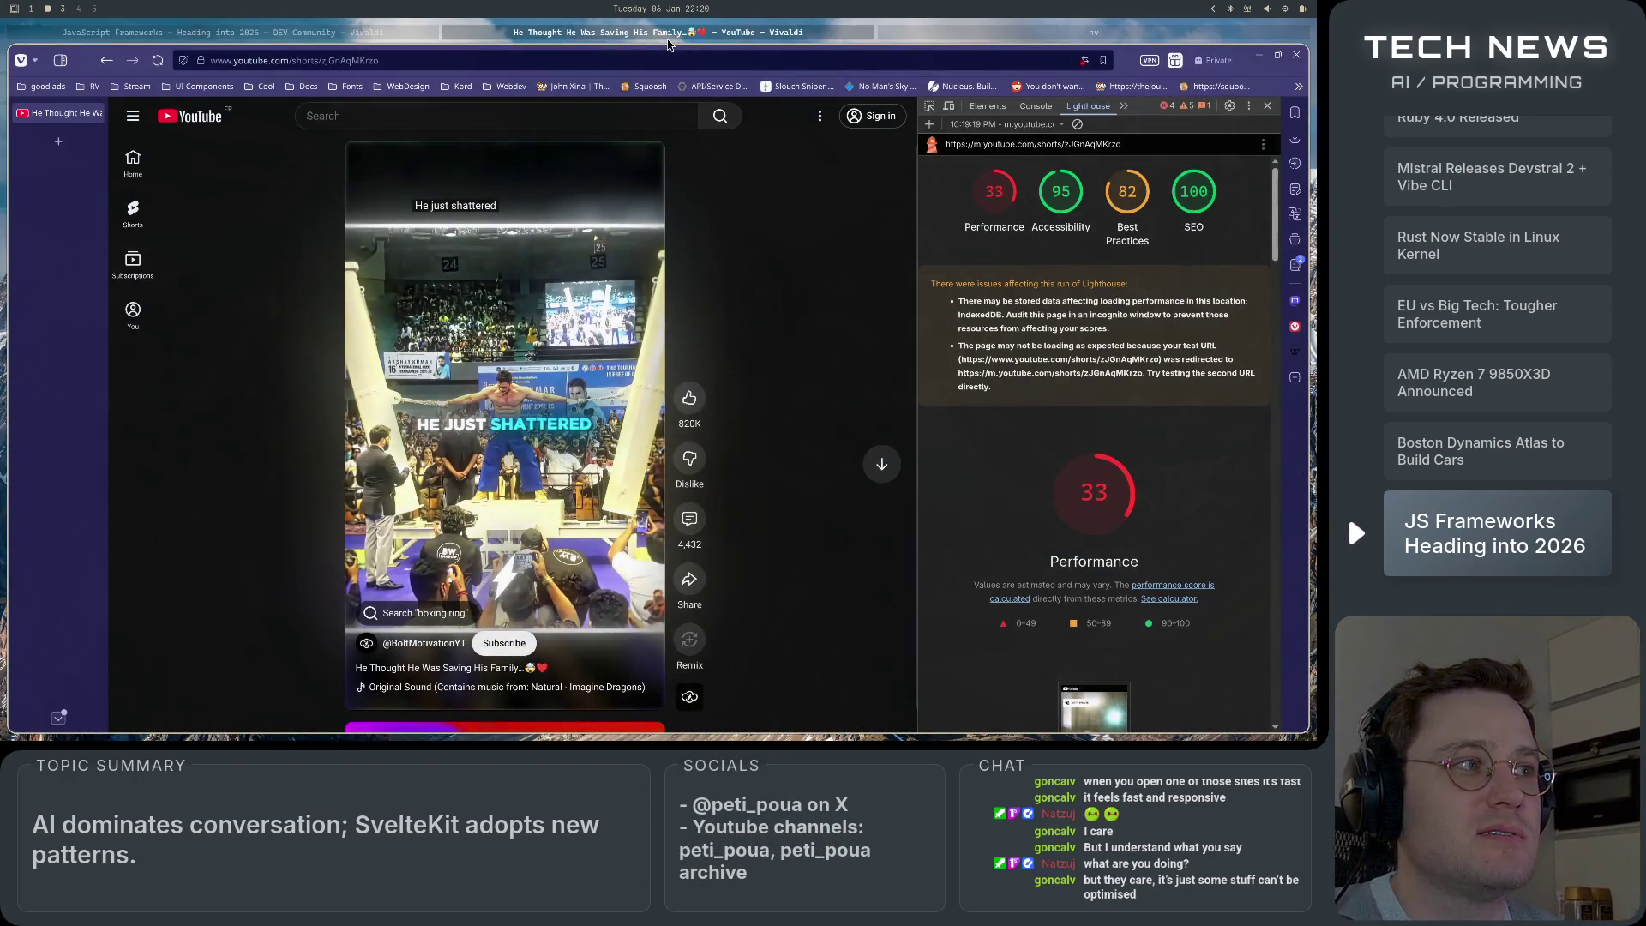
scroll(1136, 619, down, 8)
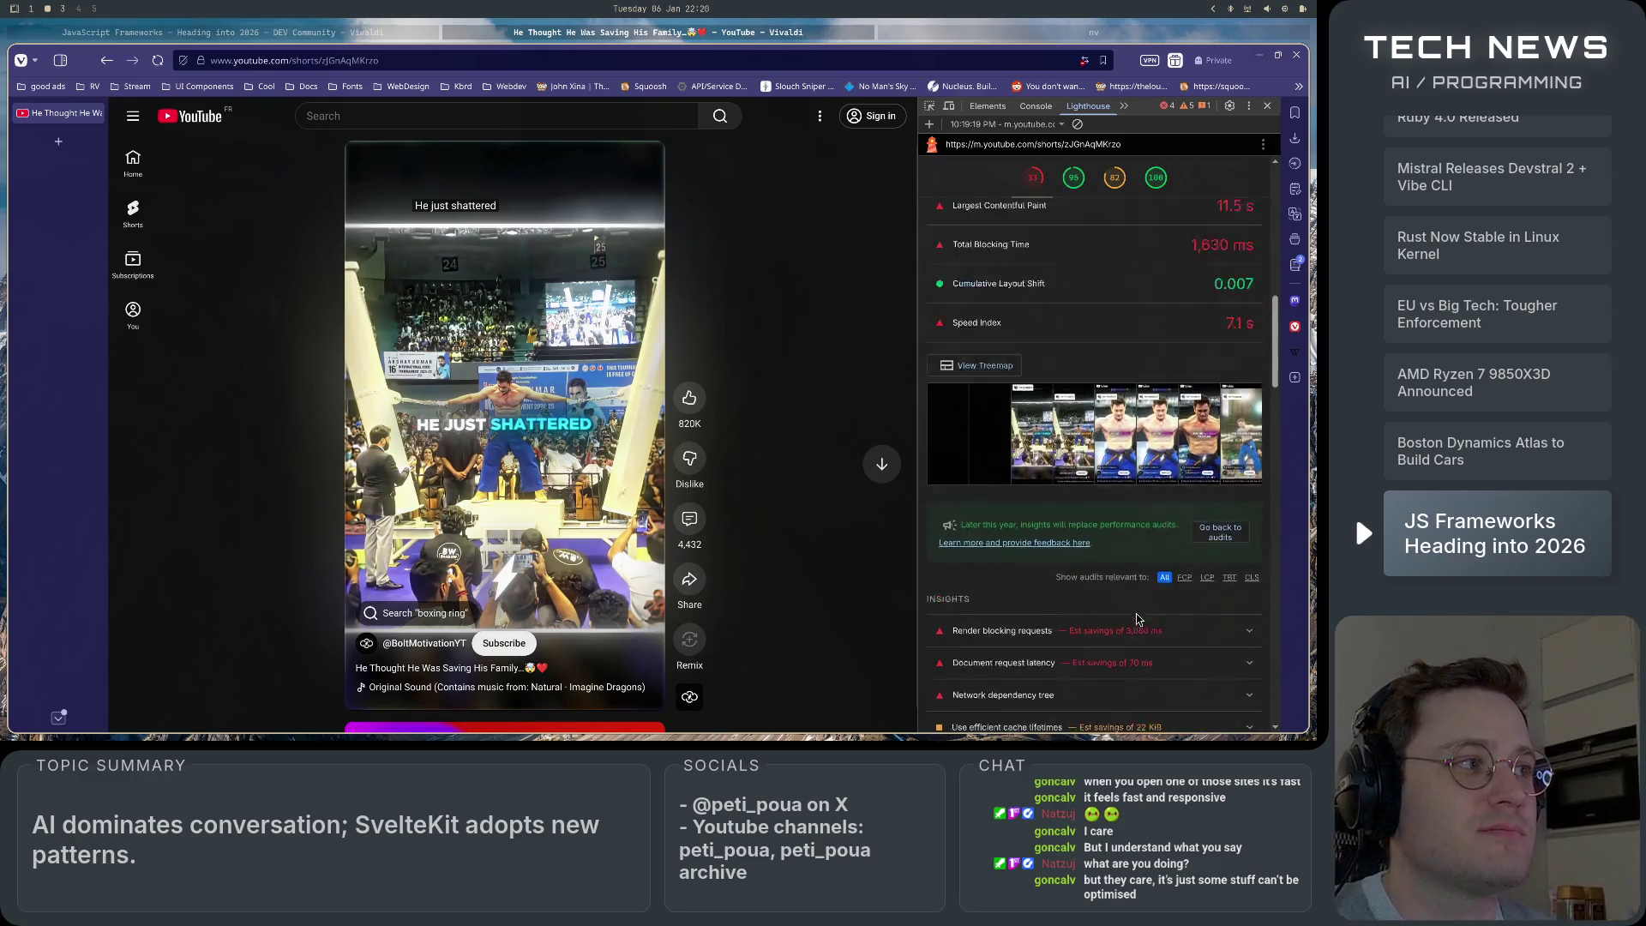
scroll(1136, 619, up, 3)
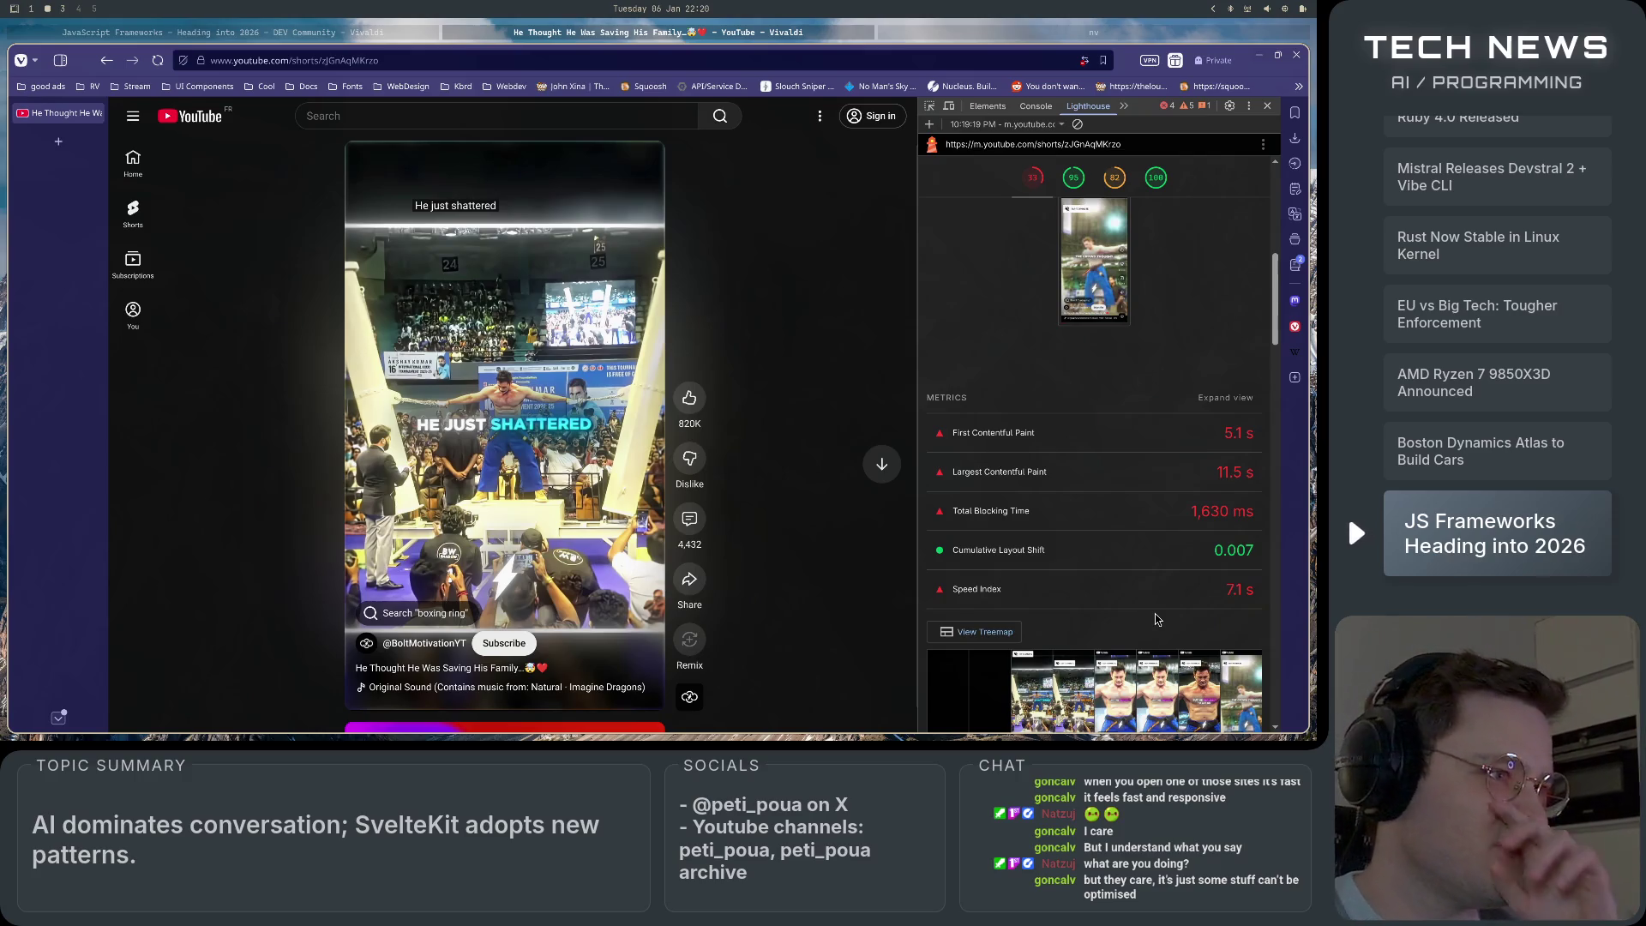
scroll(1105, 592, up, 5)
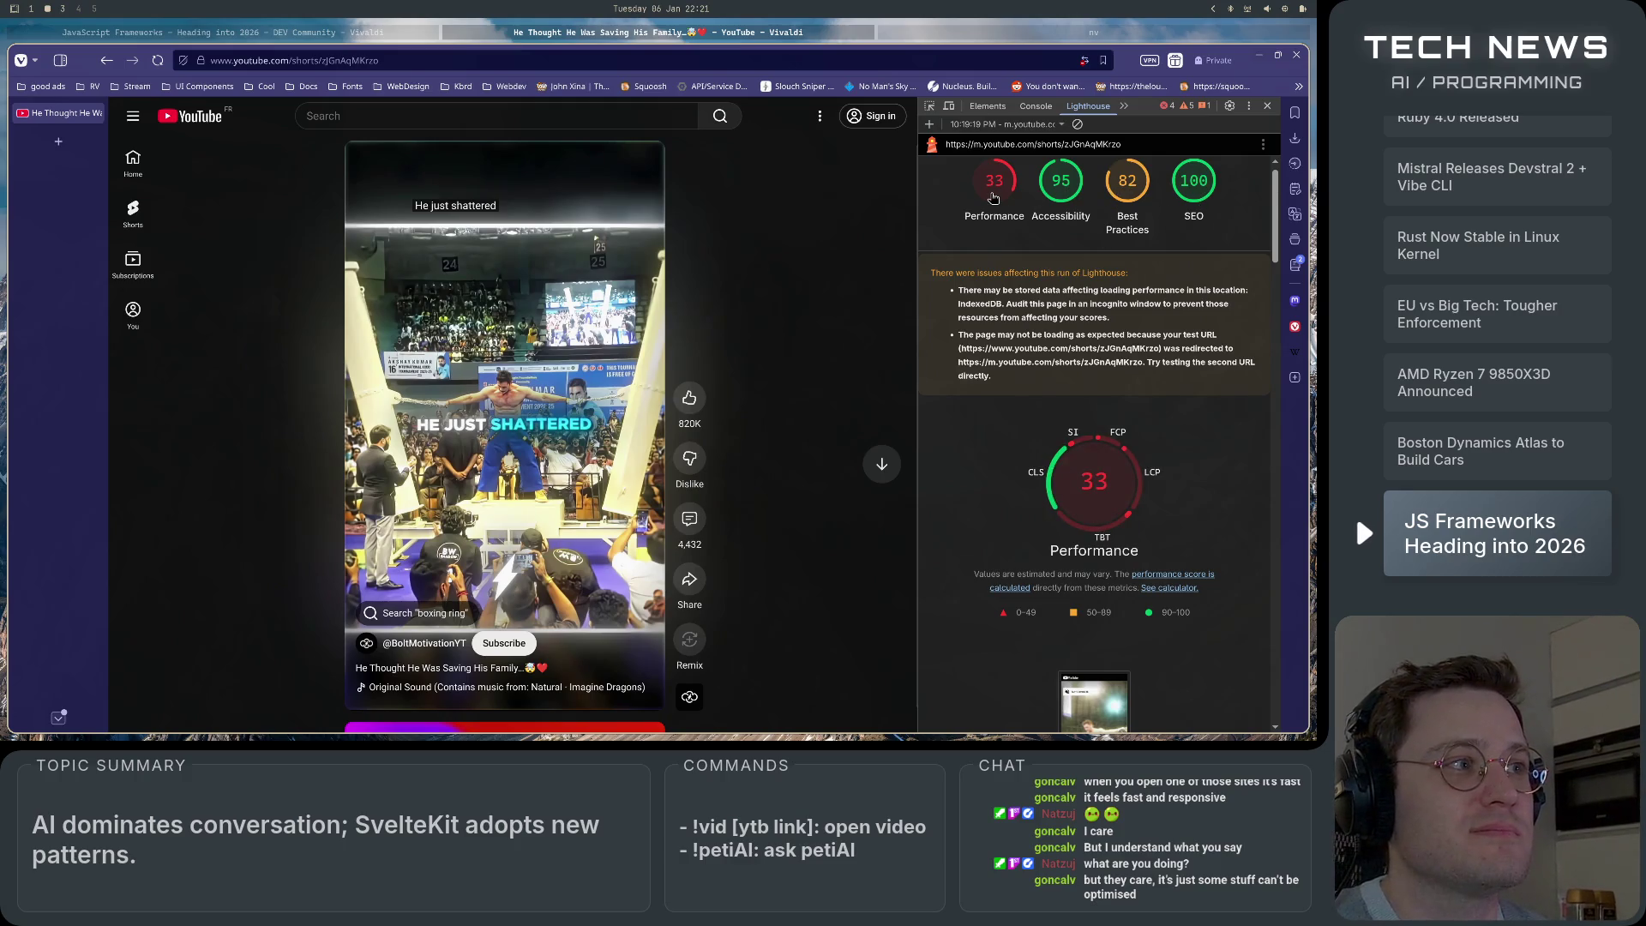
scroll(990, 470, down, 5)
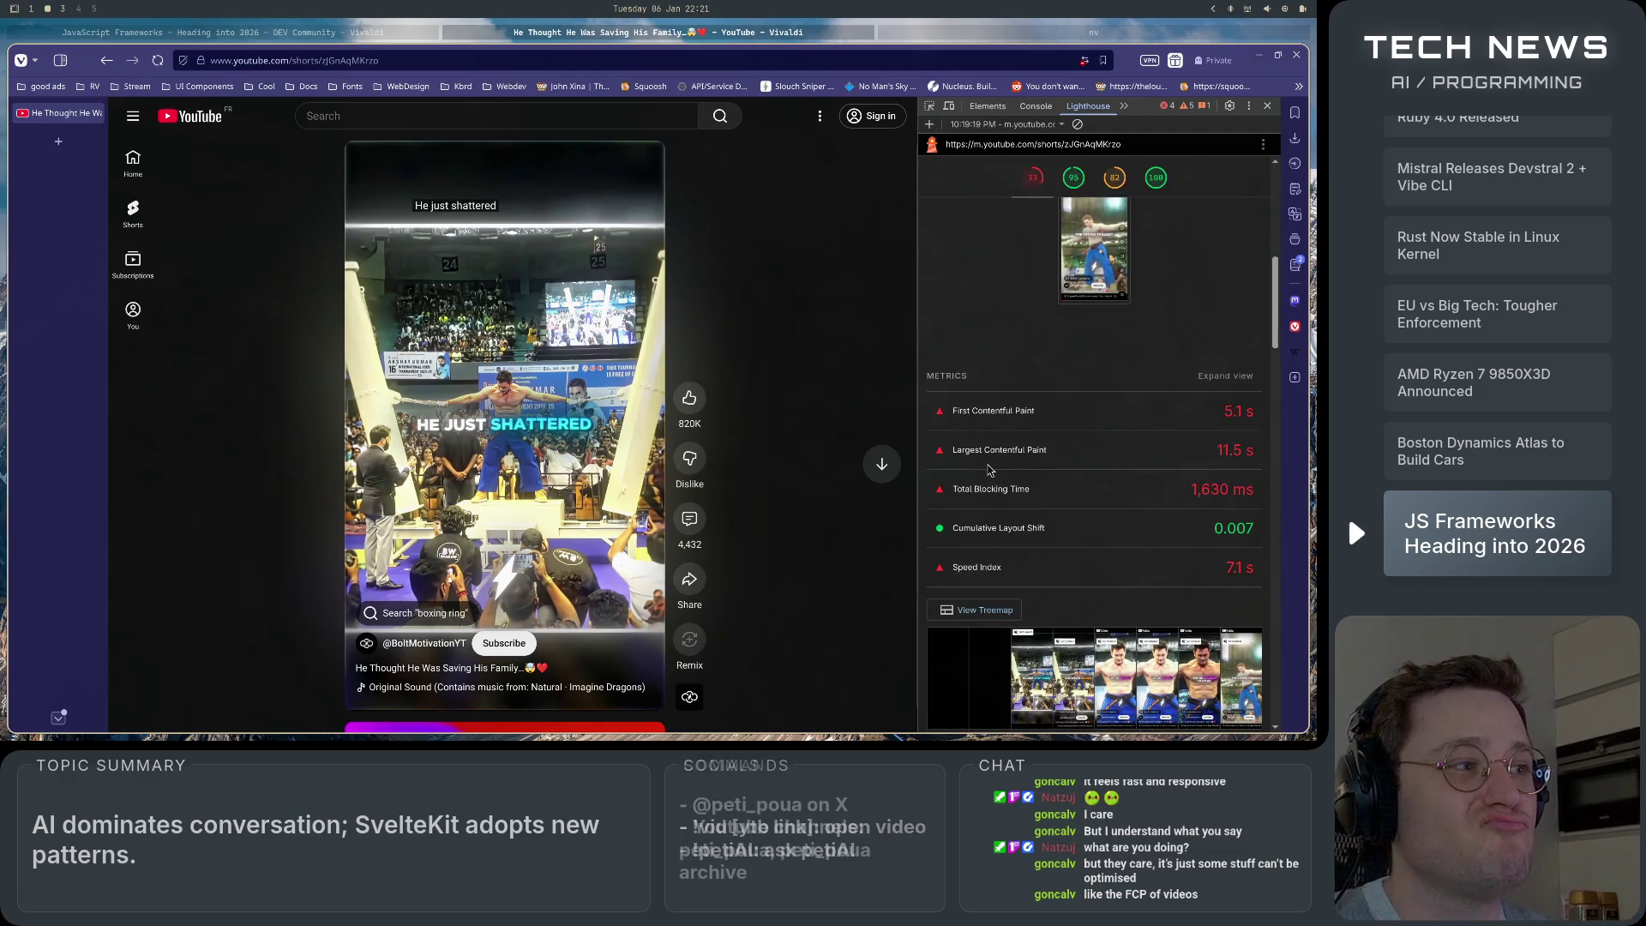
scroll(990, 470, down, 5)
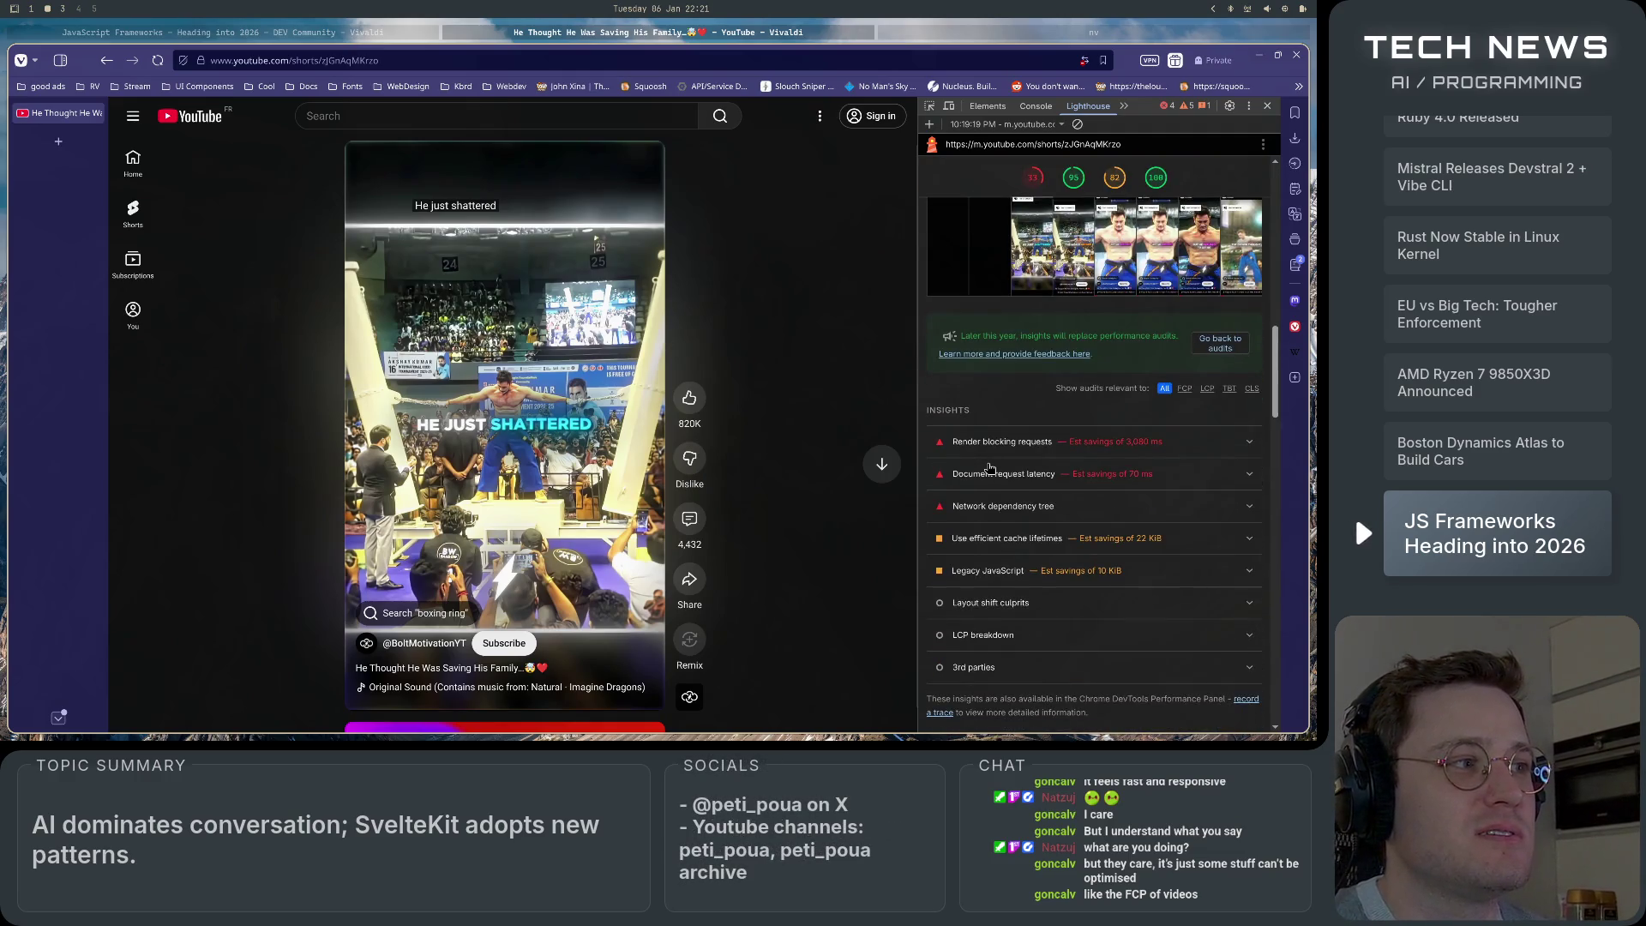
scroll(990, 468, down, 3)
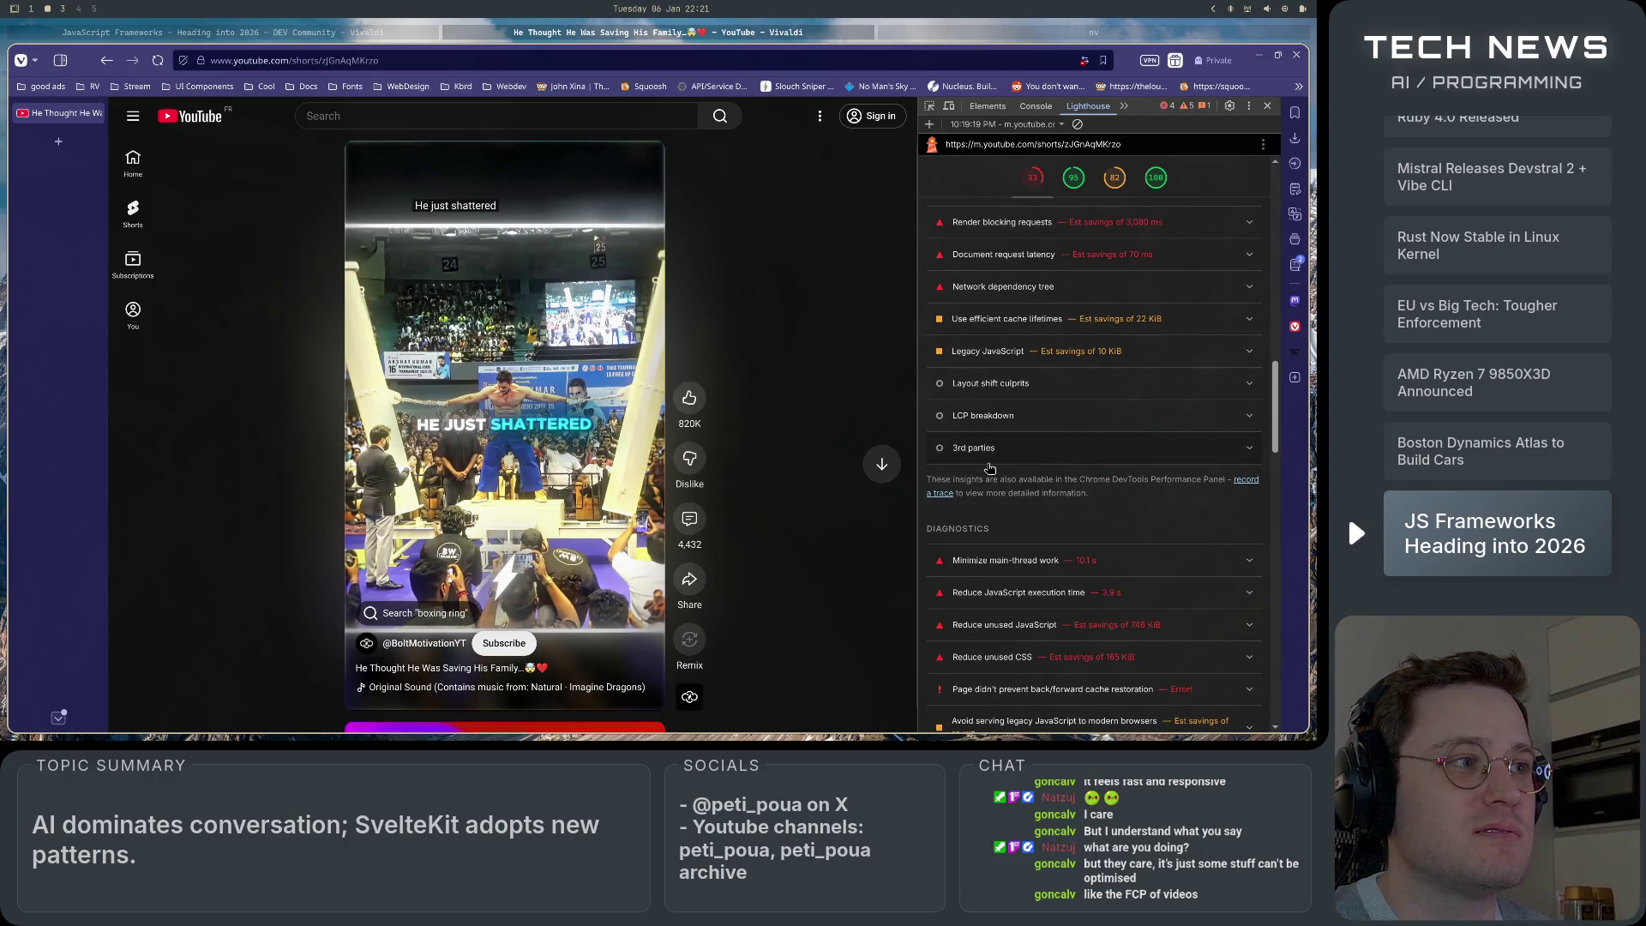
scroll(990, 468, down, 5)
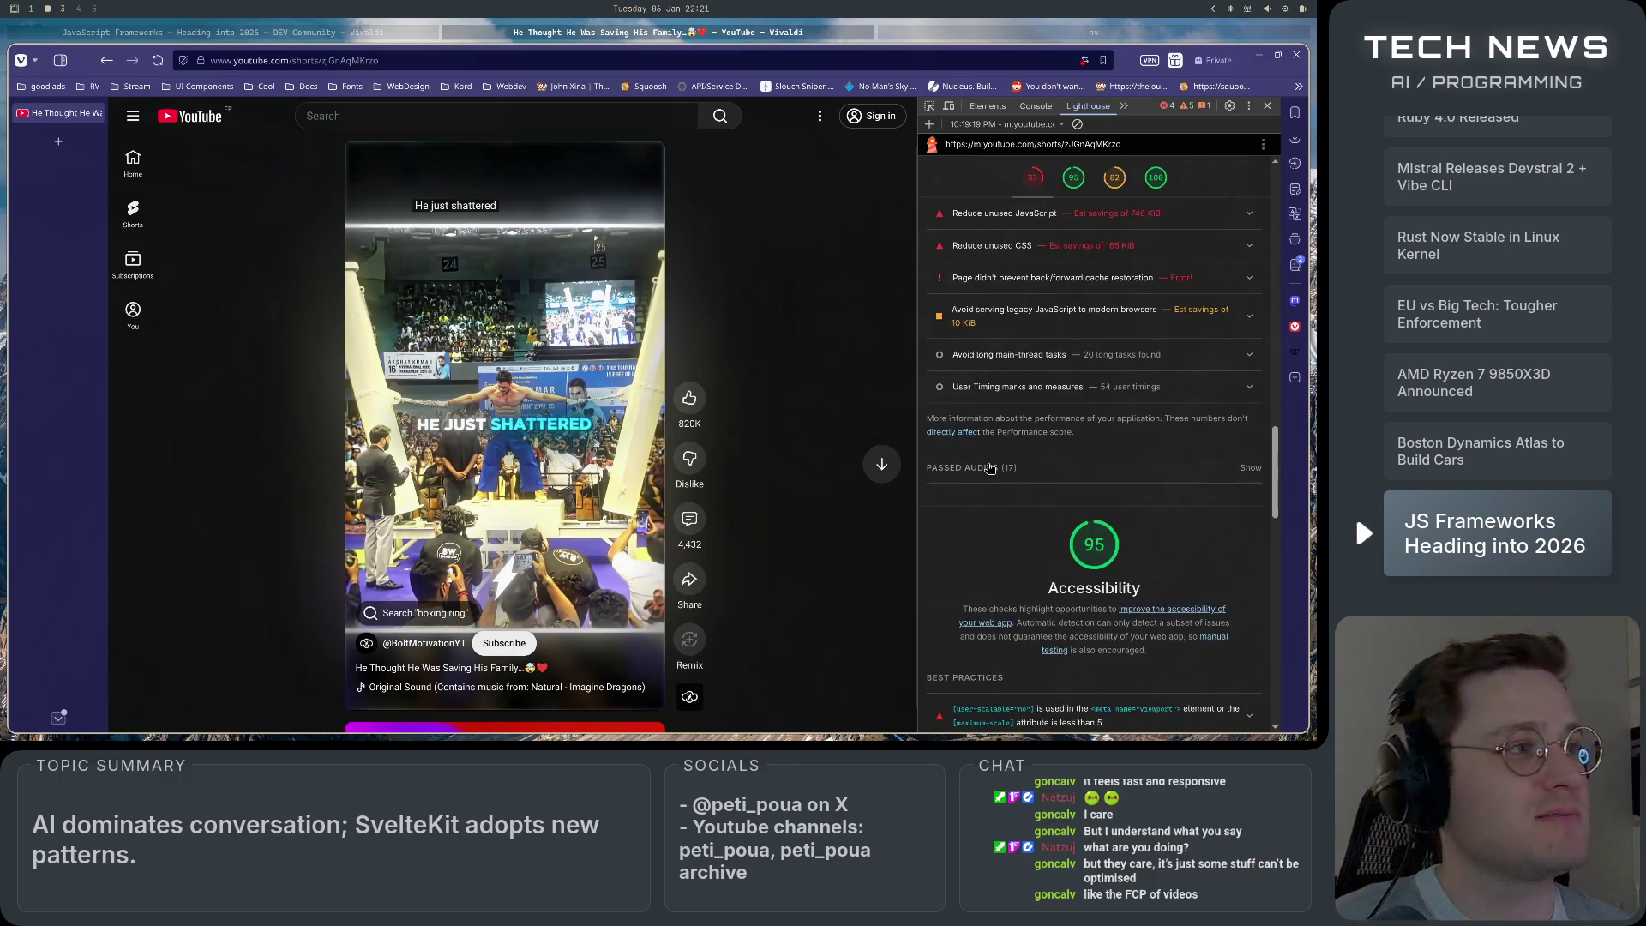
scroll(990, 468, up, 3)
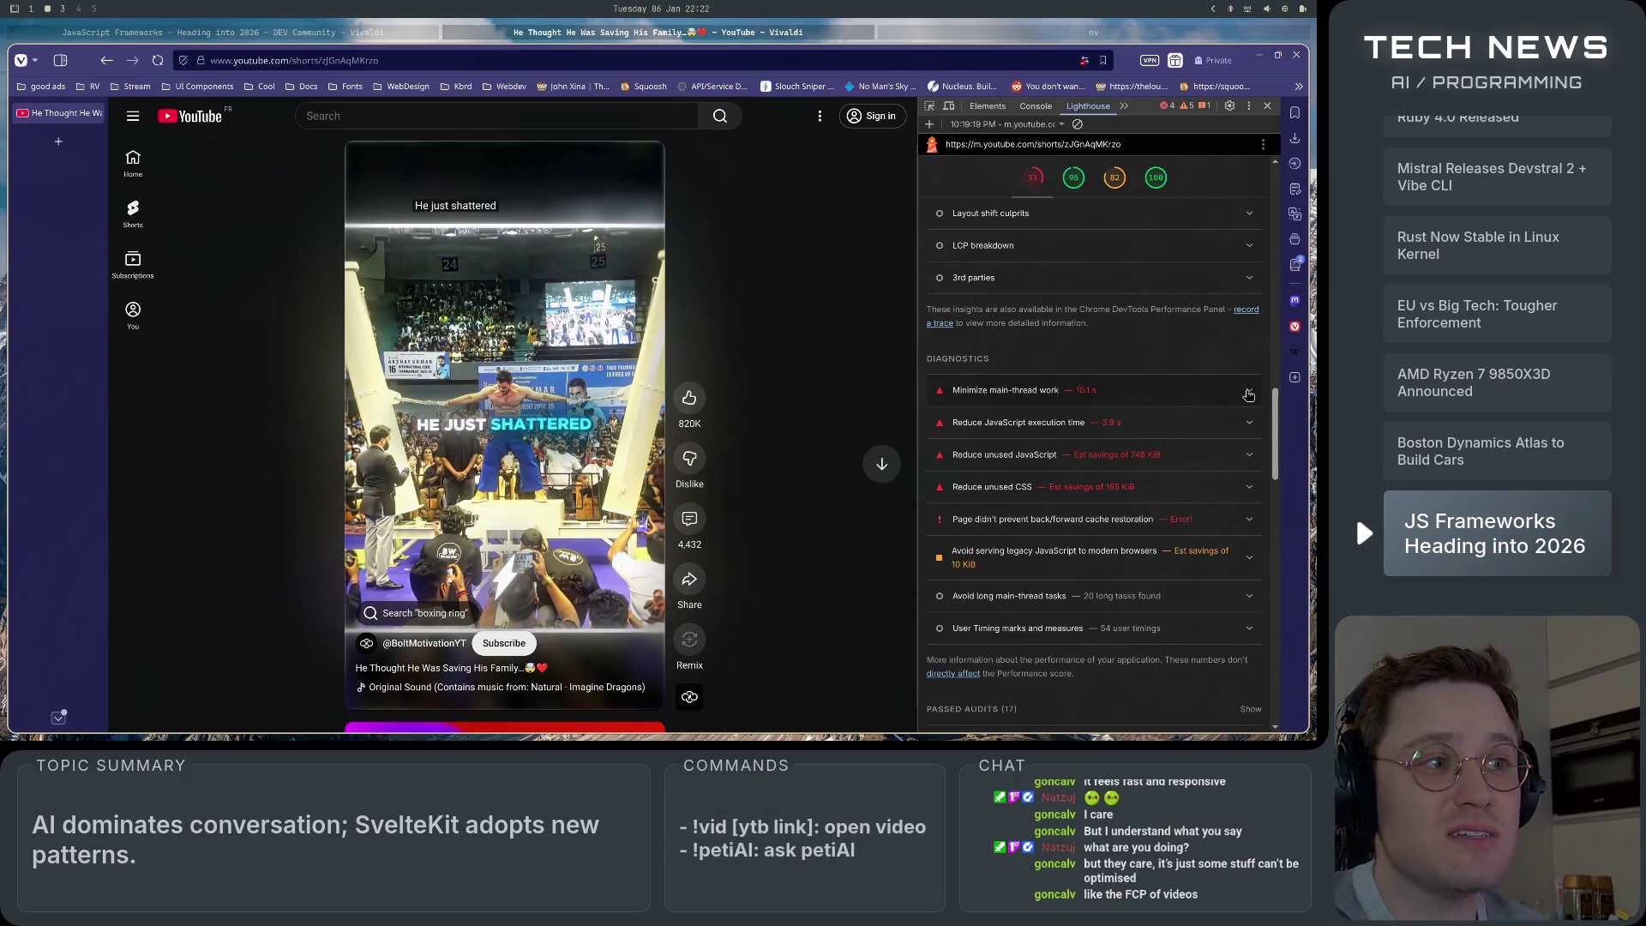
Expand 'Minimize main-thread work' to show Script Evaluation 4,525 ms and Script Parsing 701 ms.
click(1226, 397)
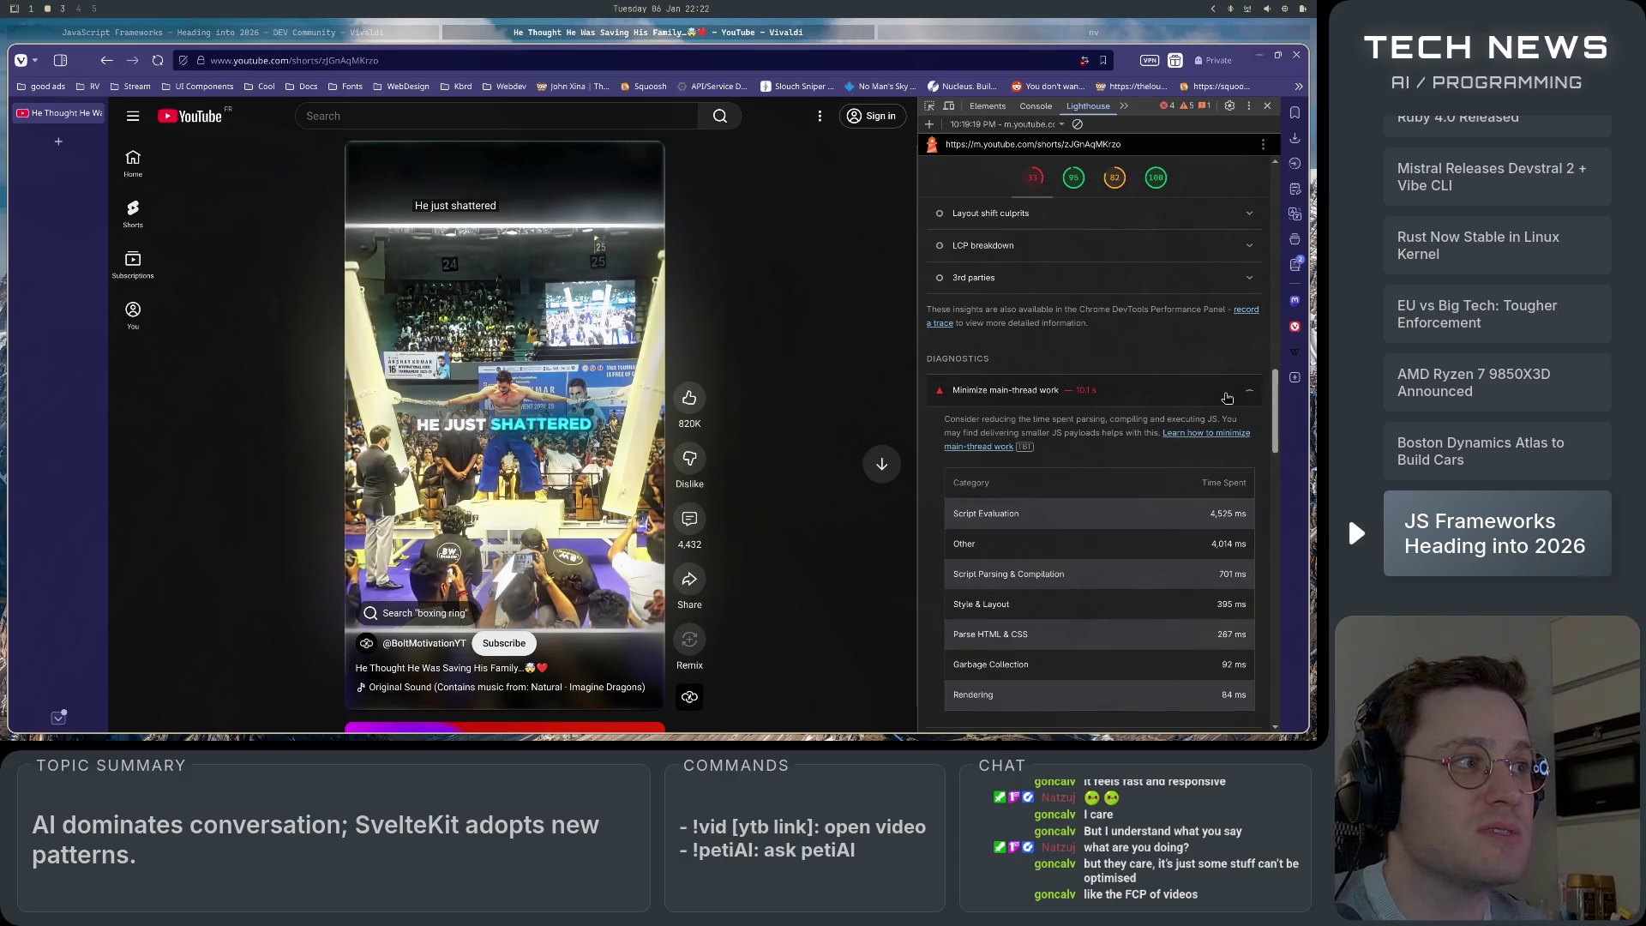
Look over the rest of the Lighthouse report, then close DevTools so the Short fills the window.
scroll(1227, 398, down, 3)
scroll(1200, 408, up, 3)
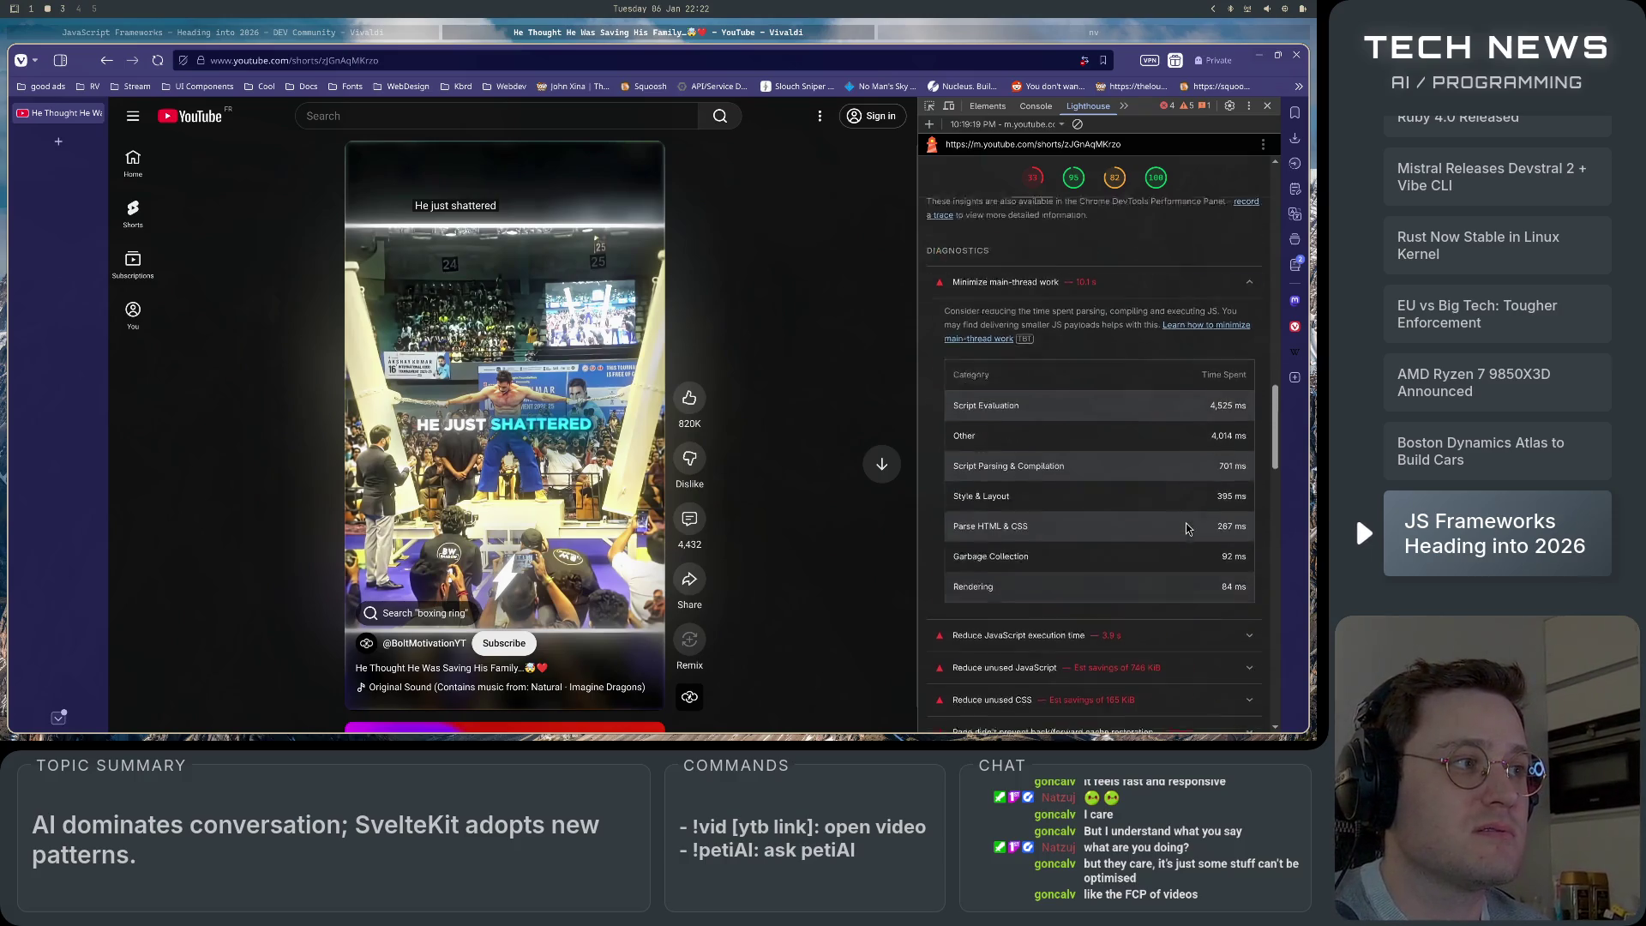
scroll(1181, 414, down, 15)
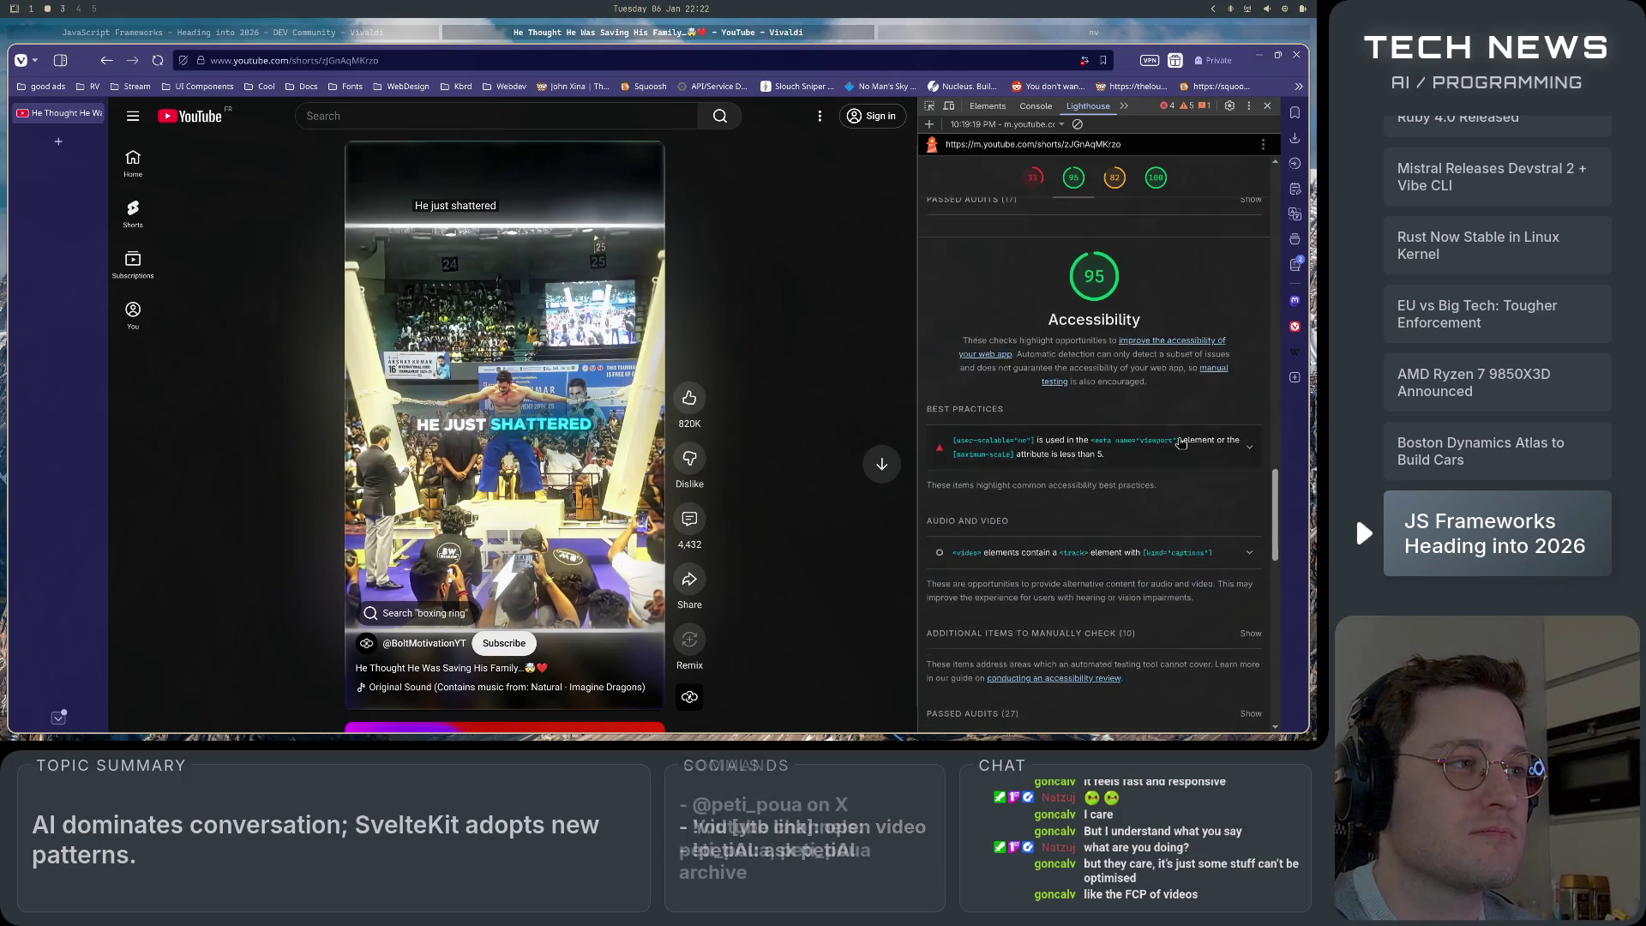
scroll(1180, 442, down, 5)
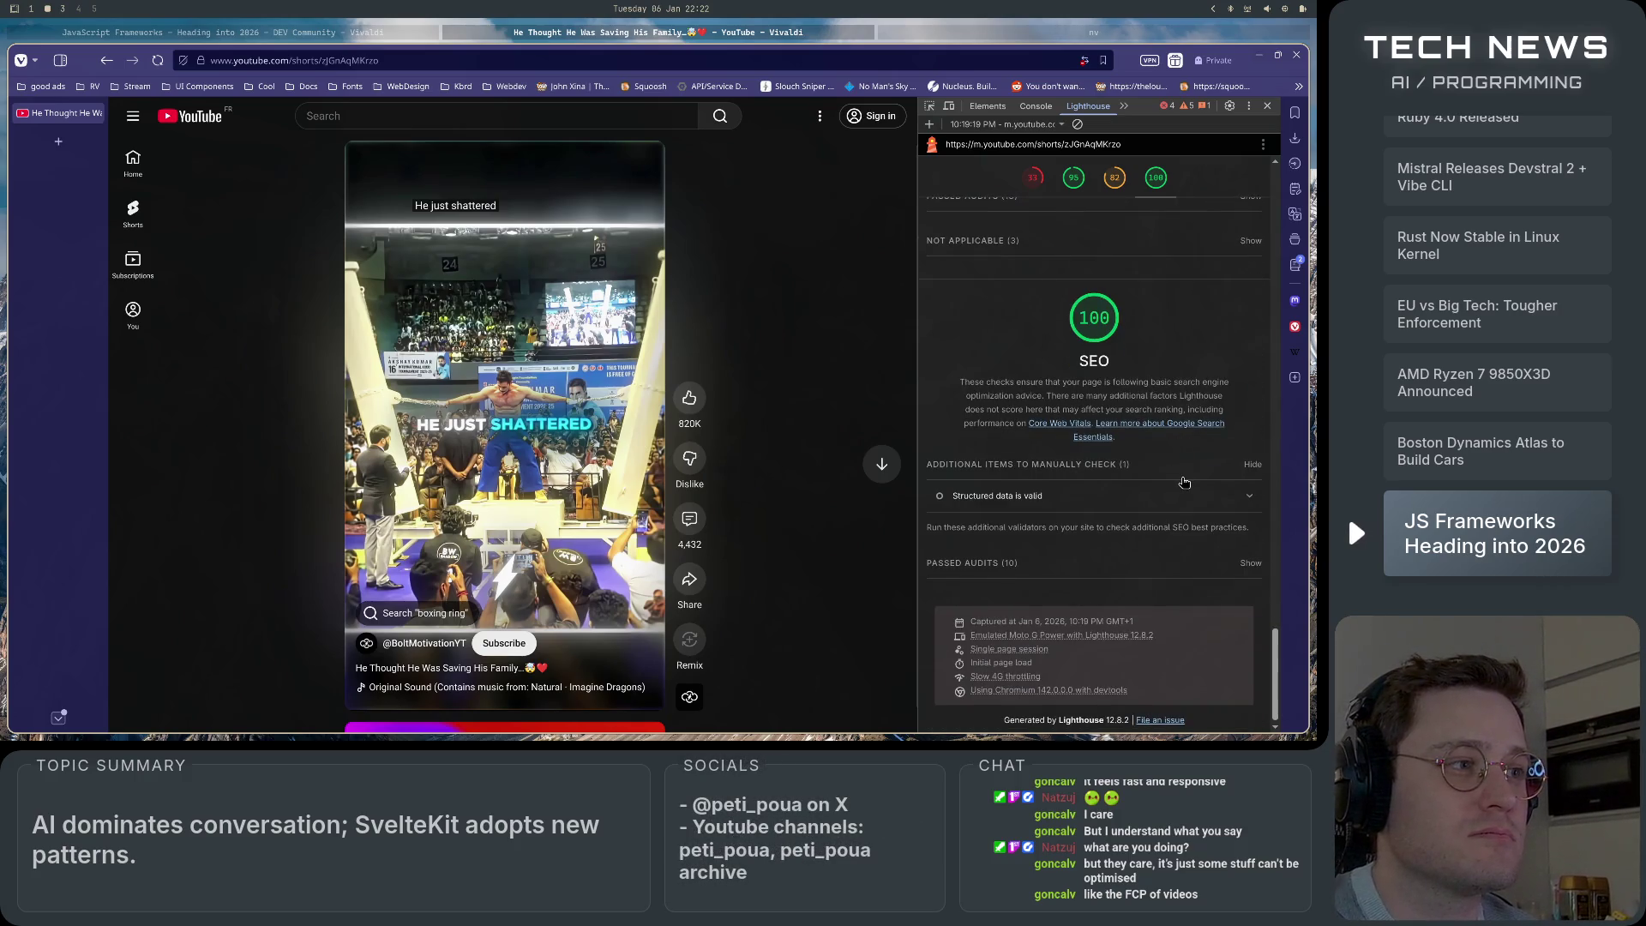
scroll(1195, 594, up, 20)
scroll(1198, 603, up, 3)
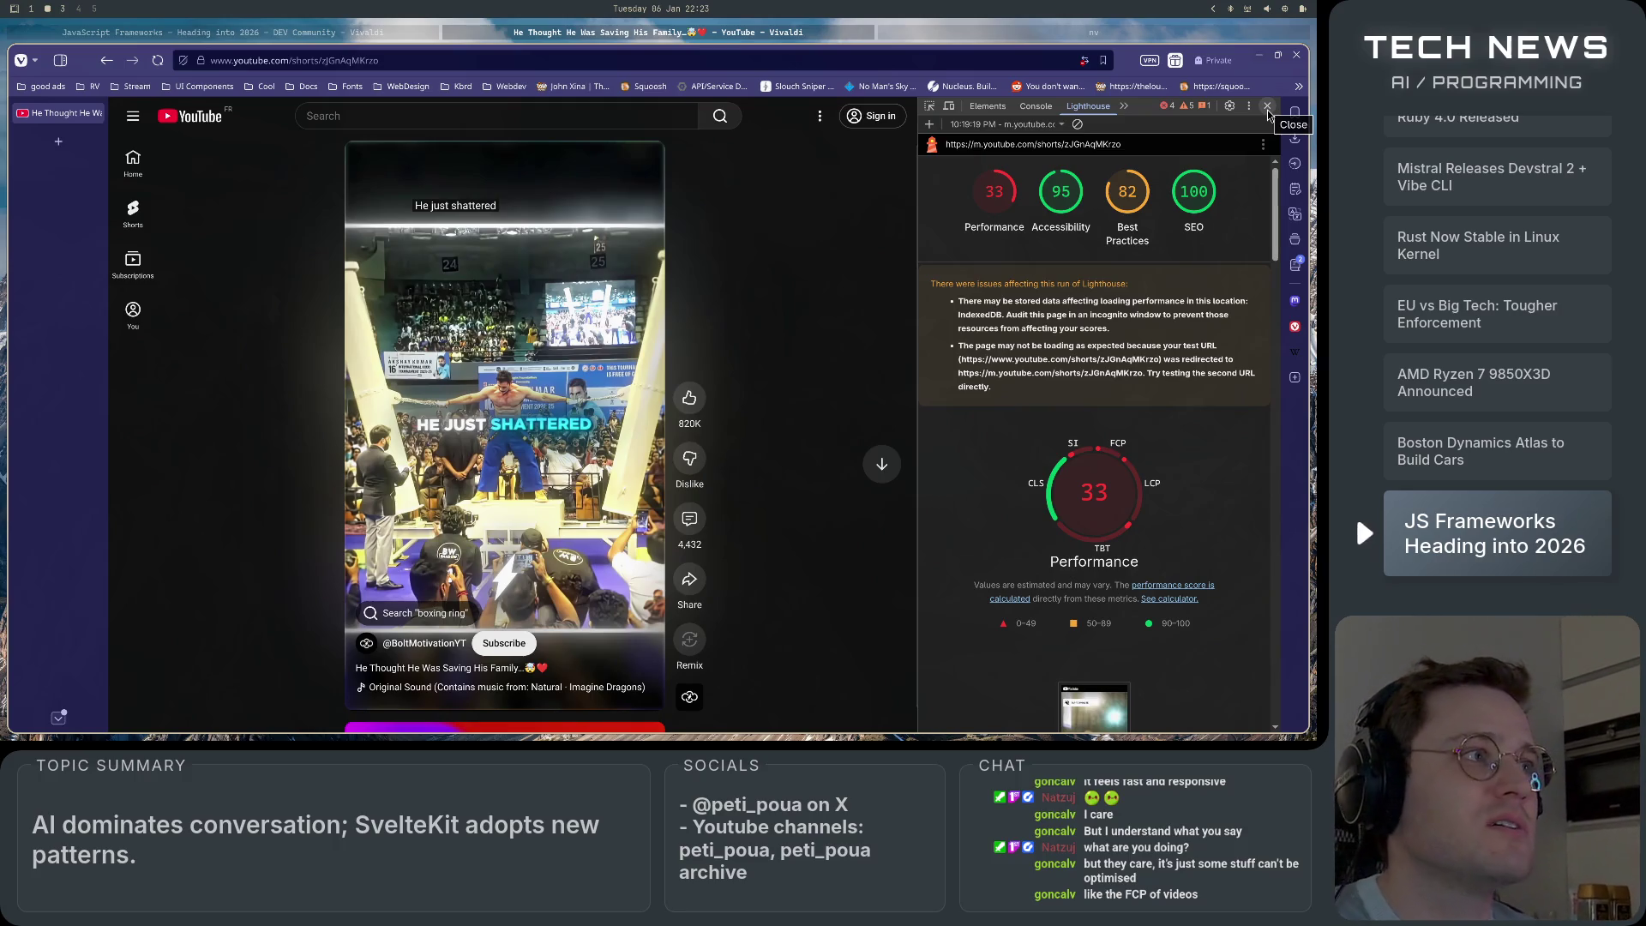
click(1267, 114)
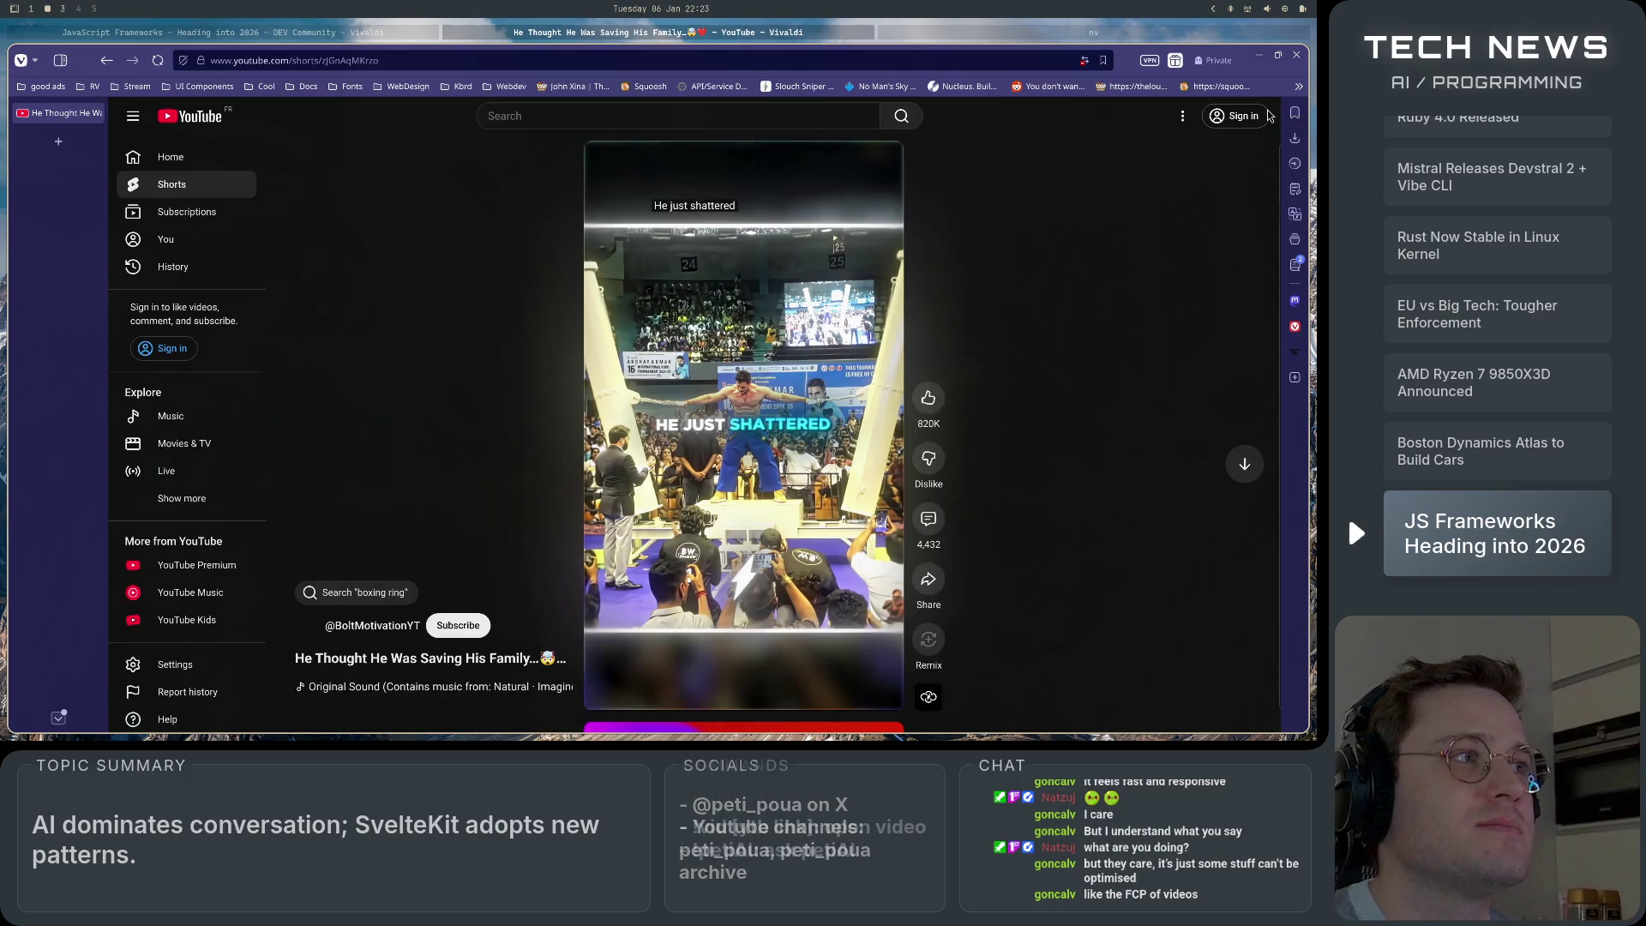
Pause the YouTube Short, turn its volume down low, and close the private window.
scroll(981, 605, down, 1)
scroll(981, 605, up, 1)
click(643, 257)
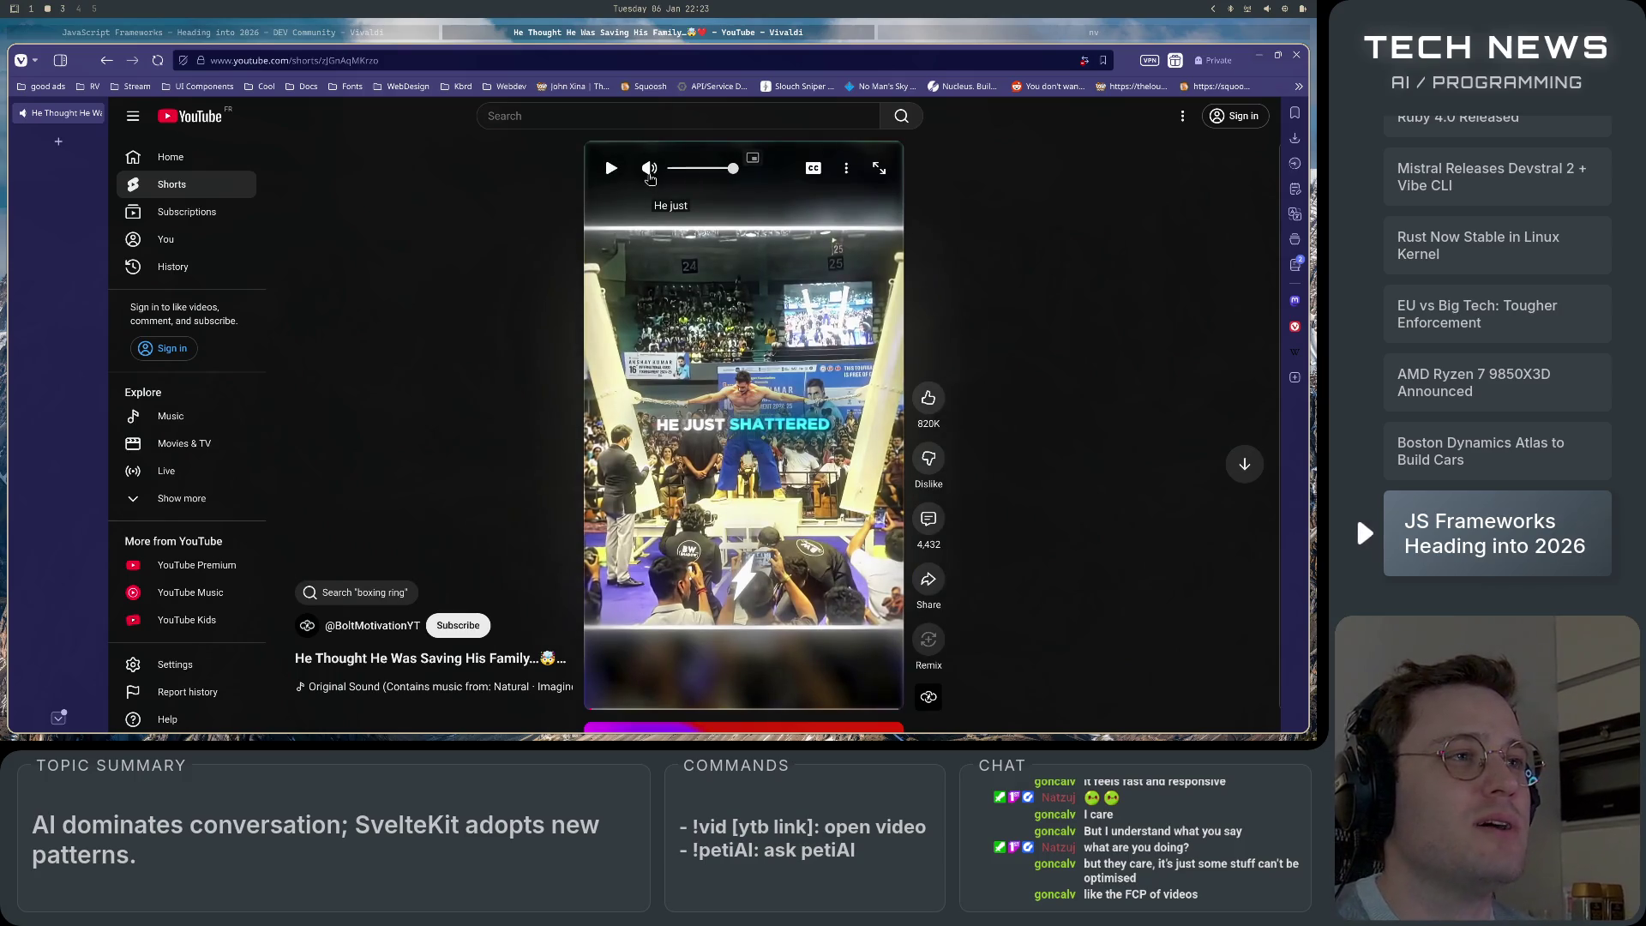
click(677, 169)
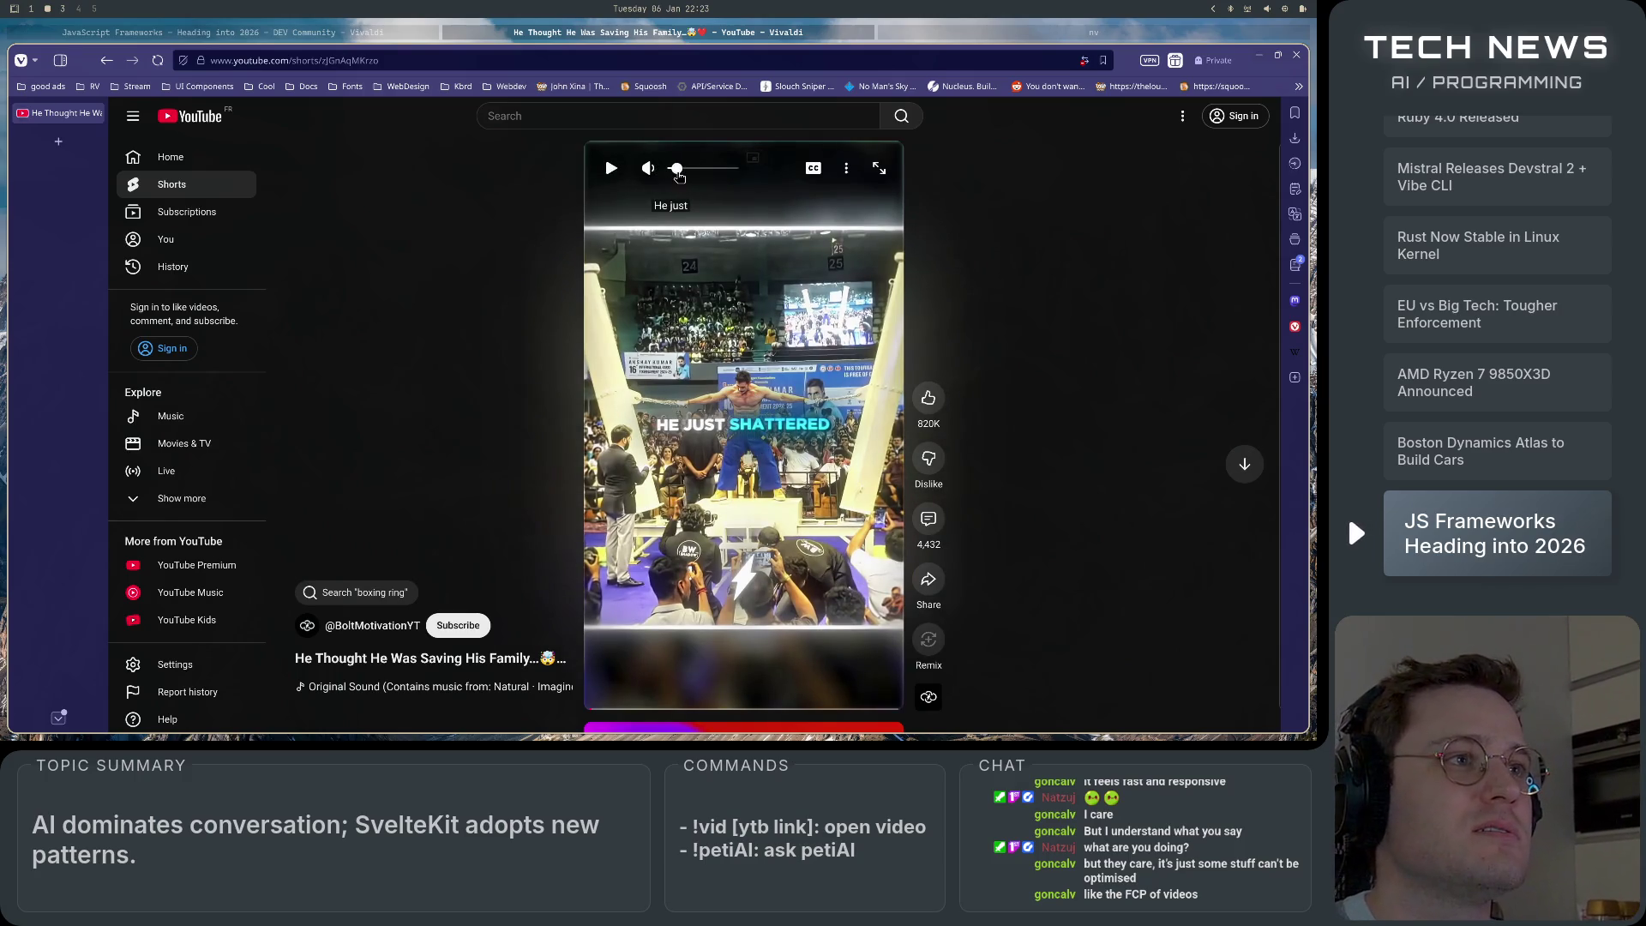
click(1296, 55)
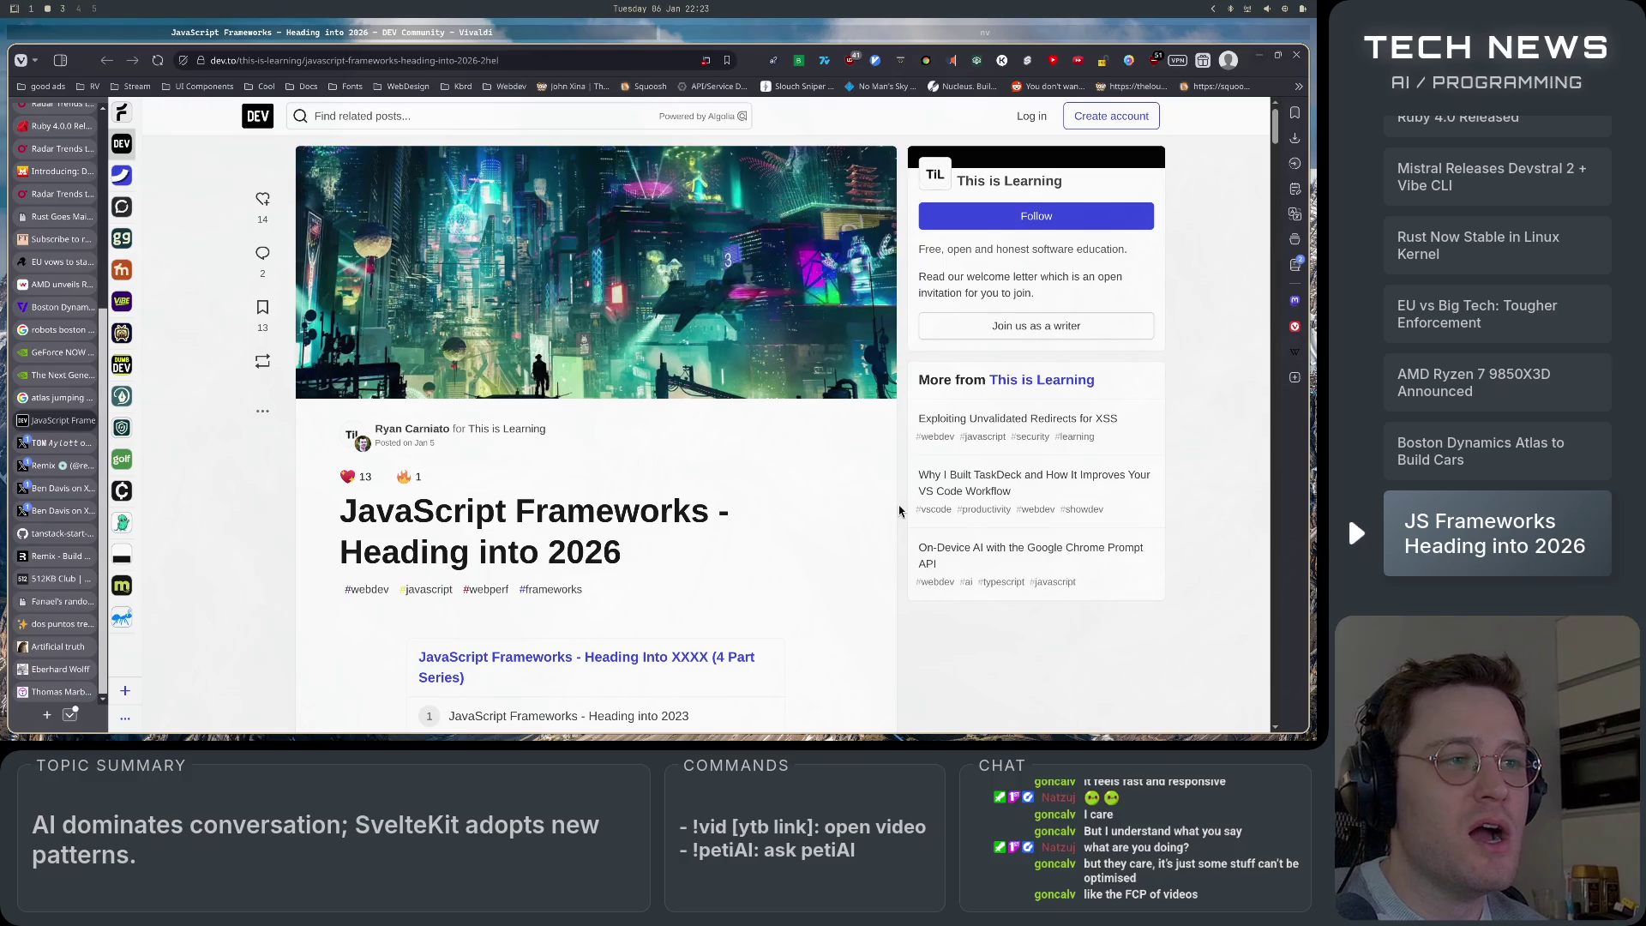
Read 'JavaScript Frameworks - Heading into 2026' to the end of its comments, then close it.
scroll(899, 510, down, 7)
scroll(899, 511, down, 3)
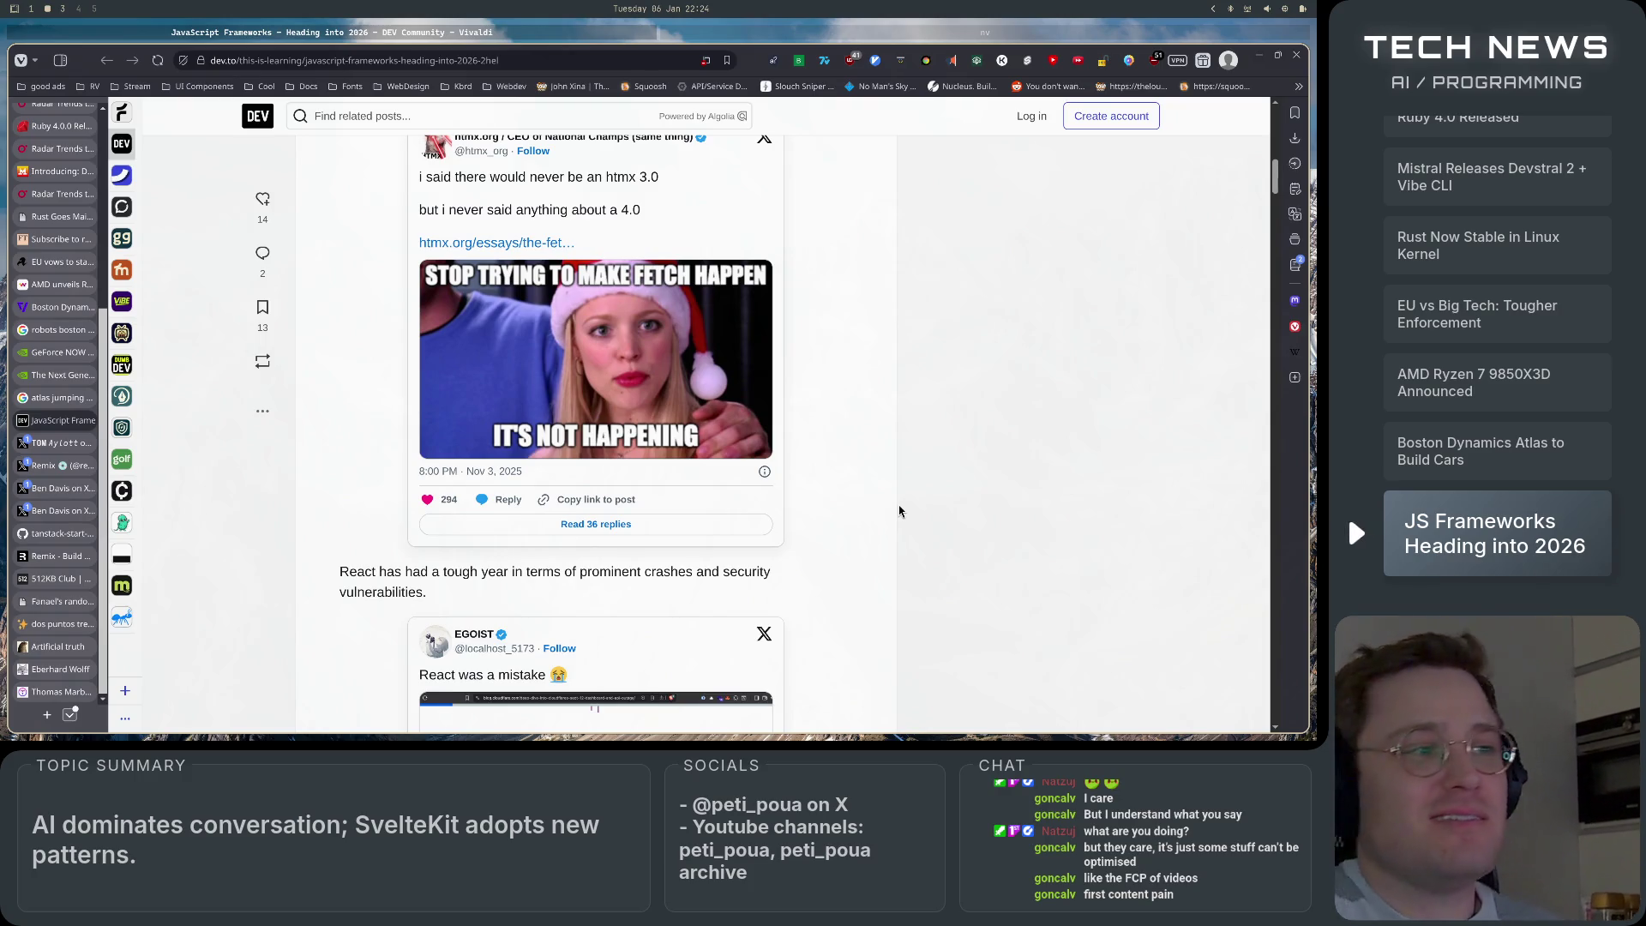
scroll(898, 511, down, 5)
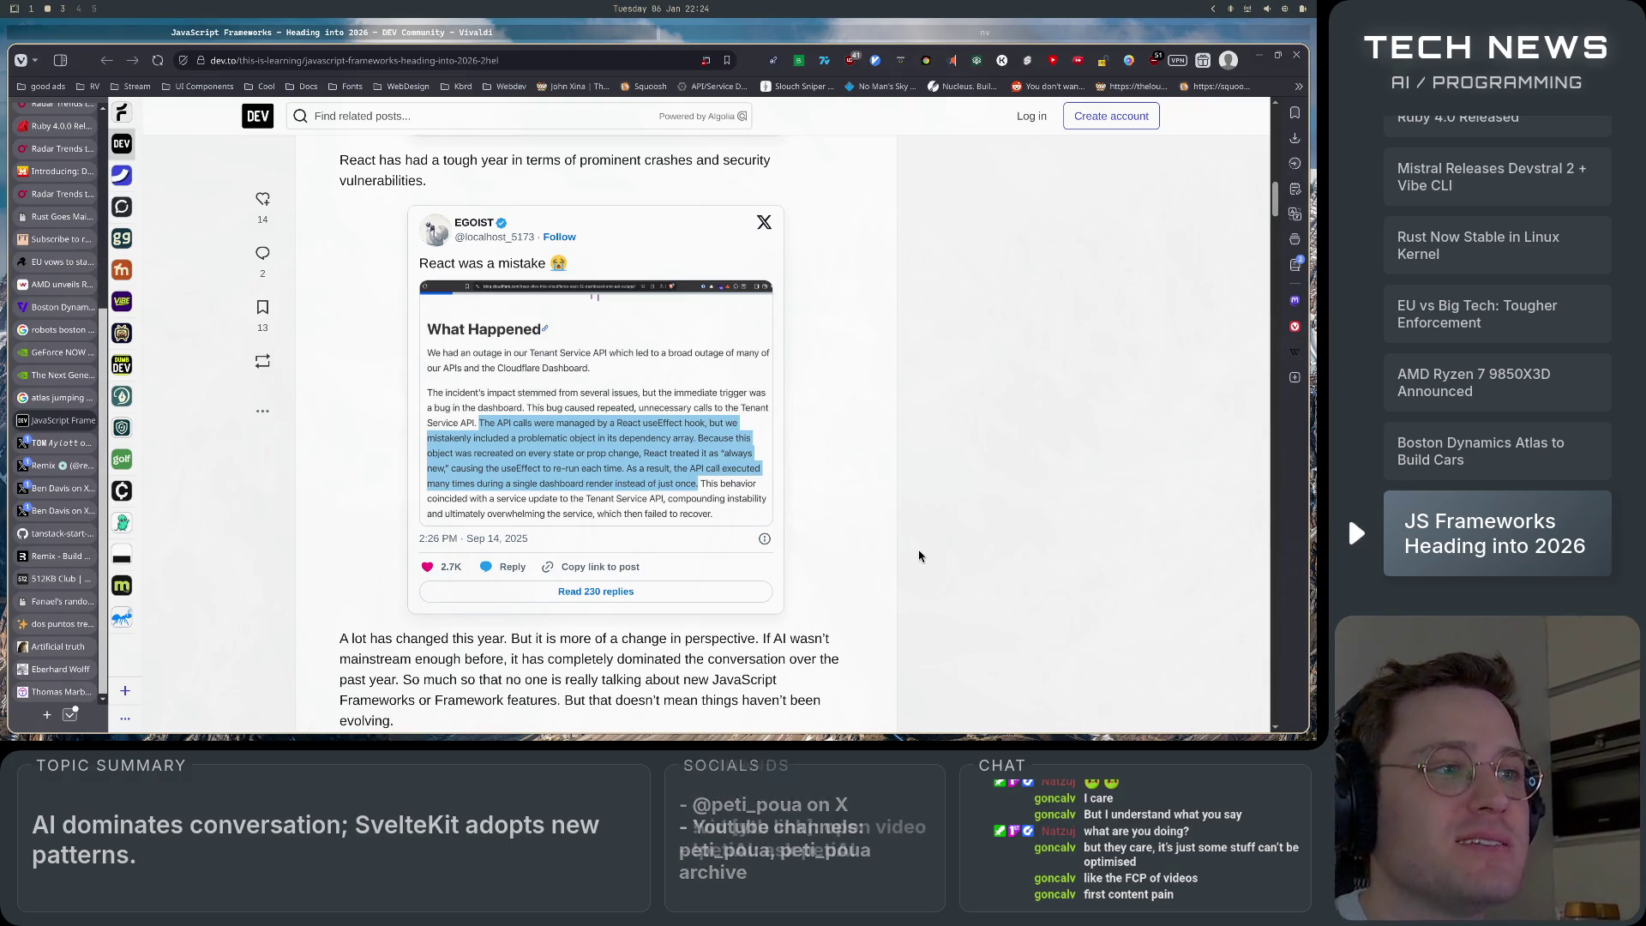
scroll(919, 556, down, 5)
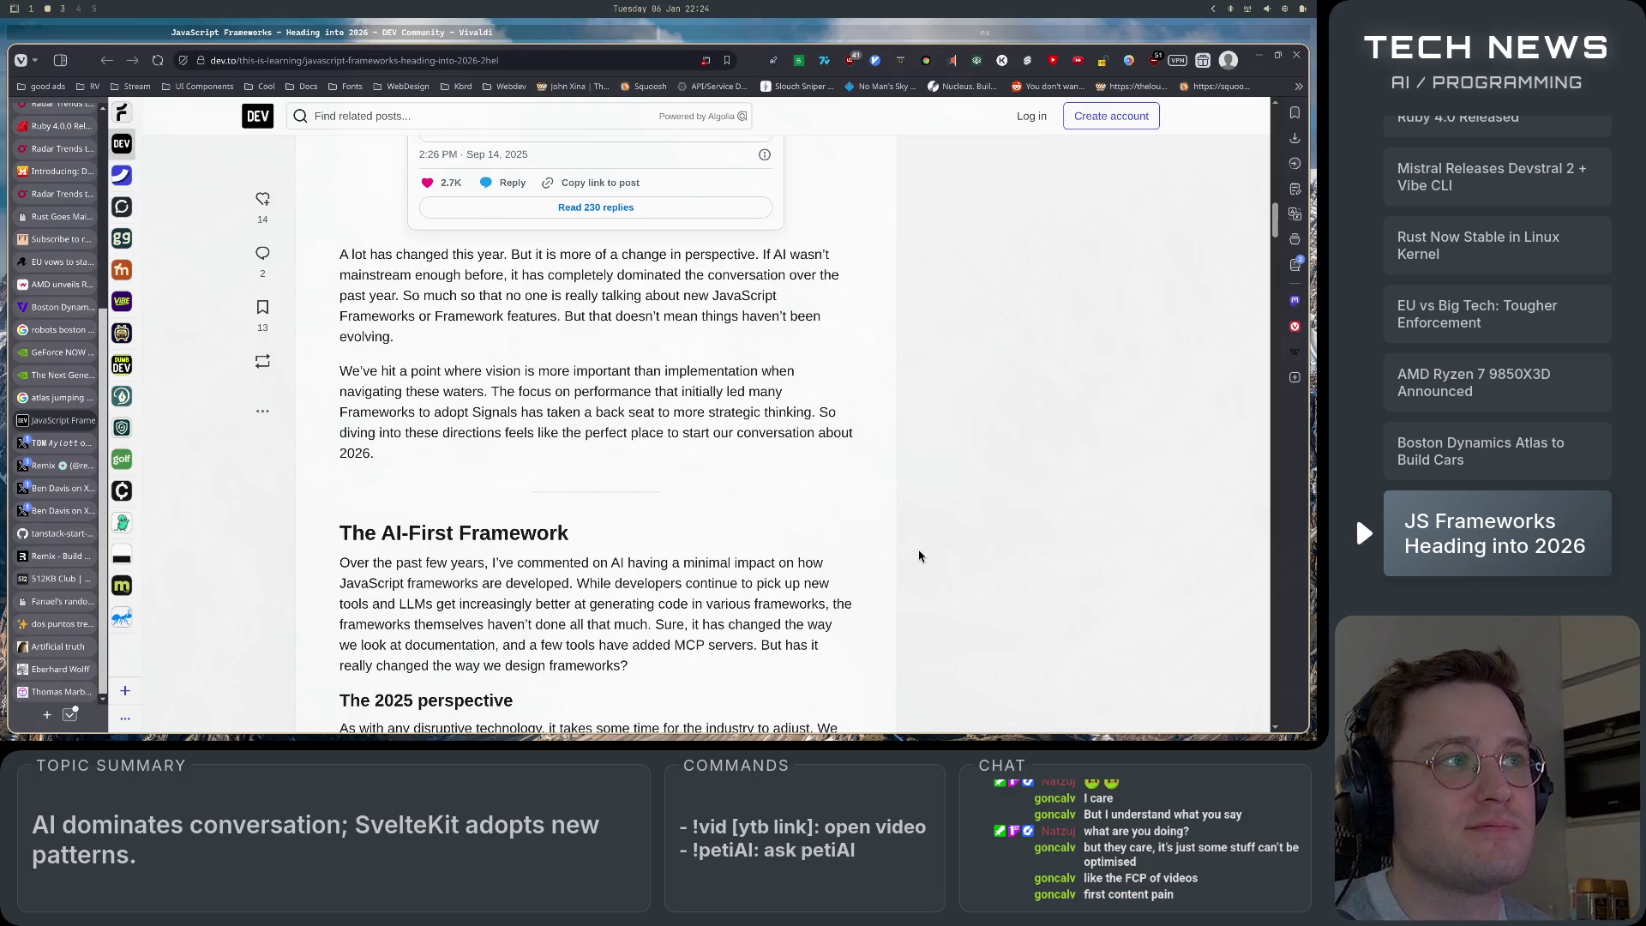
scroll(919, 555, down, 5)
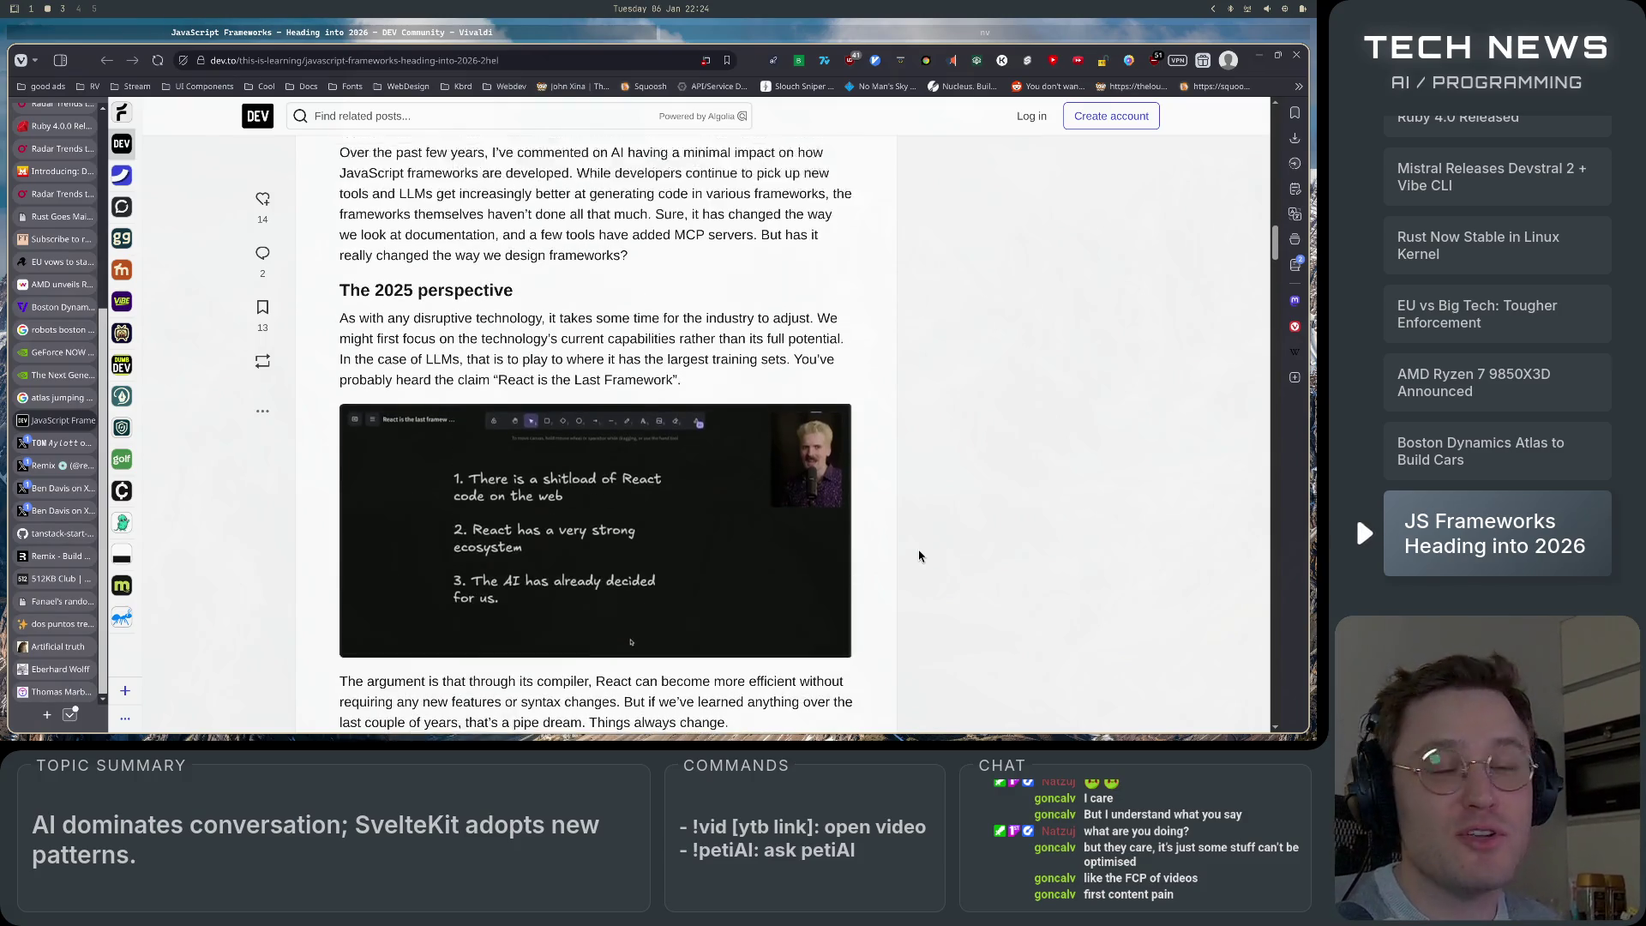
scroll(919, 556, up, 1)
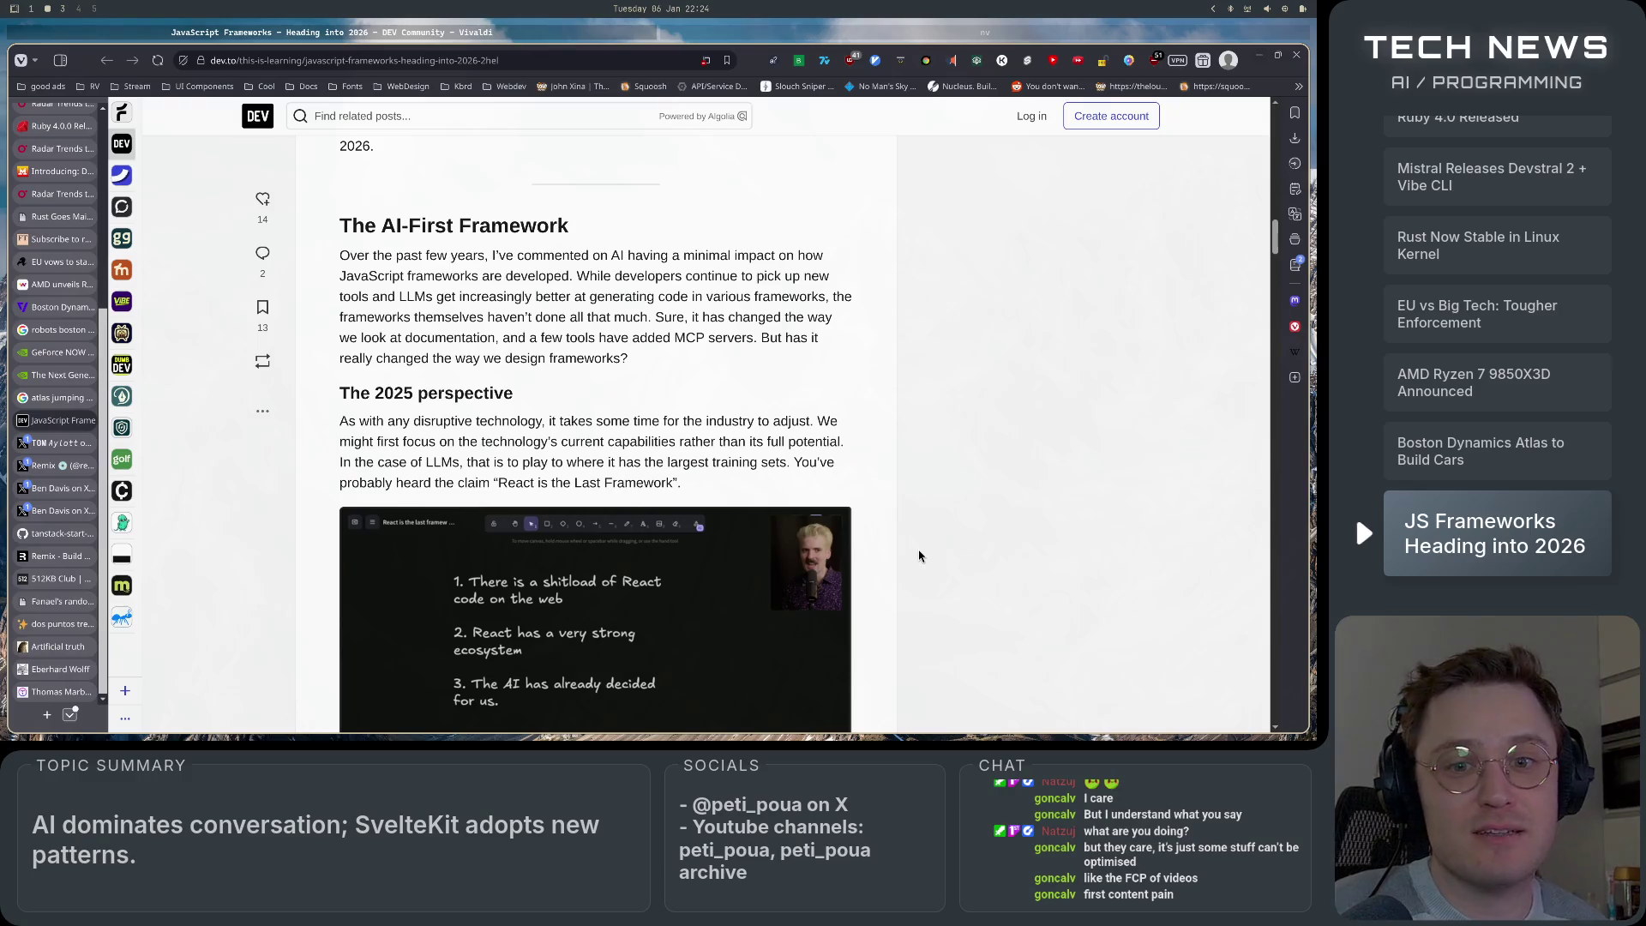
scroll(920, 556, down, 6)
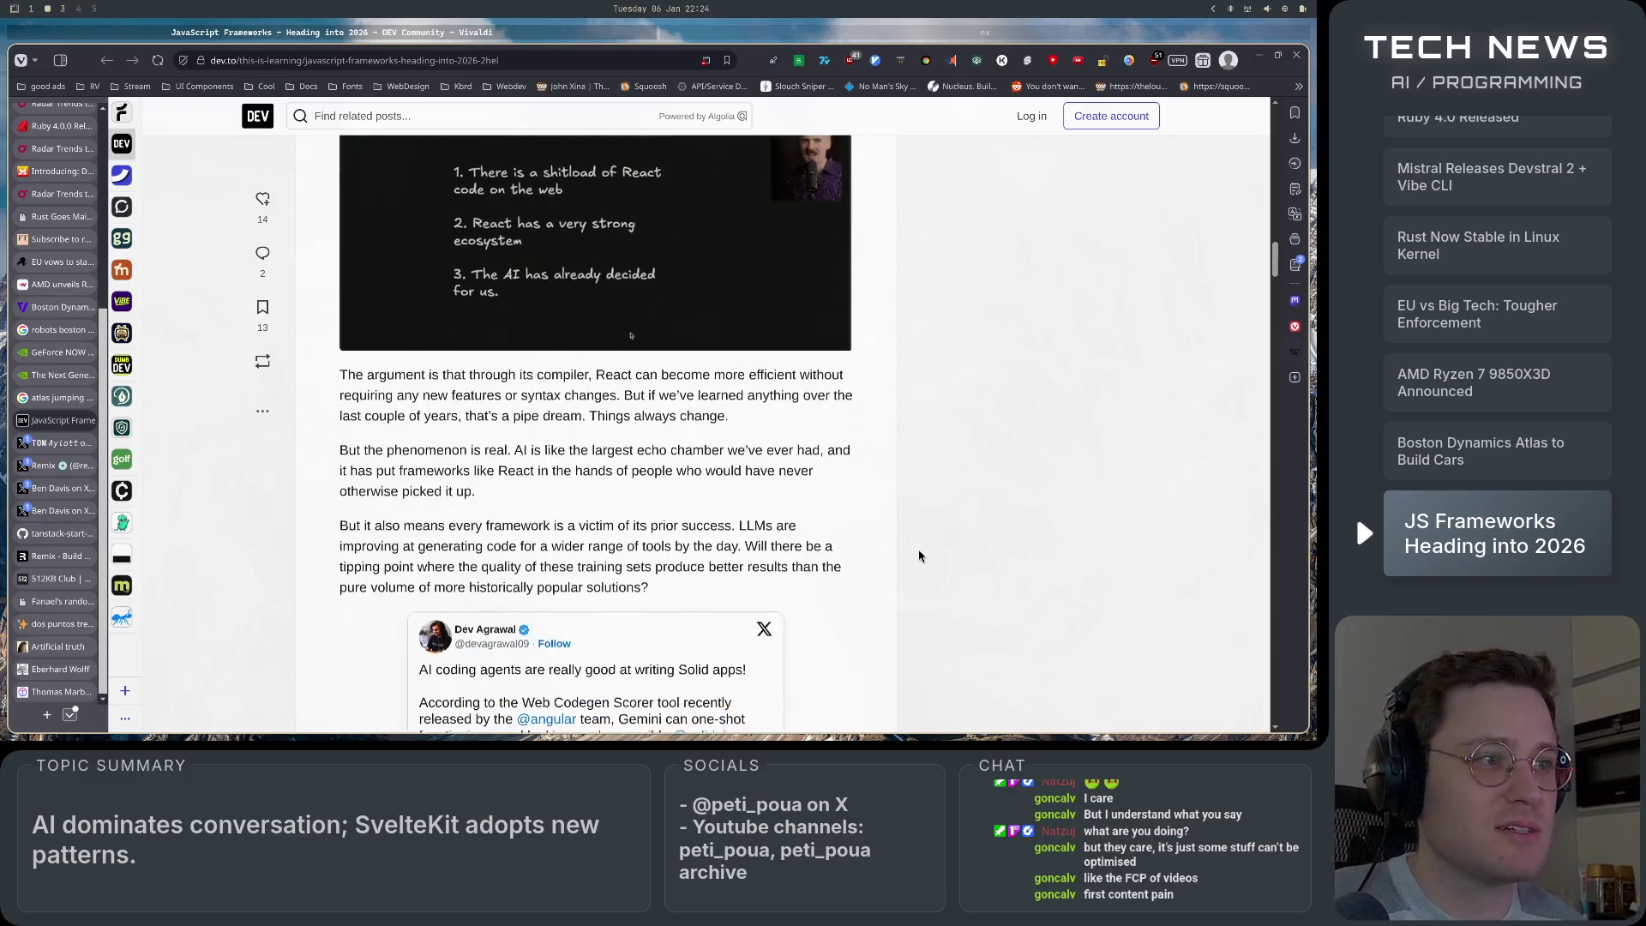
scroll(920, 556, down, 4)
scroll(919, 556, down, 15)
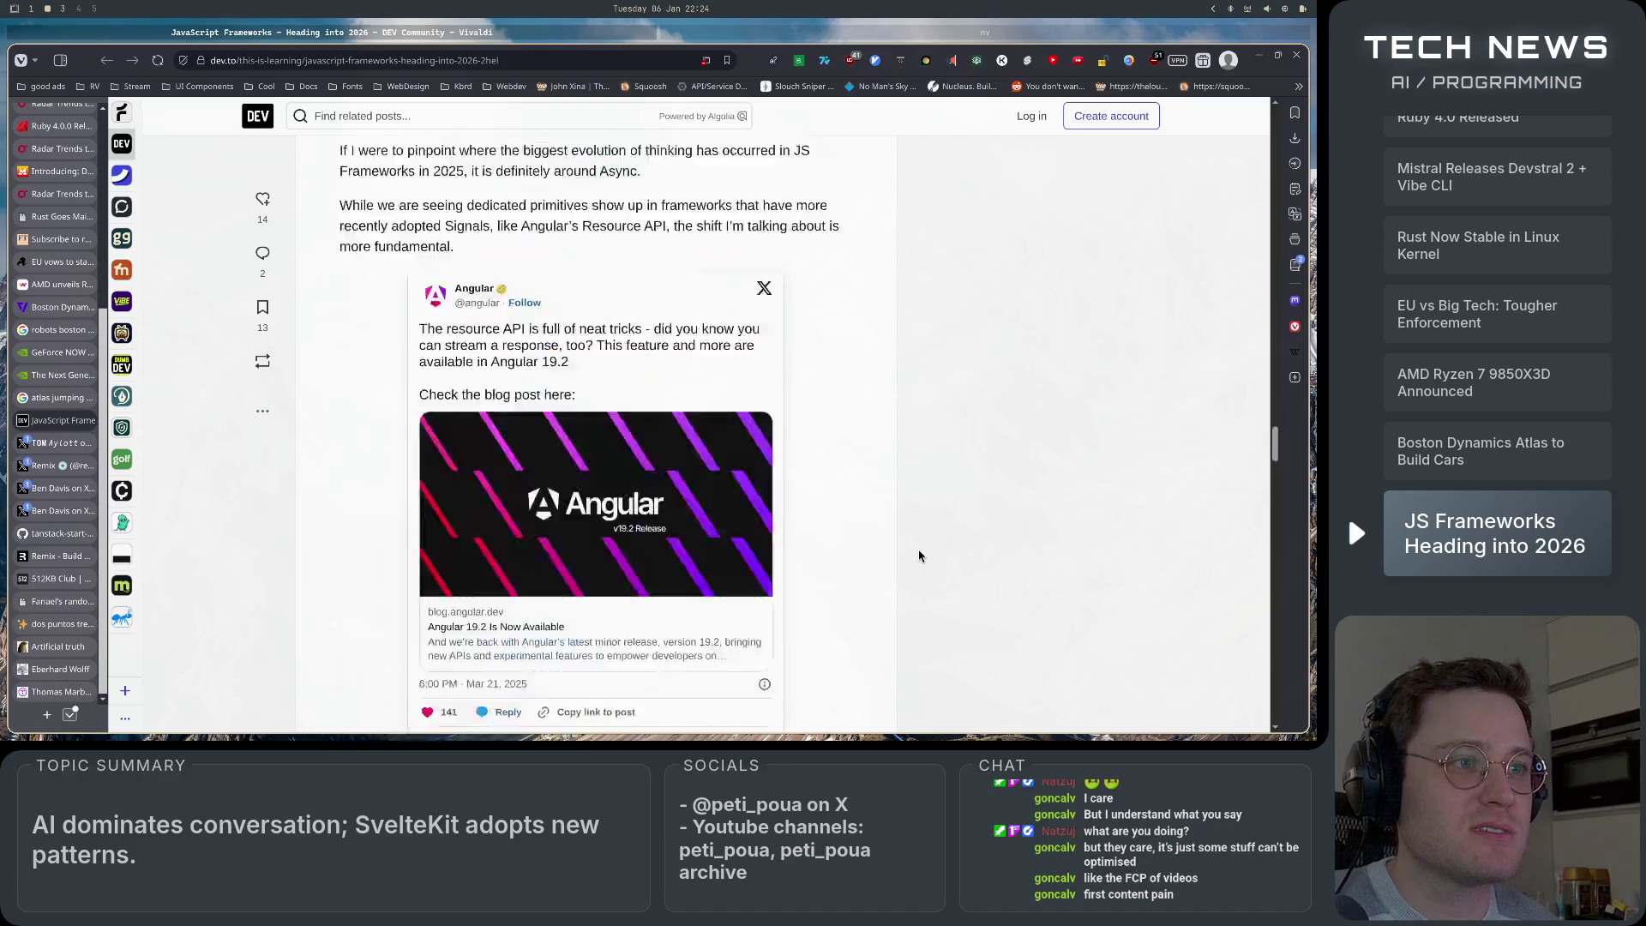
click(87, 420)
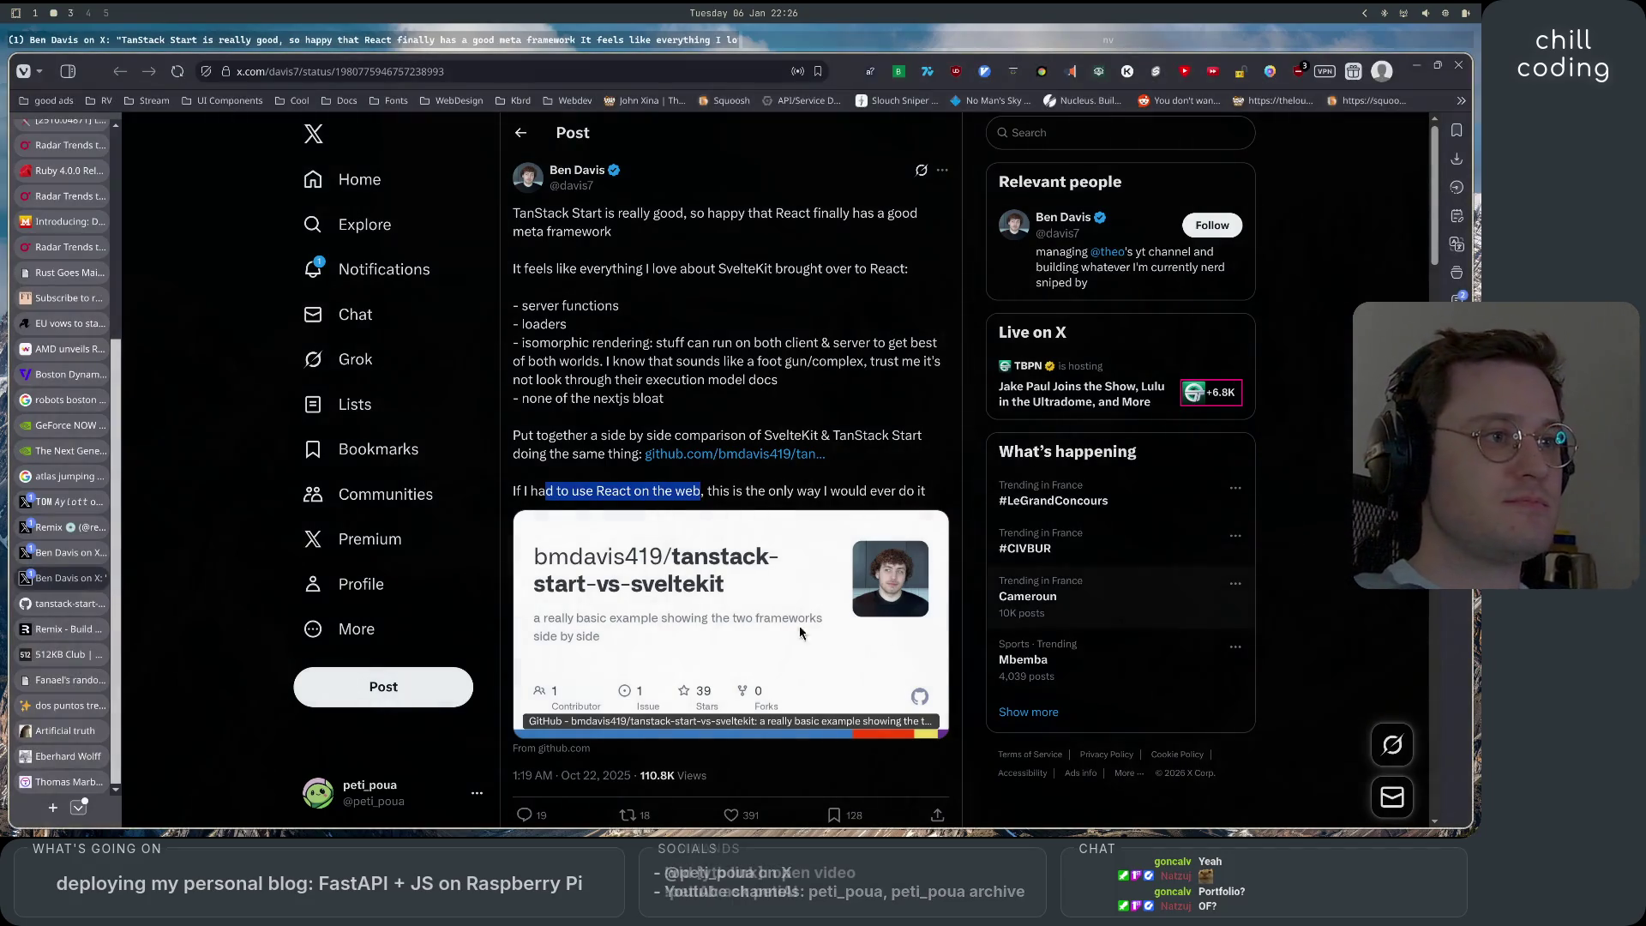
Clear the selection in the TanStack Start post and switch to the obs-task-overlay editor workspace.
click(982, 487)
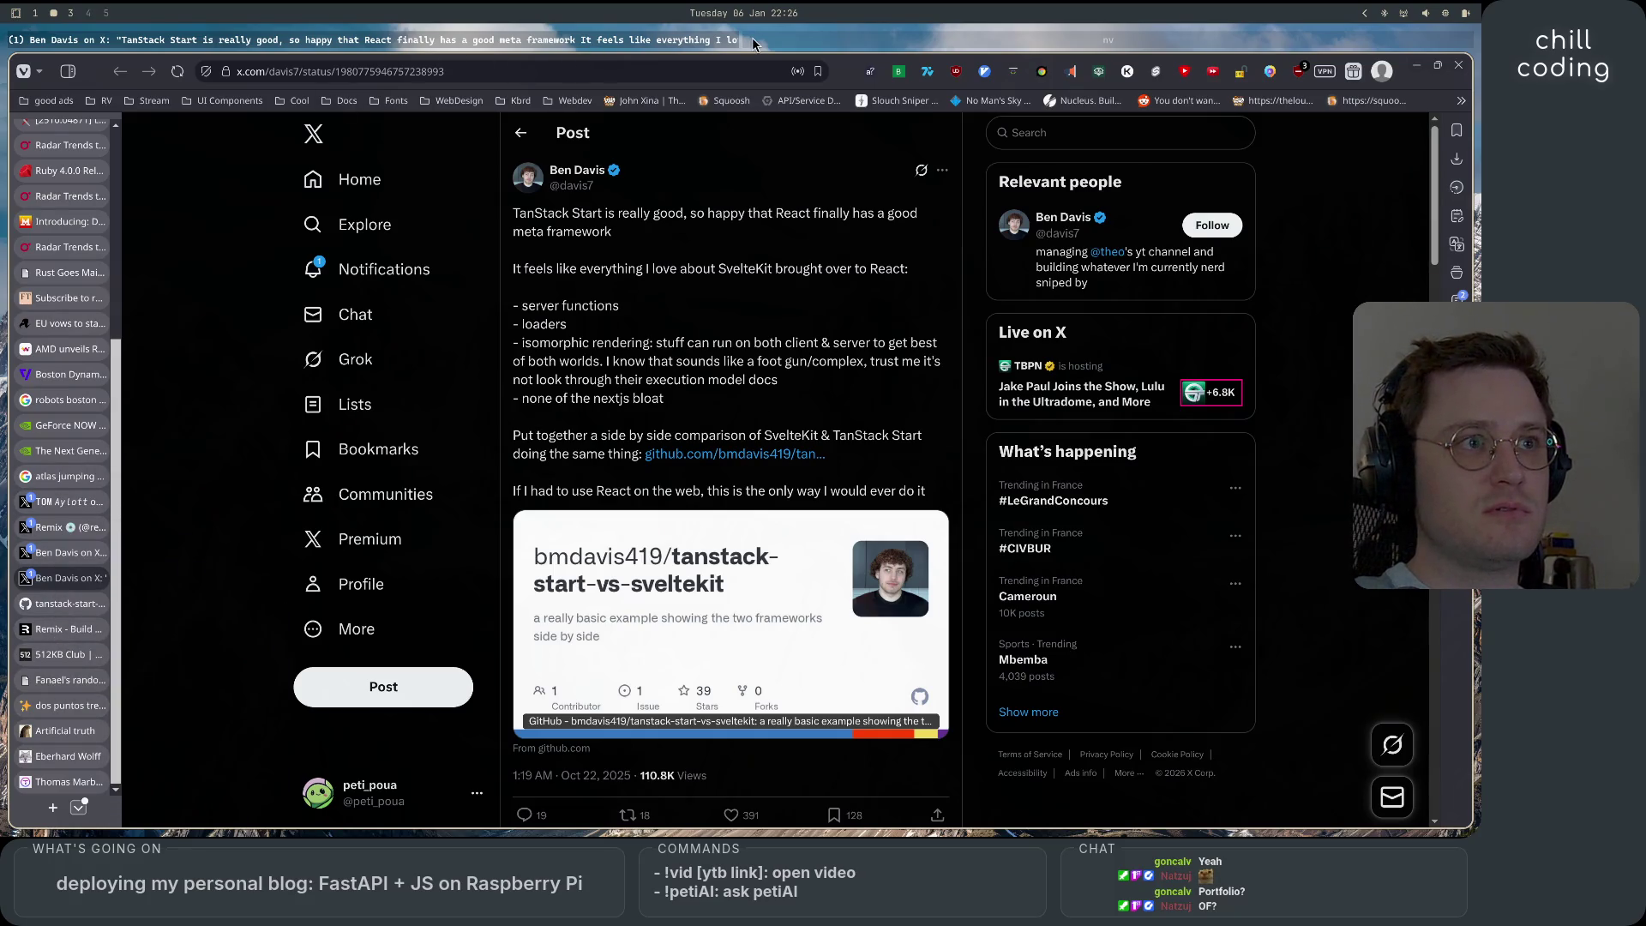
key(super+Right)
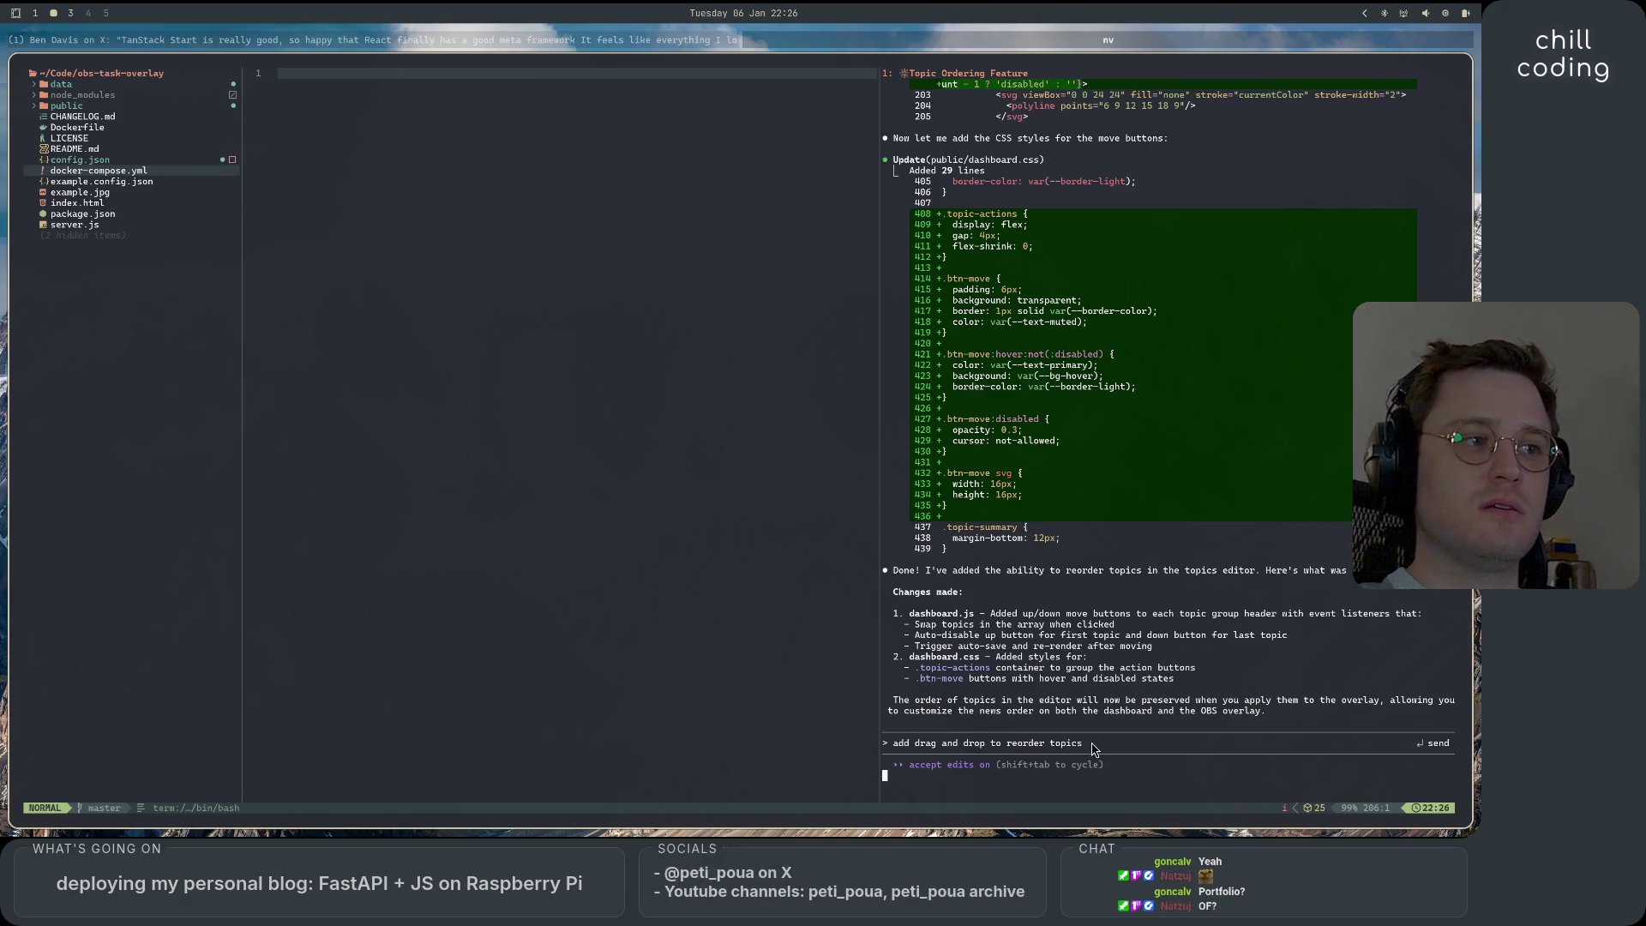
In lazygit, stage all overlay changes, commit 'add up/down arrow to topics in dashboard', and push.
key(space)
key(g)
key(g)
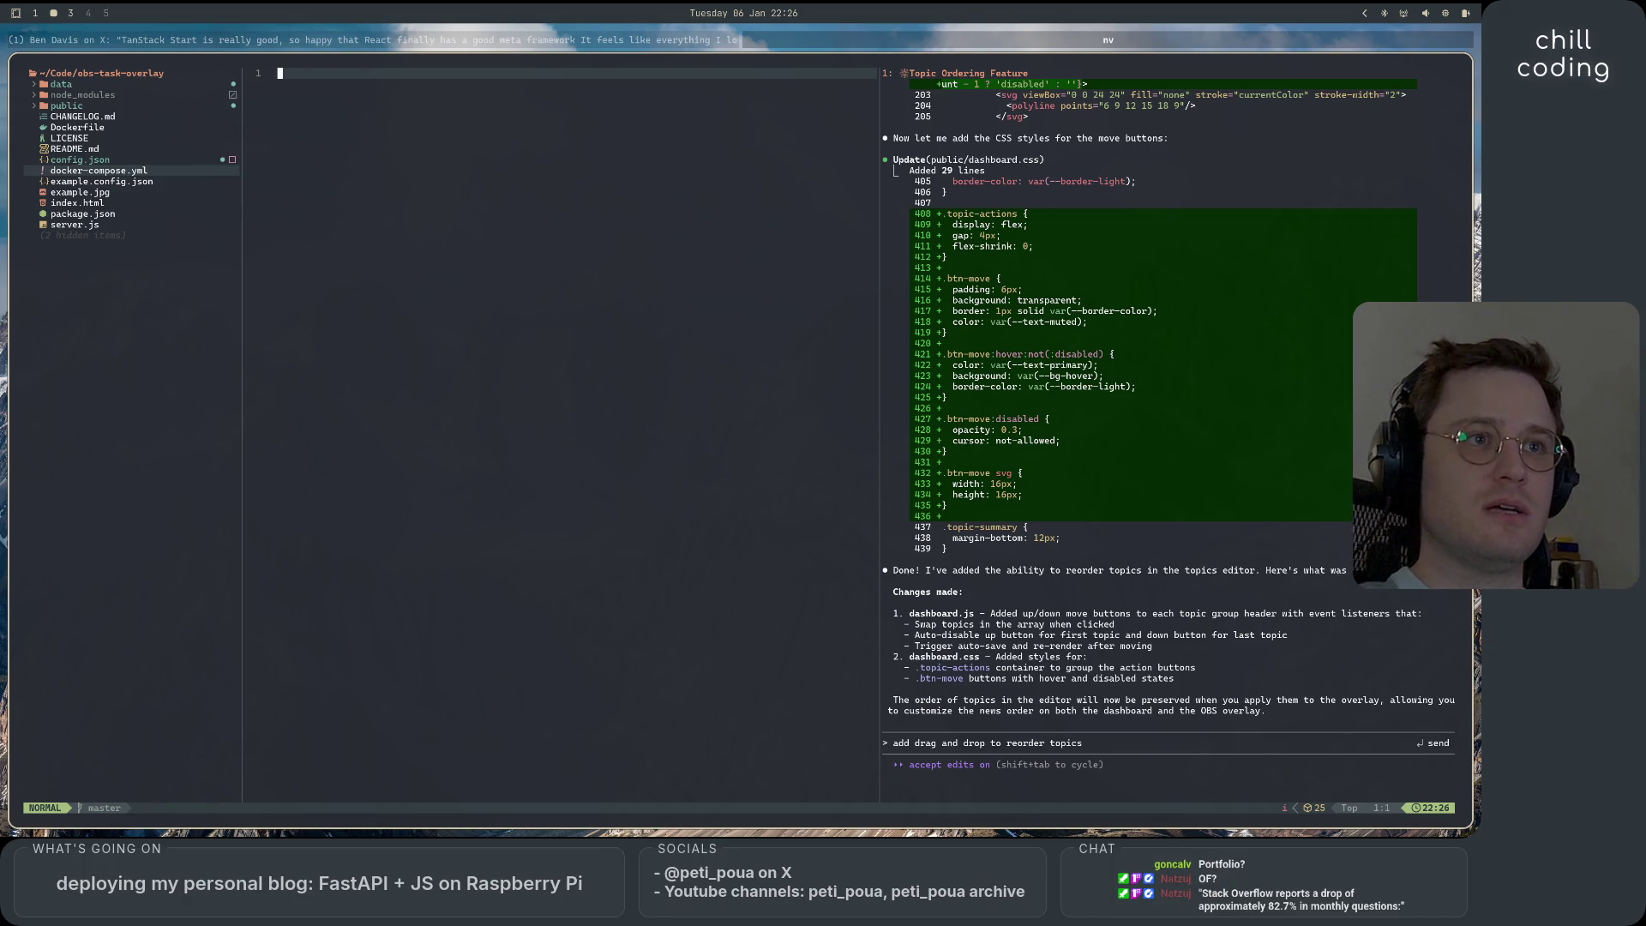
key(a)
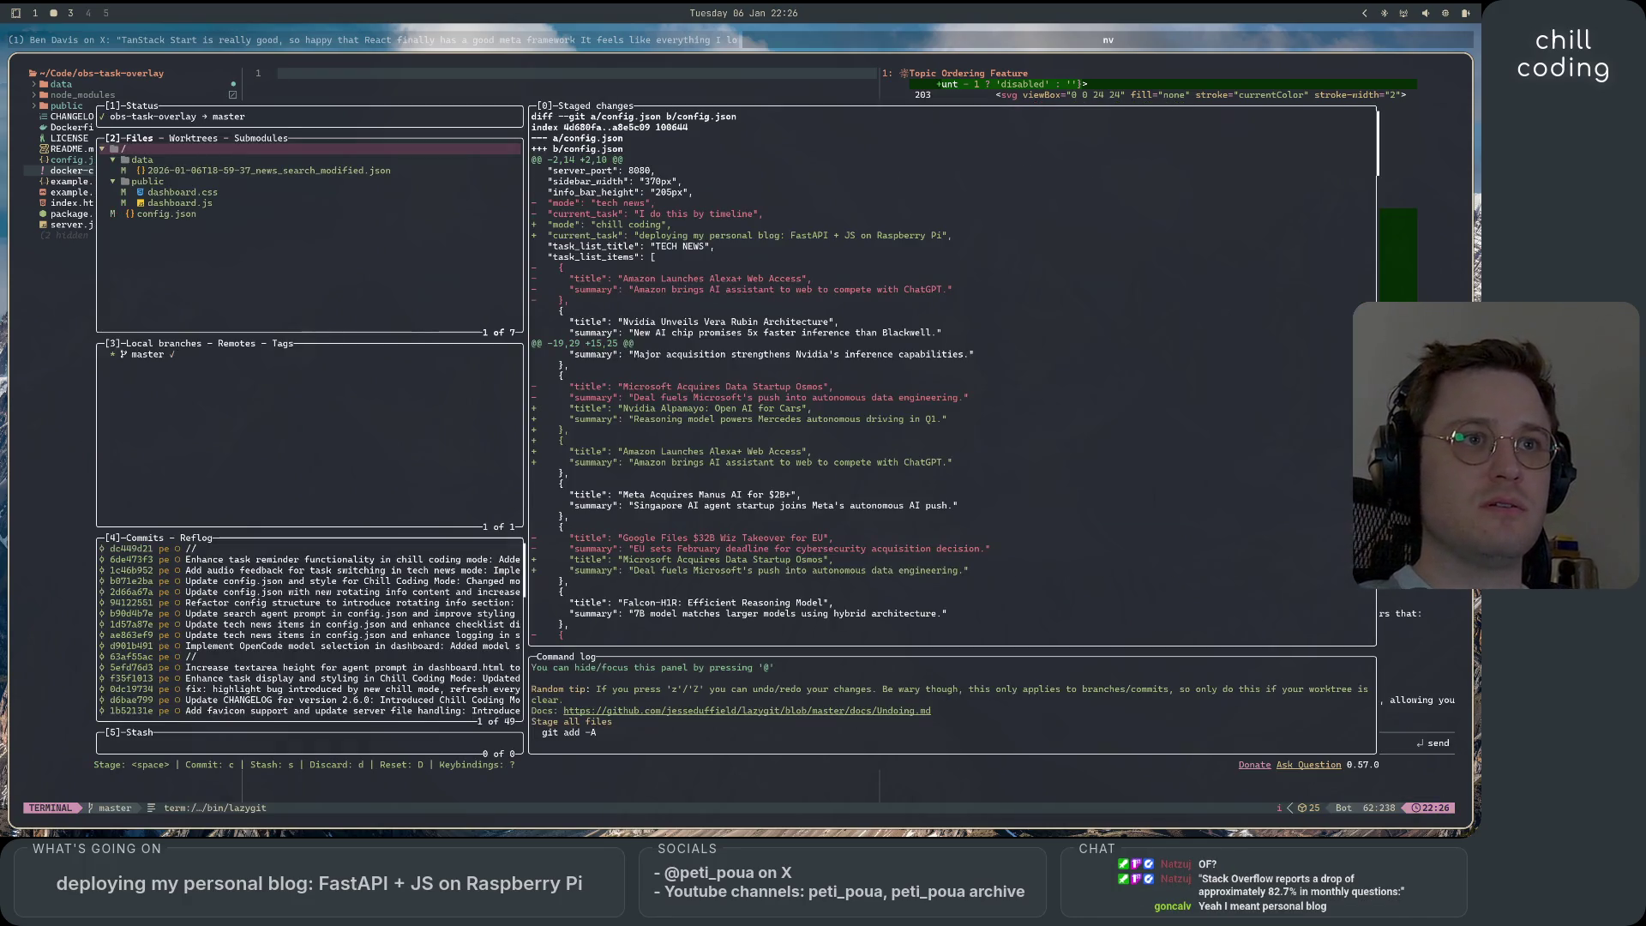
text(c)
text(add)
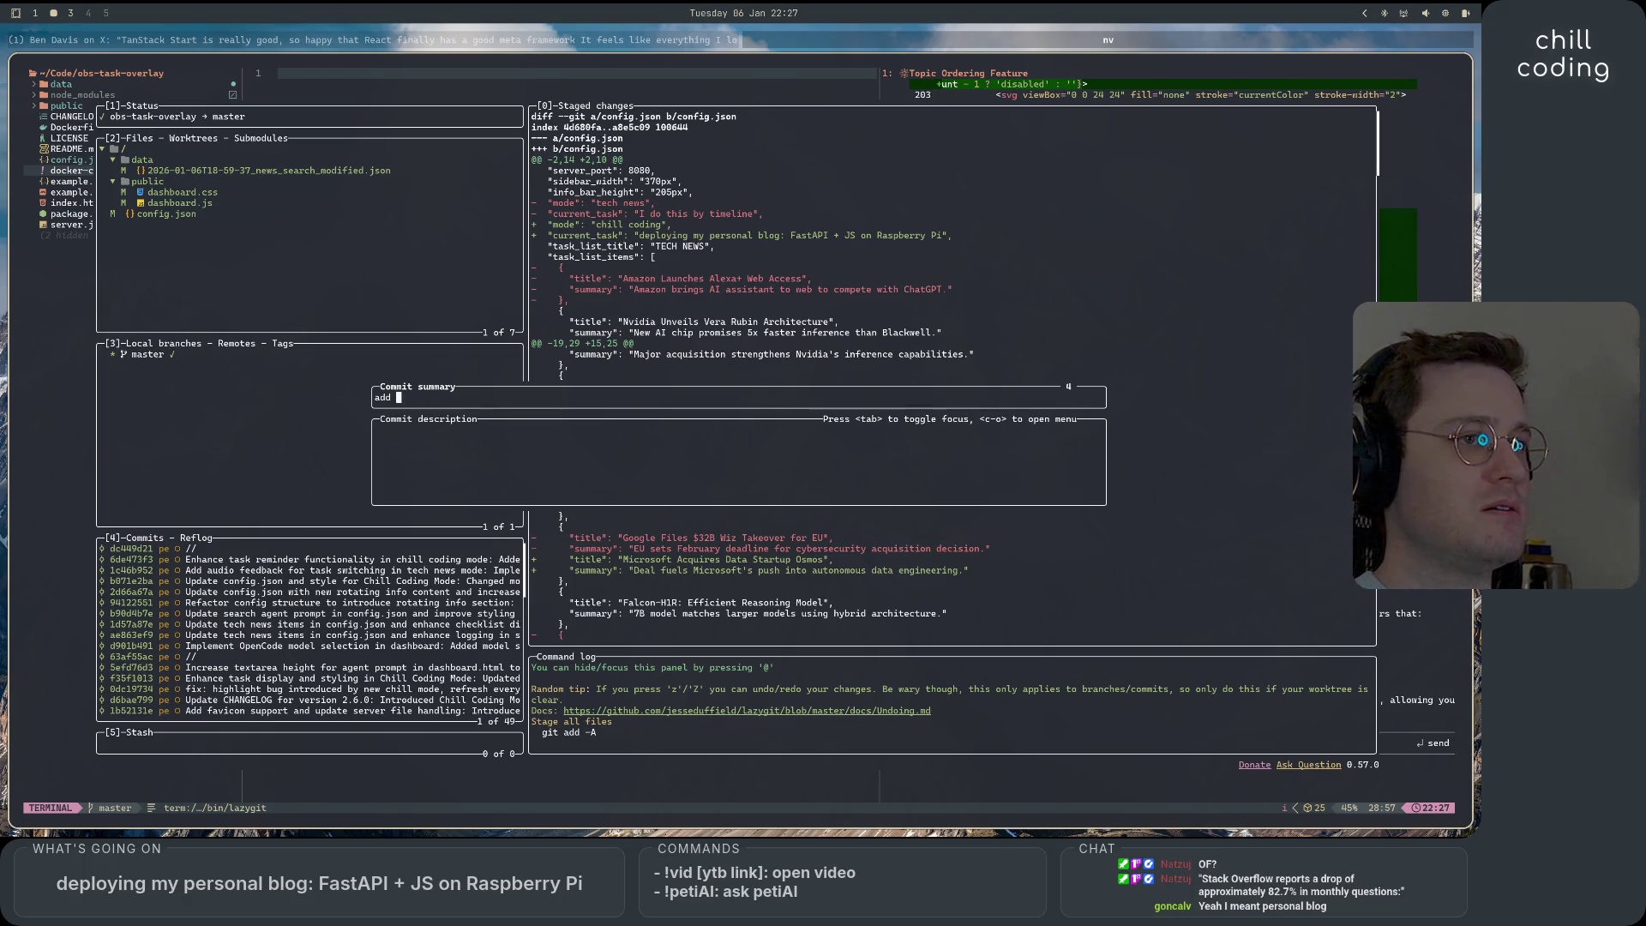
text(up/down arrow to topics in dashboard)
key(Return)
key(shift+p)
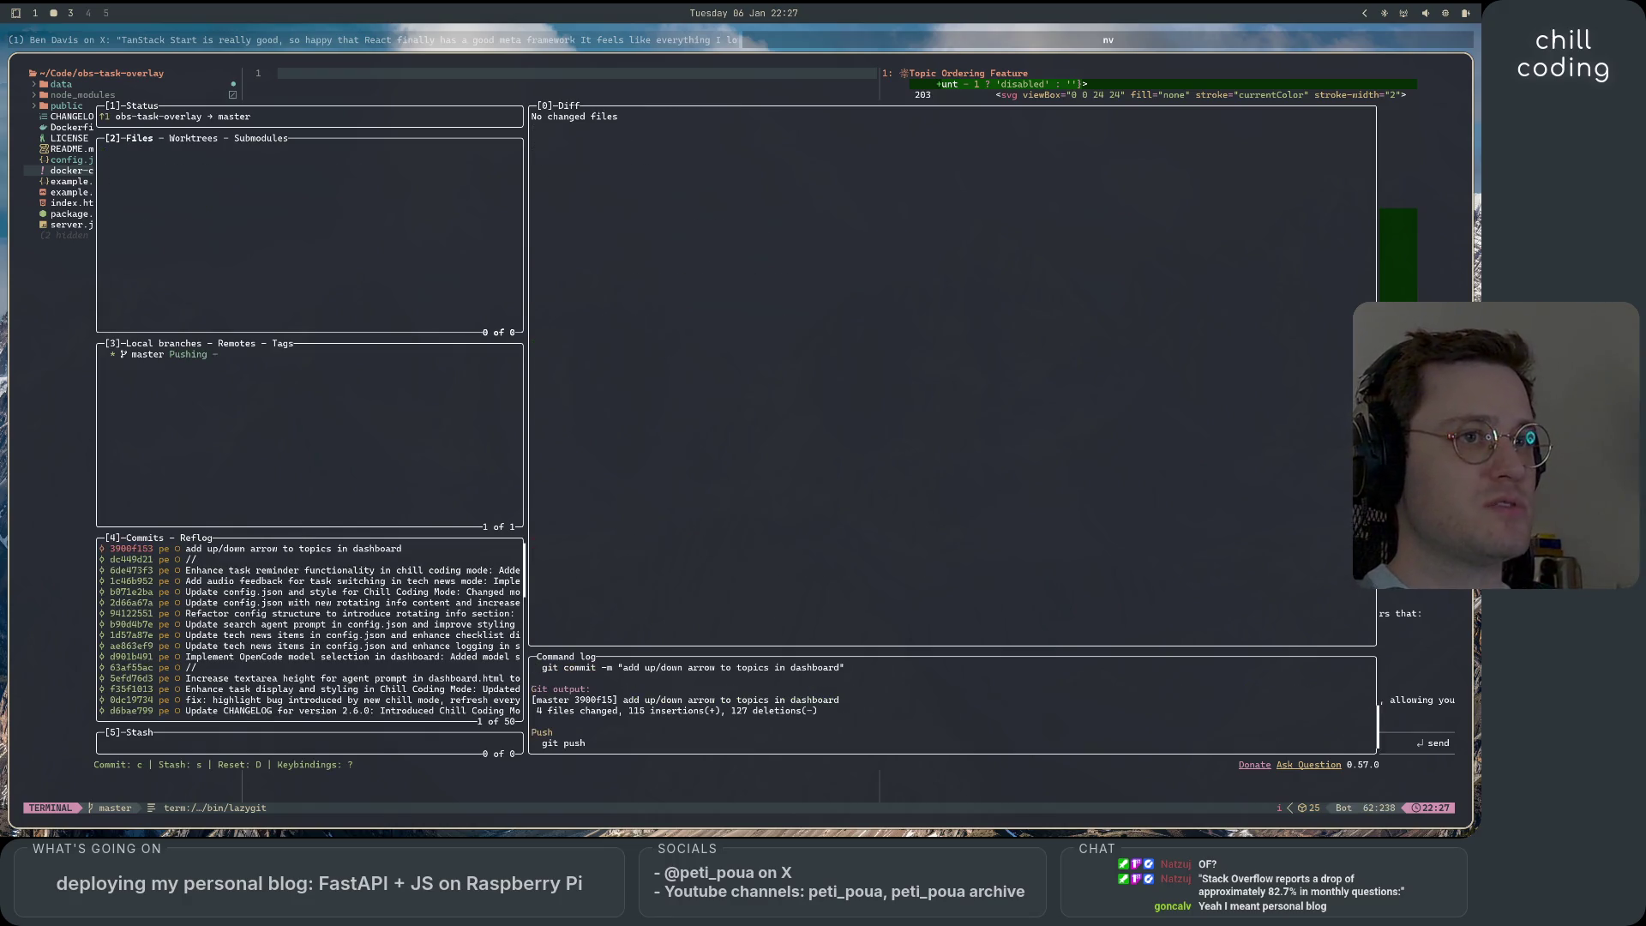
key(q)
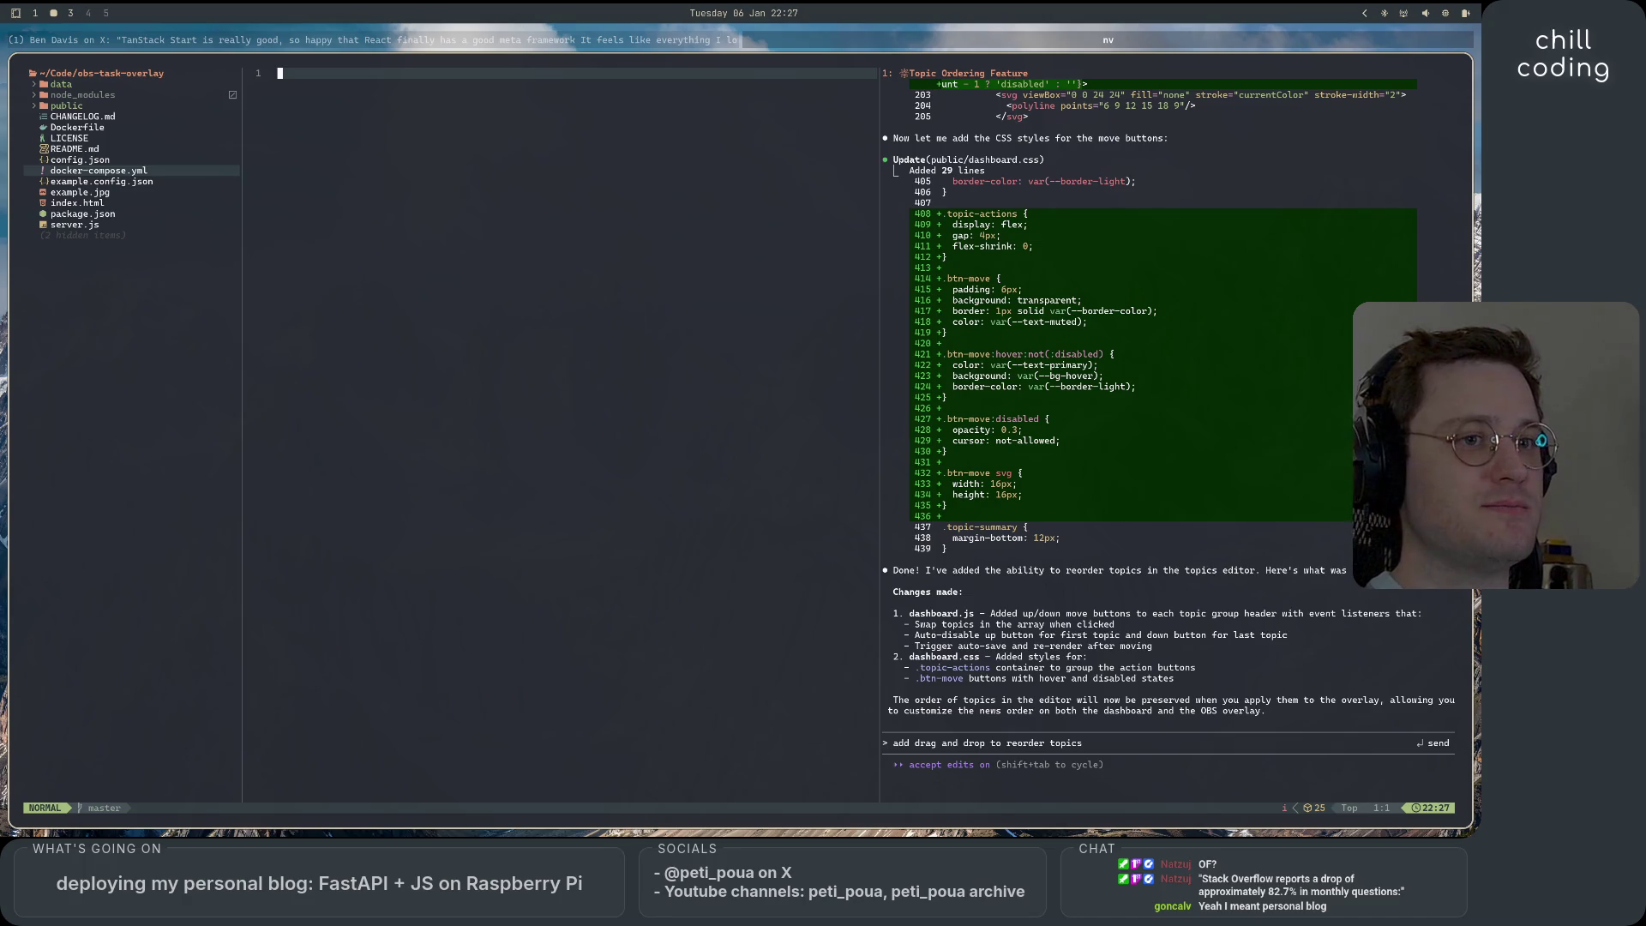
Quit Neovim, relaunch nv in ~/Code/petipouacom, and bring the browser's X post back to front.
key(space)
key(q)
key(q)
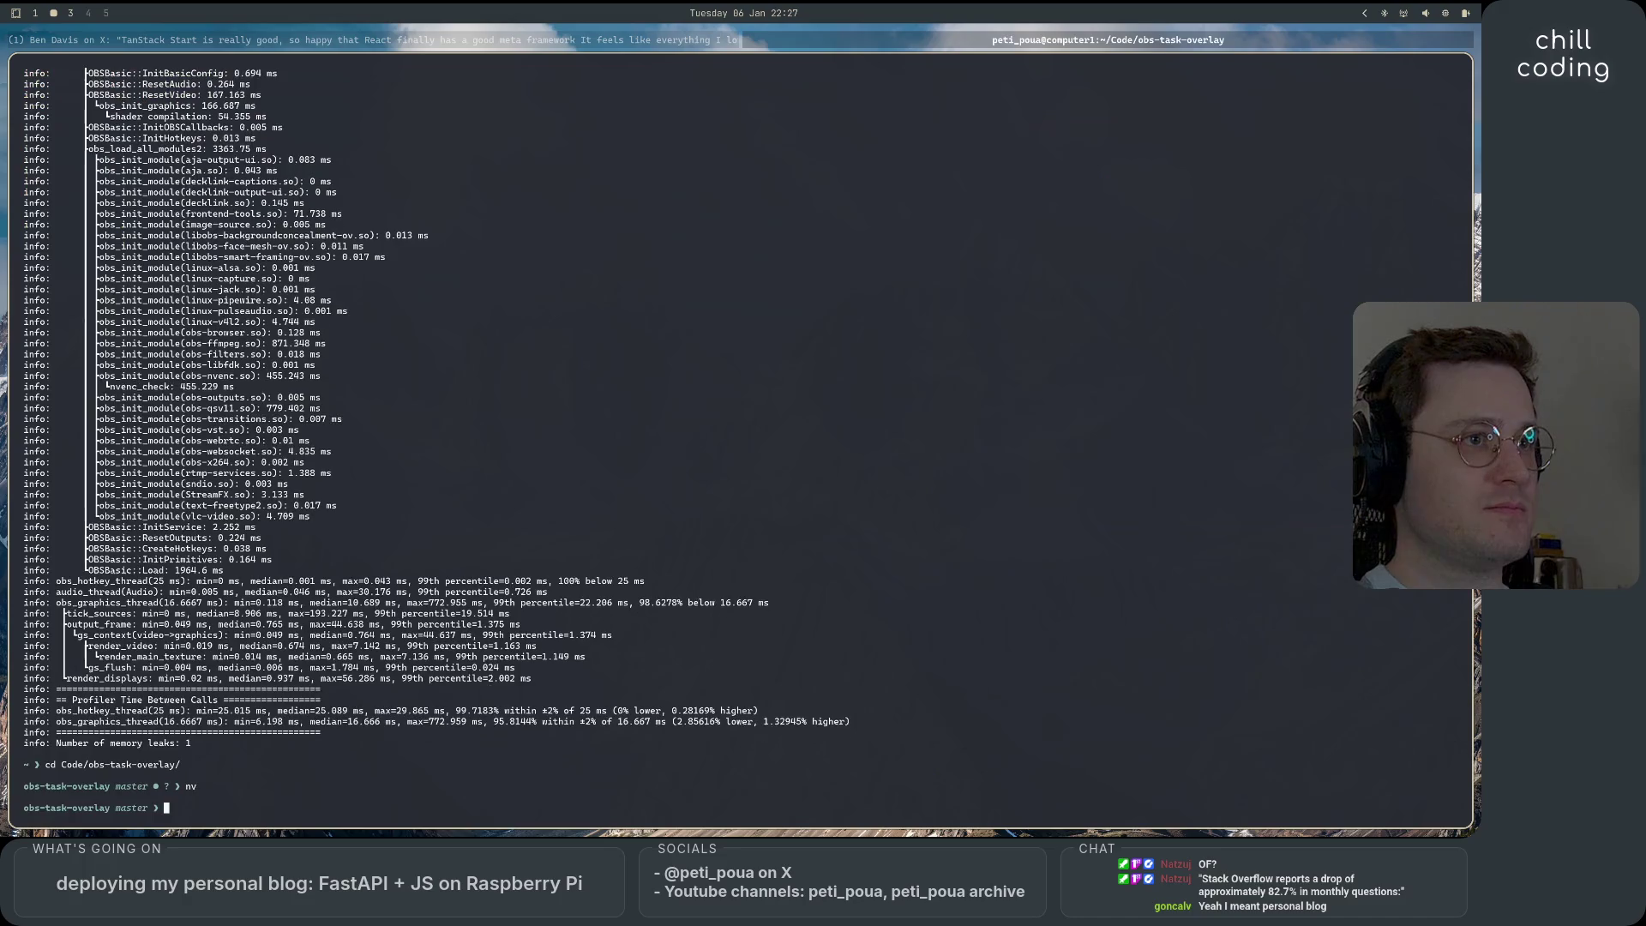
text(cd )
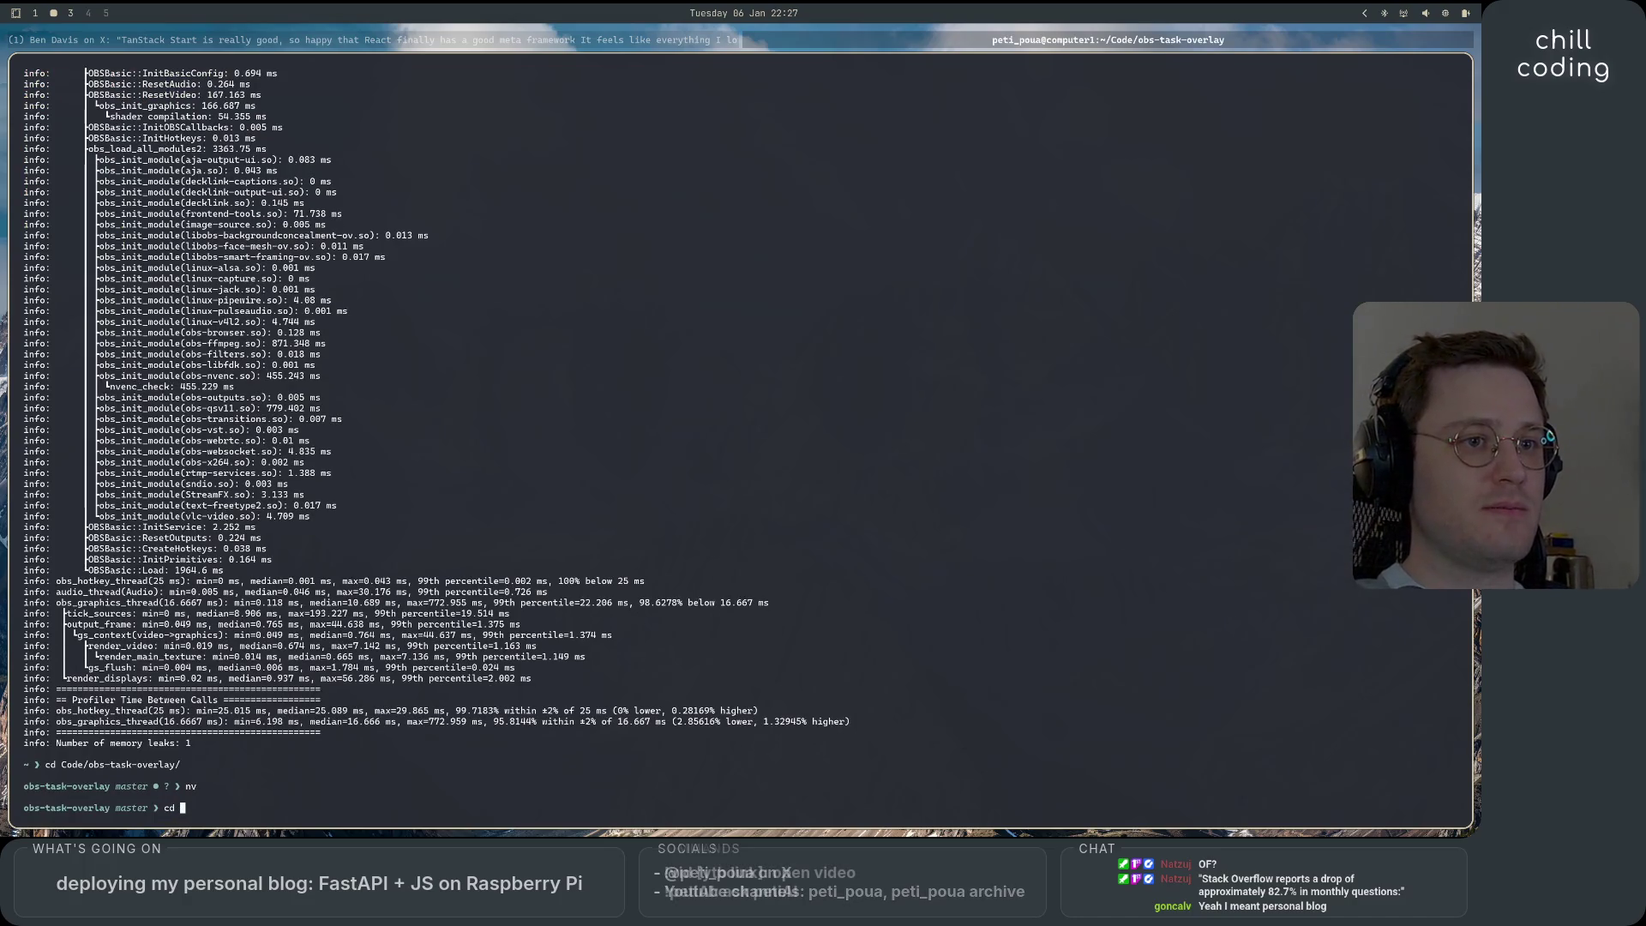
text(~/Cod)
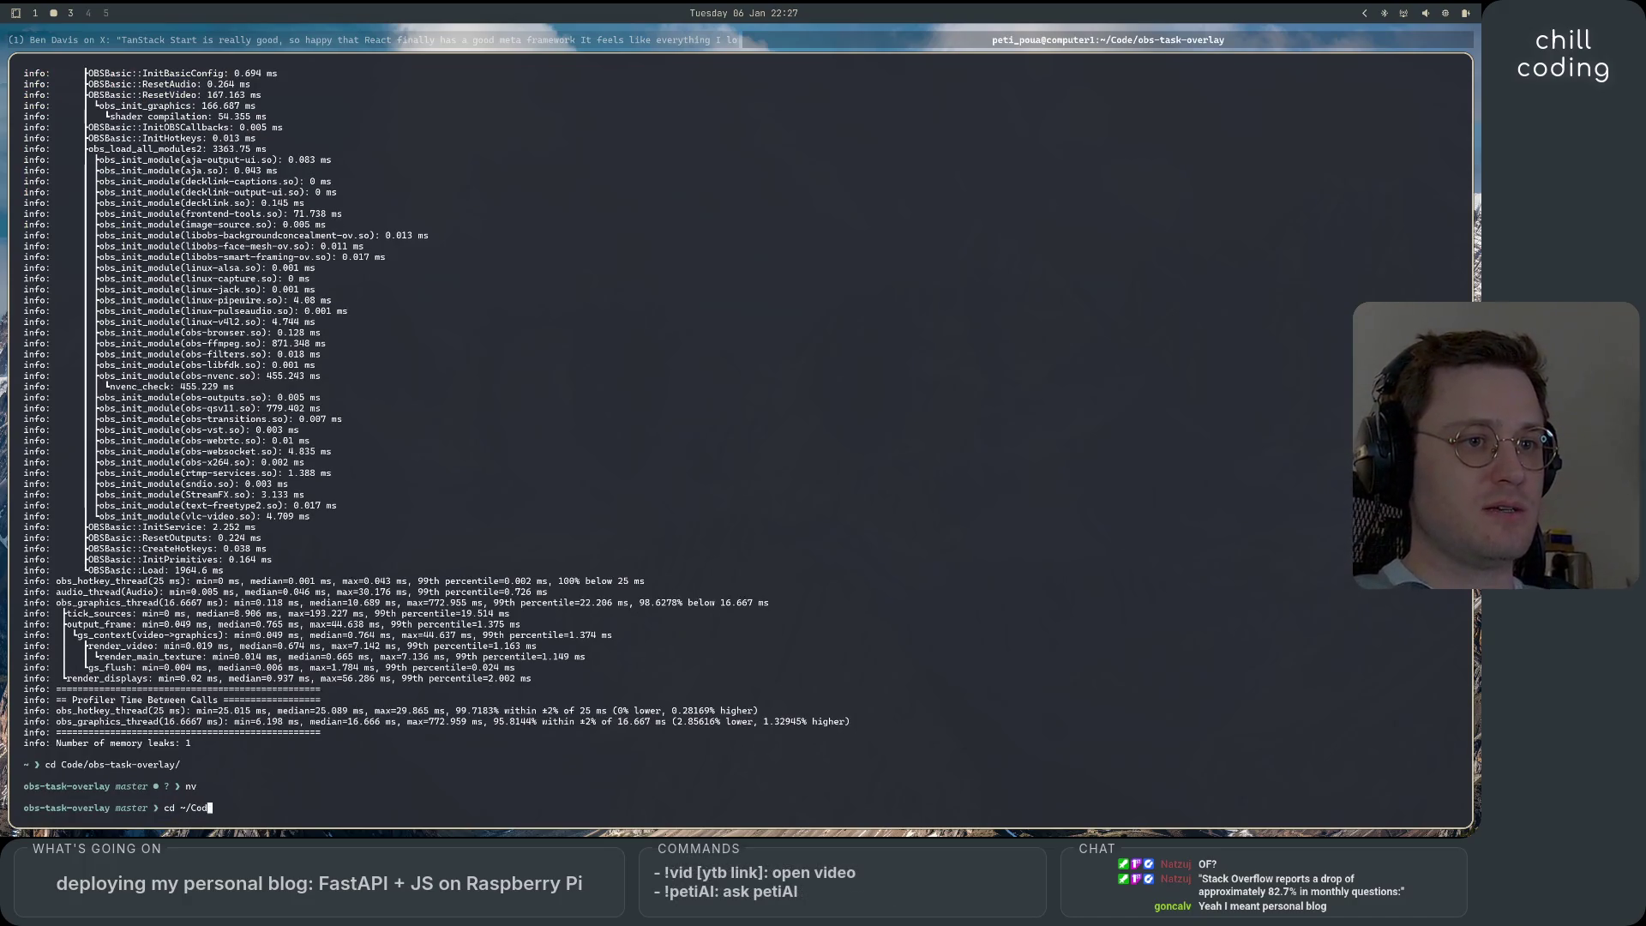
text(e/petipou)
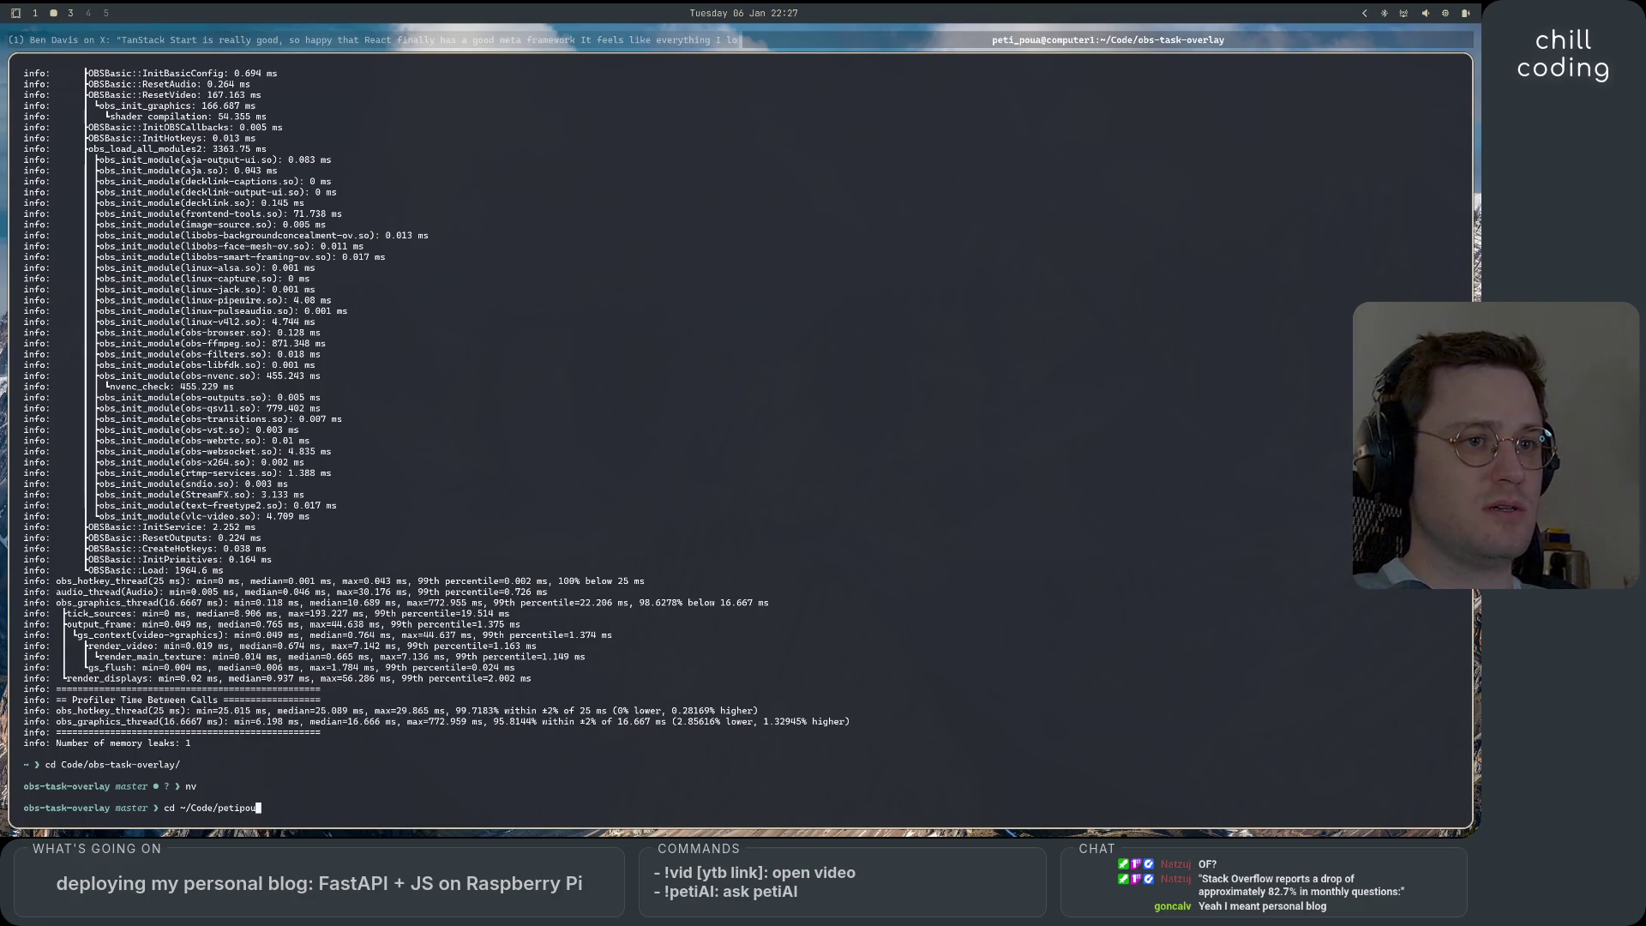
text(acom)
key(Return)
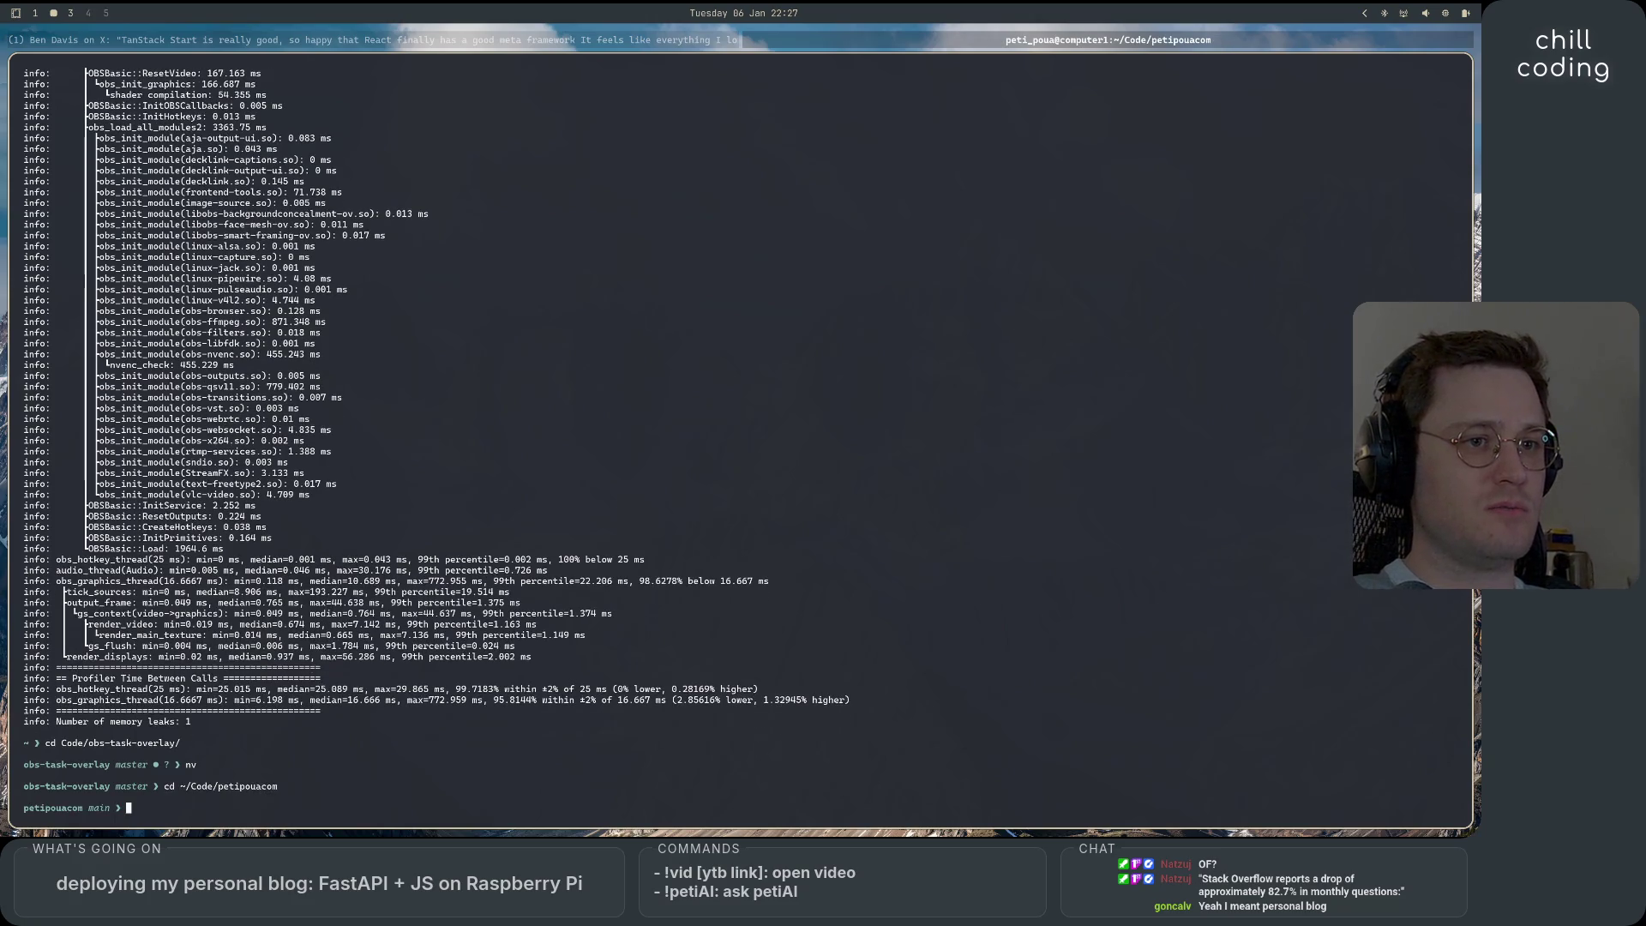
text(nv)
key(Return)
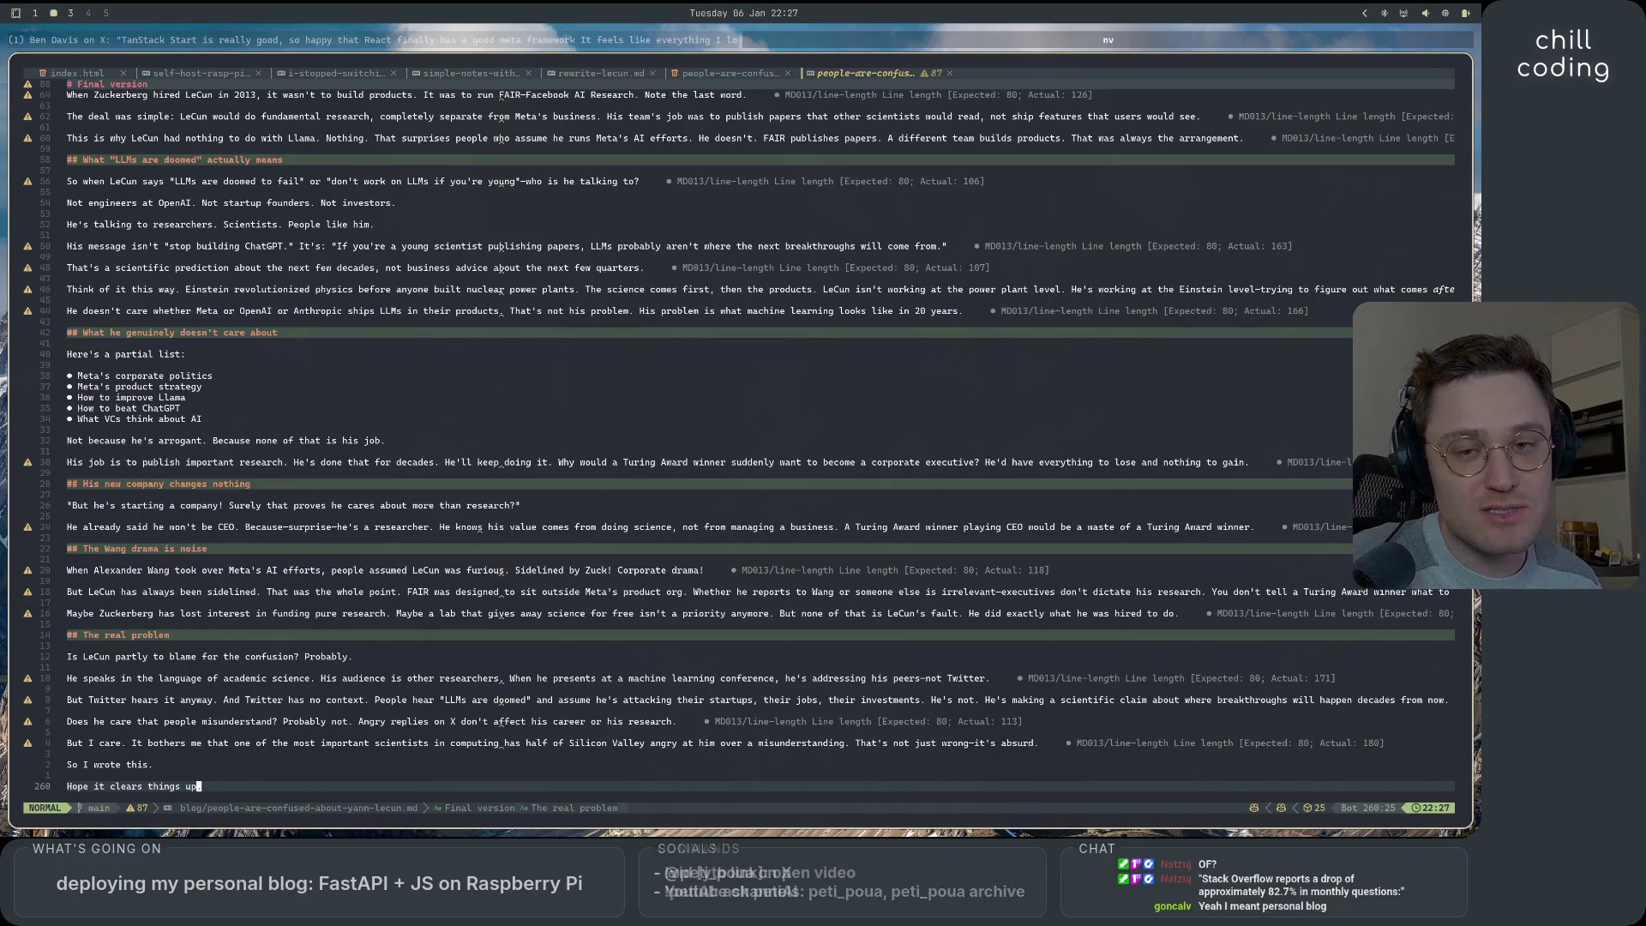
click(293, 39)
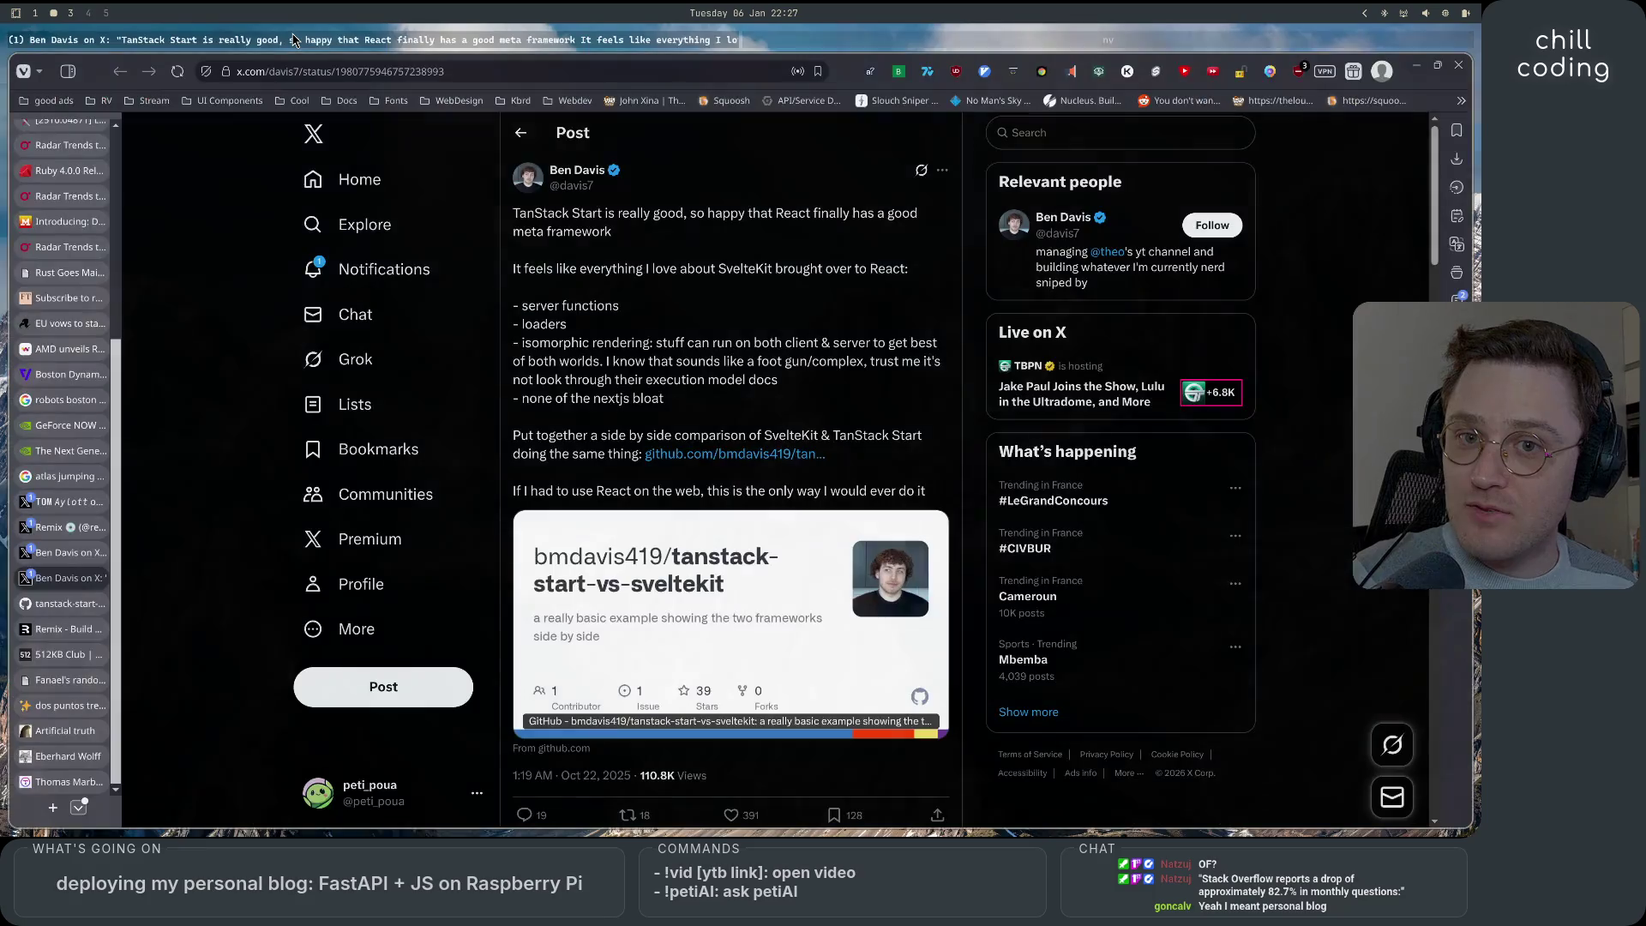
Open a new tab and type 'stack', then go back to the TanStack Start post tab.
click(49, 807)
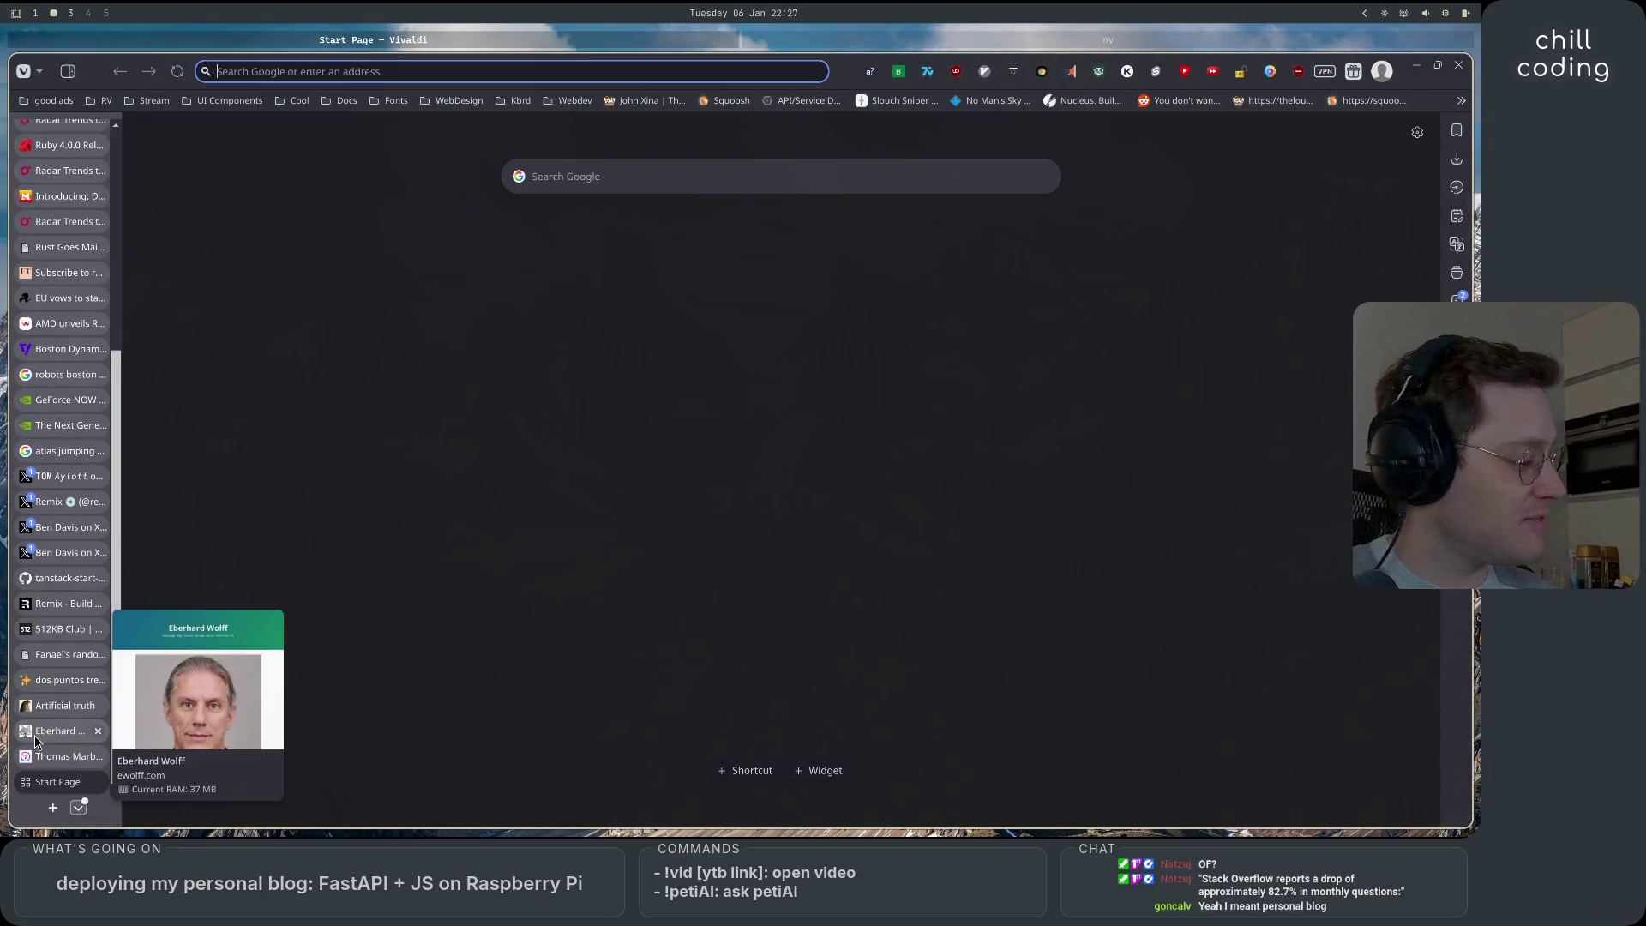
text(stack)
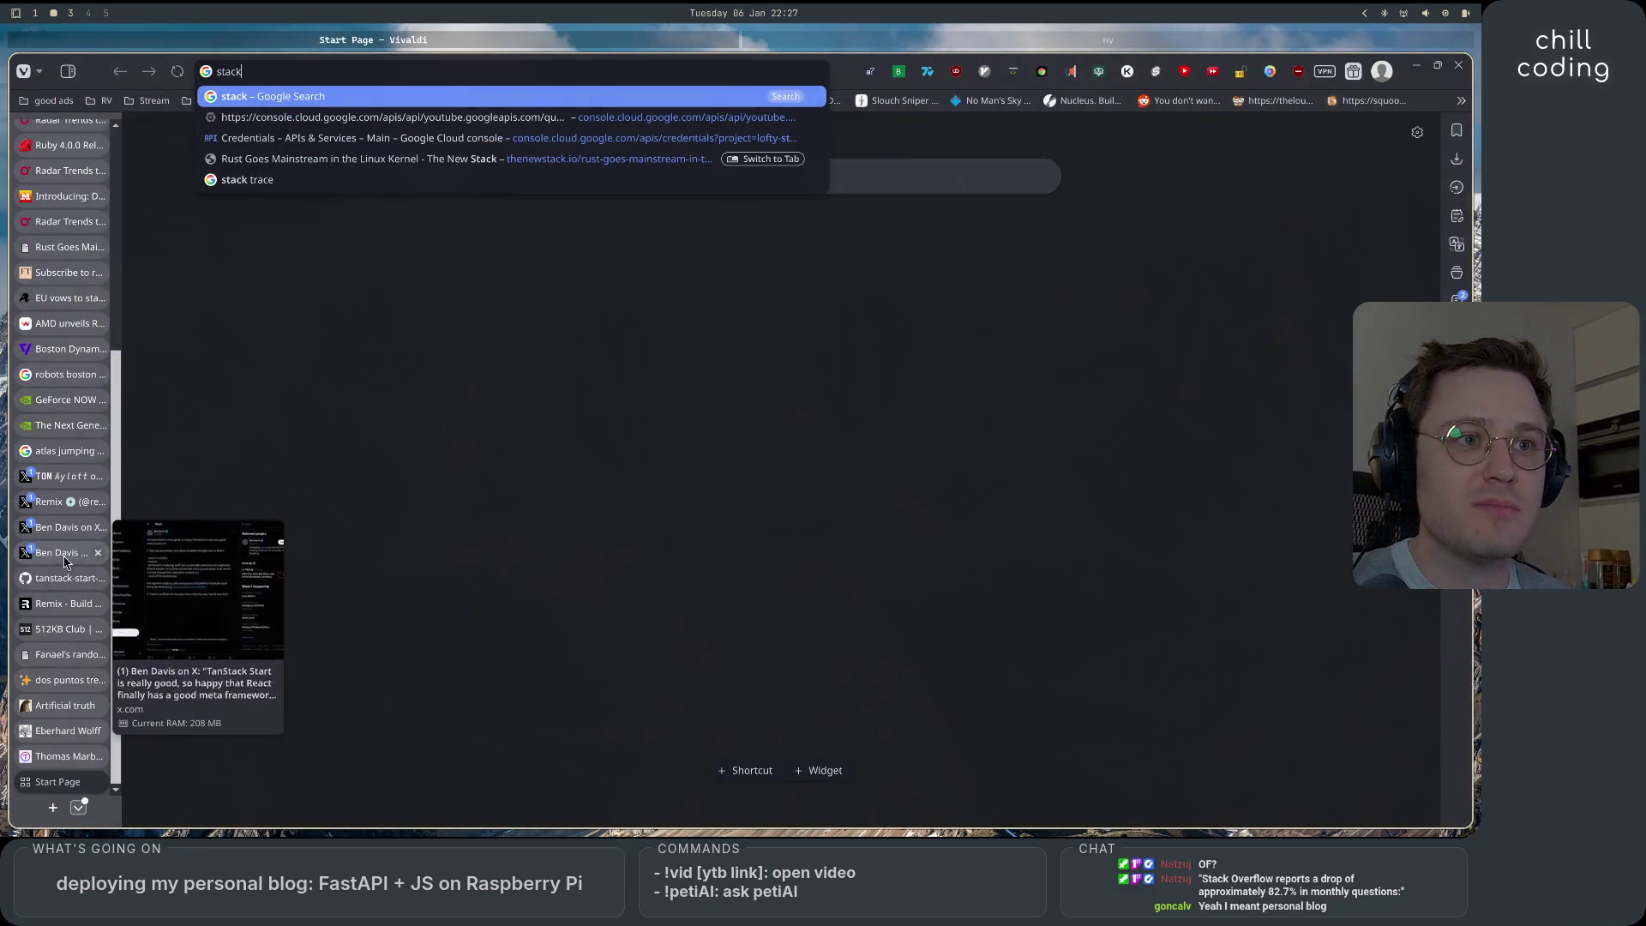
click(69, 552)
Search X for 'stack overflow grap' and open the Stack Overflow questions graph full-size.
click(1082, 133)
text(stack overflow)
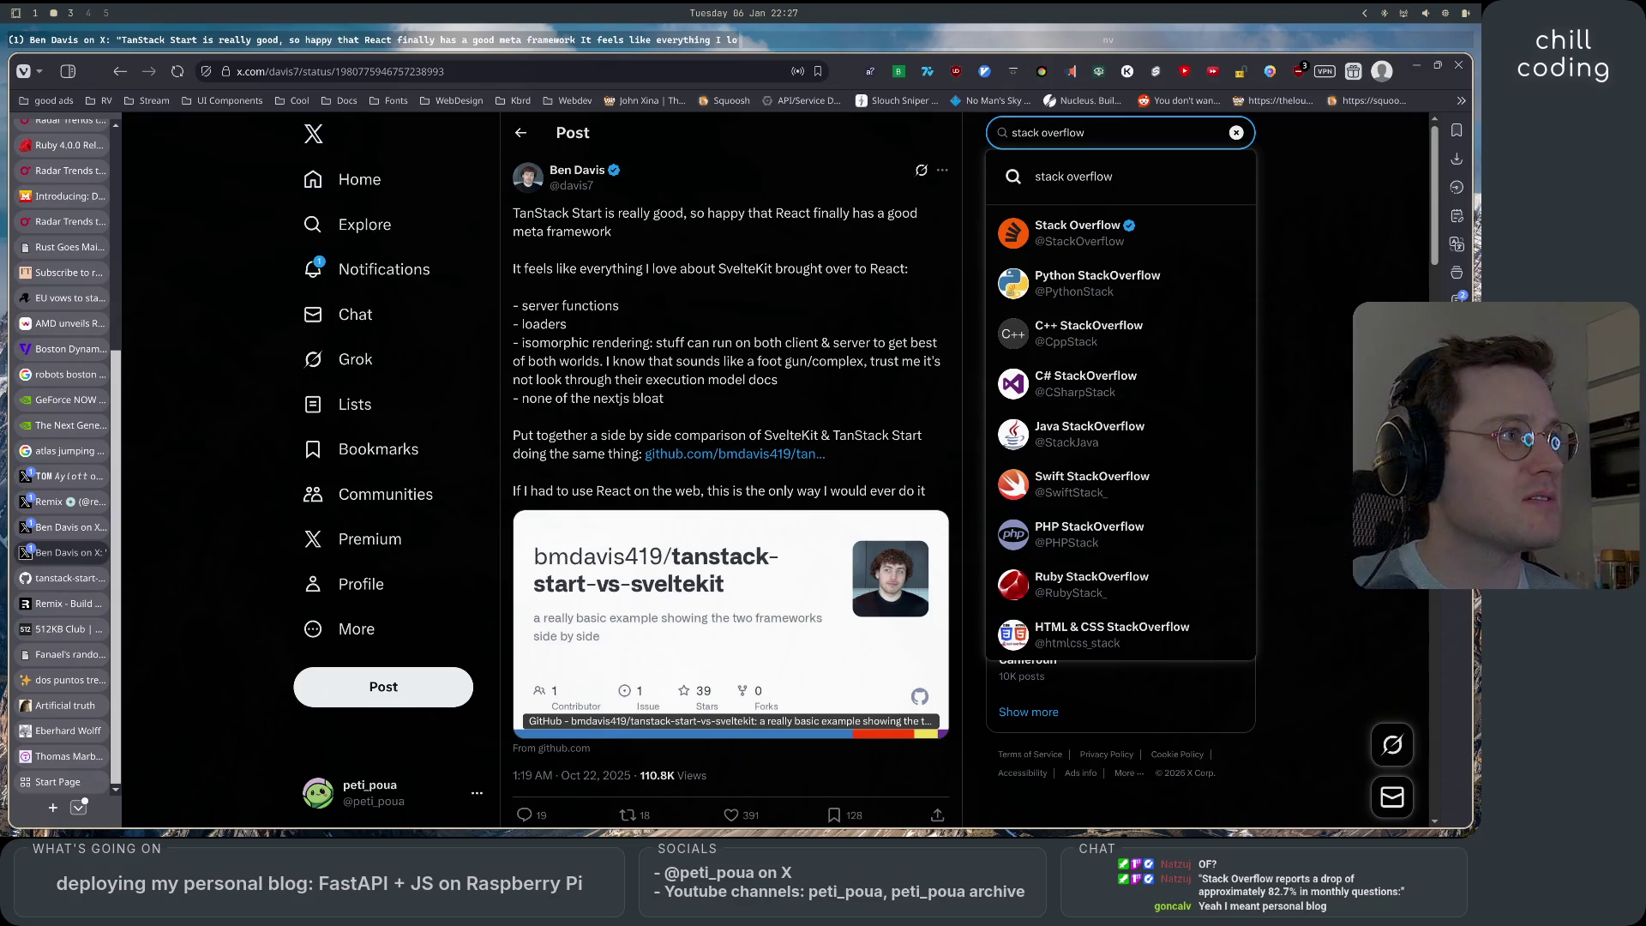
text( grap)
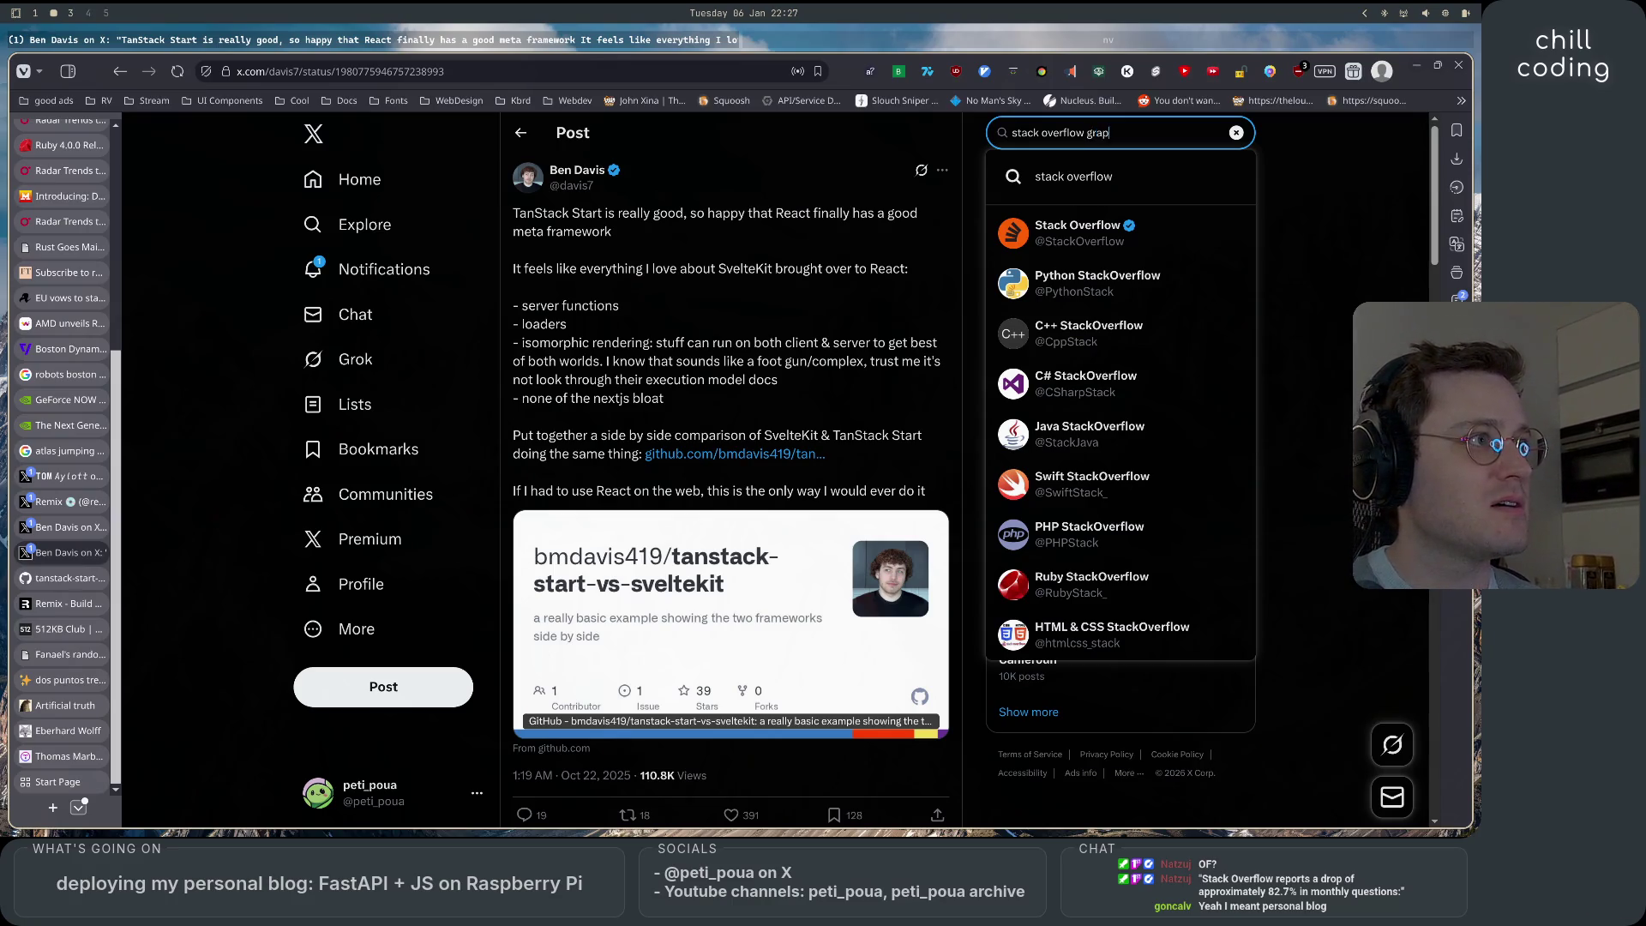
key(Return)
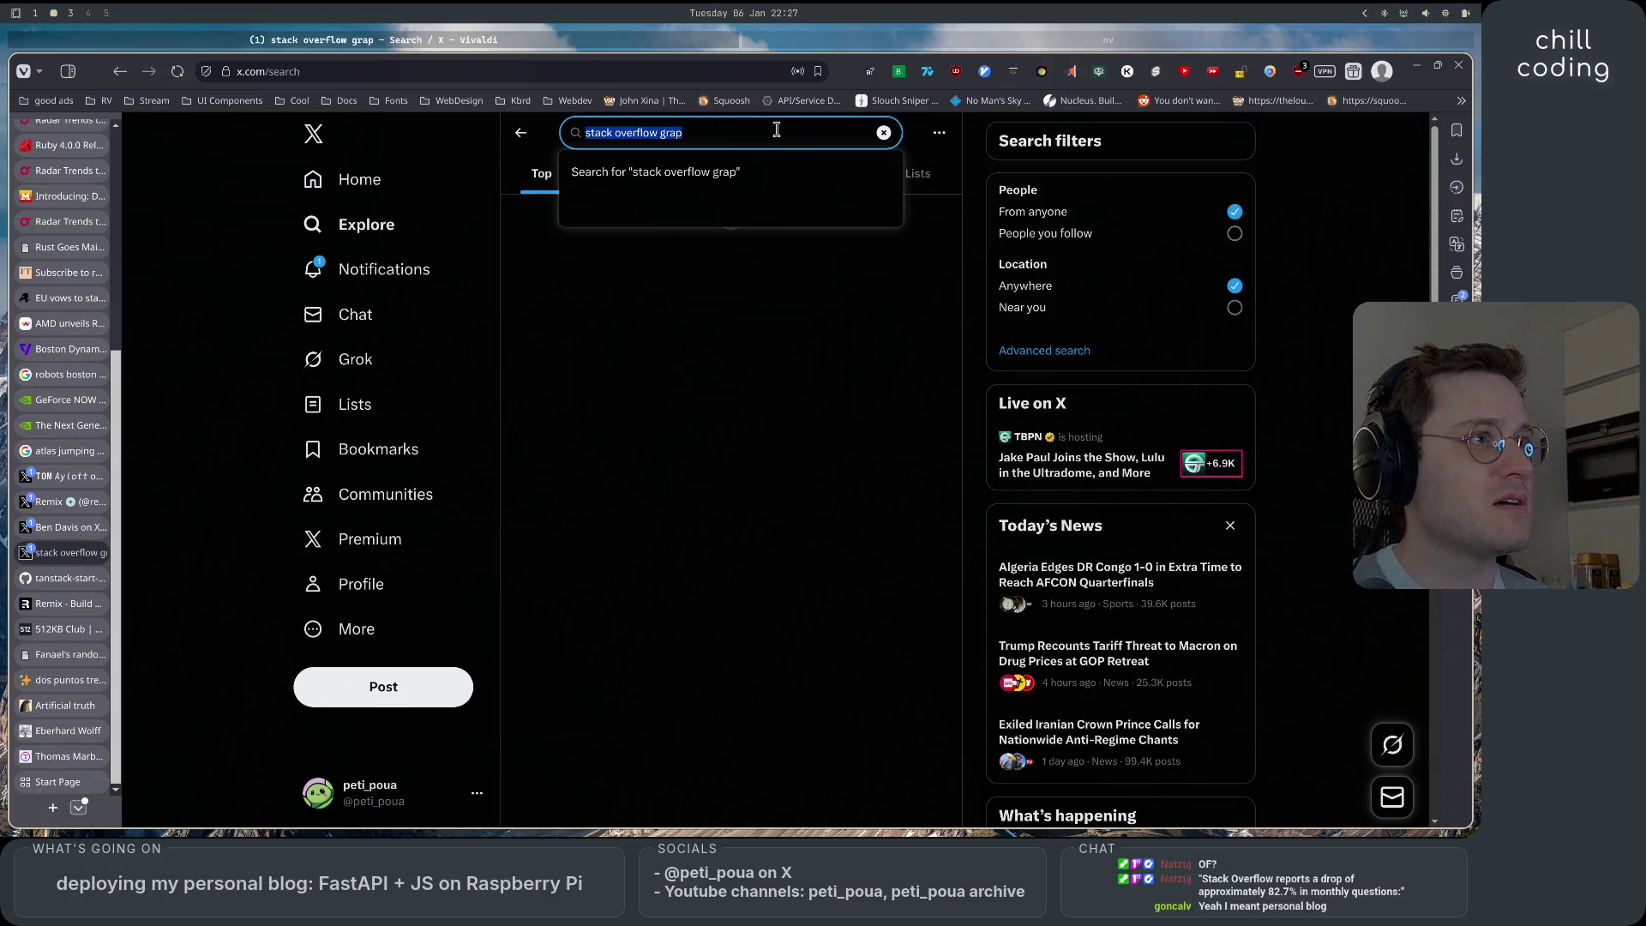
scroll(906, 494, down, 15)
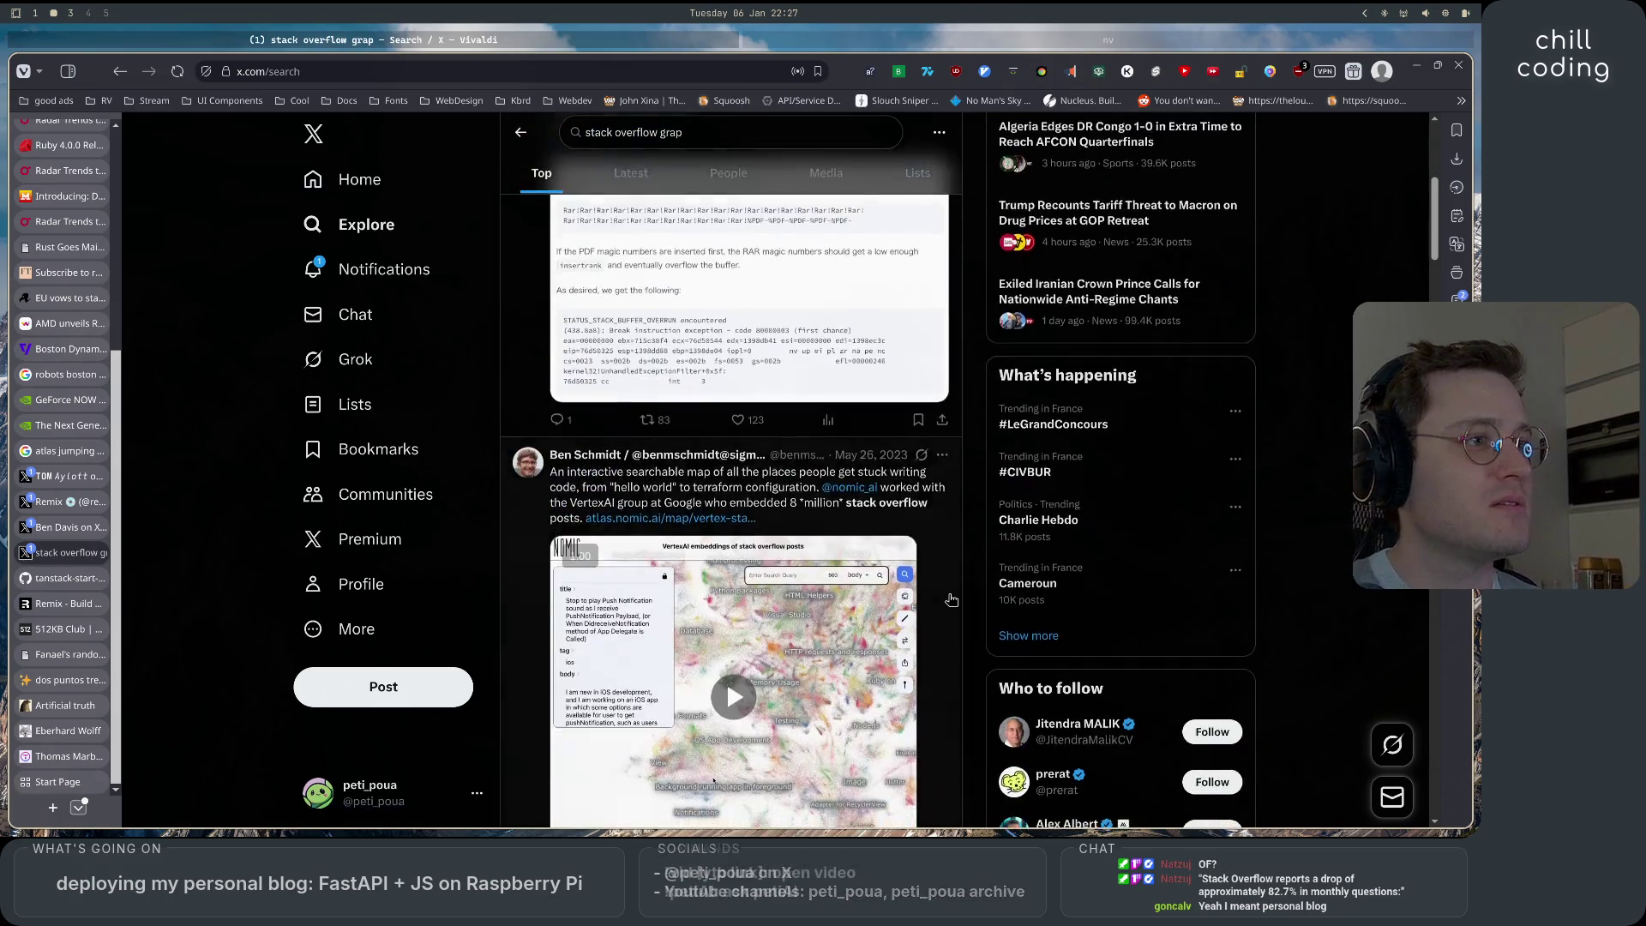
click(769, 482)
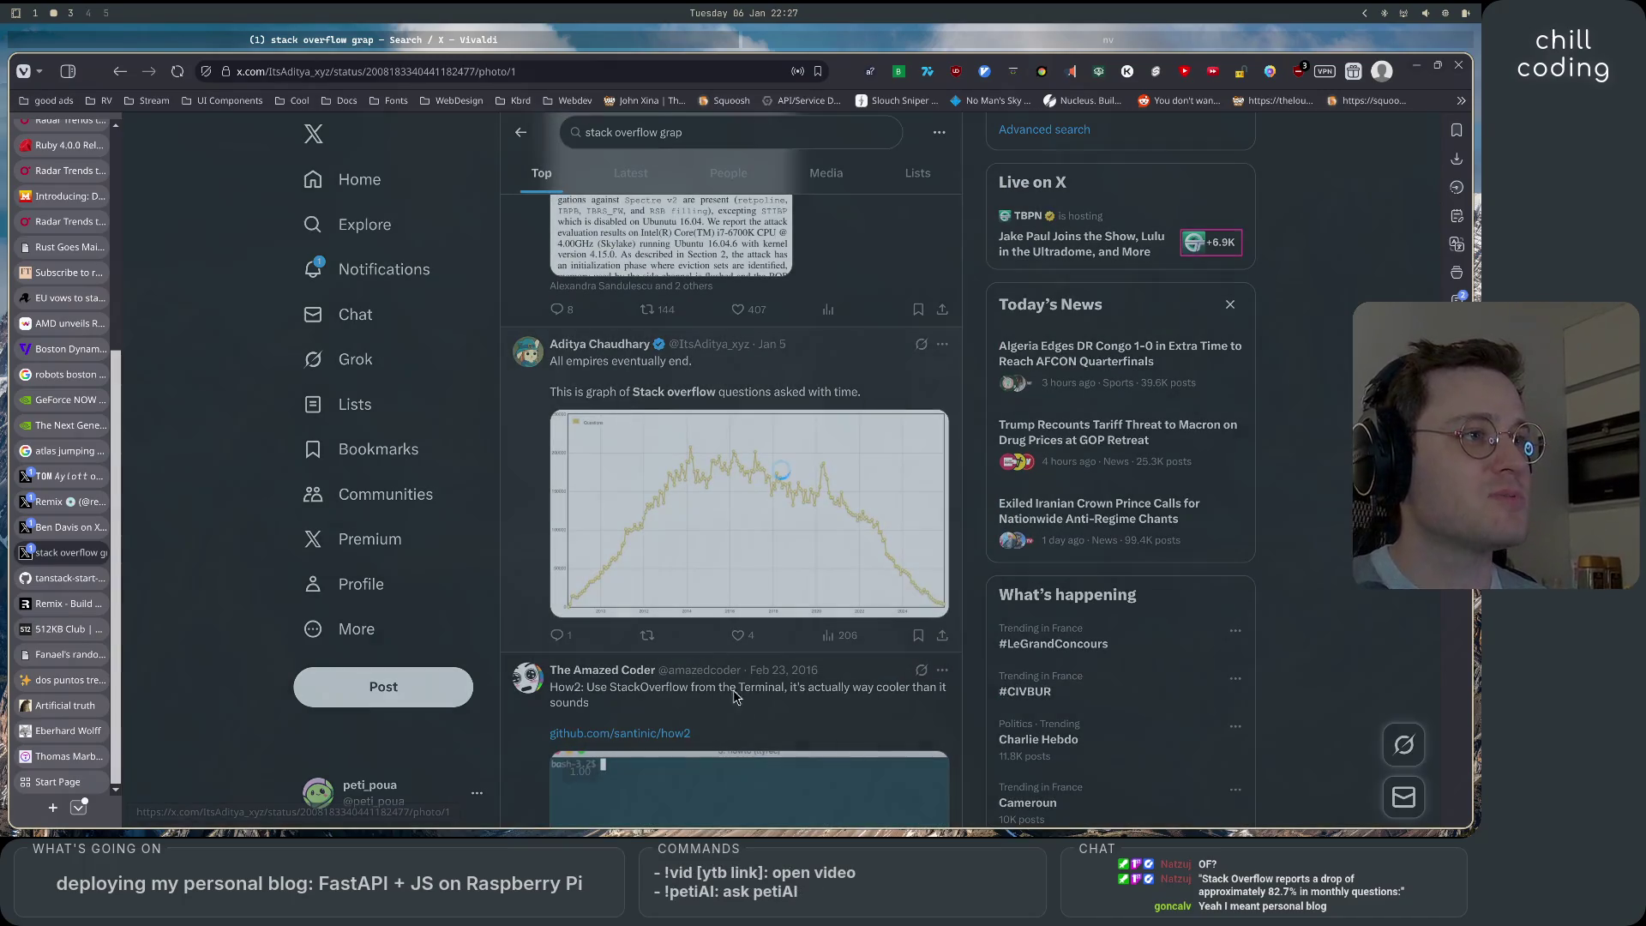
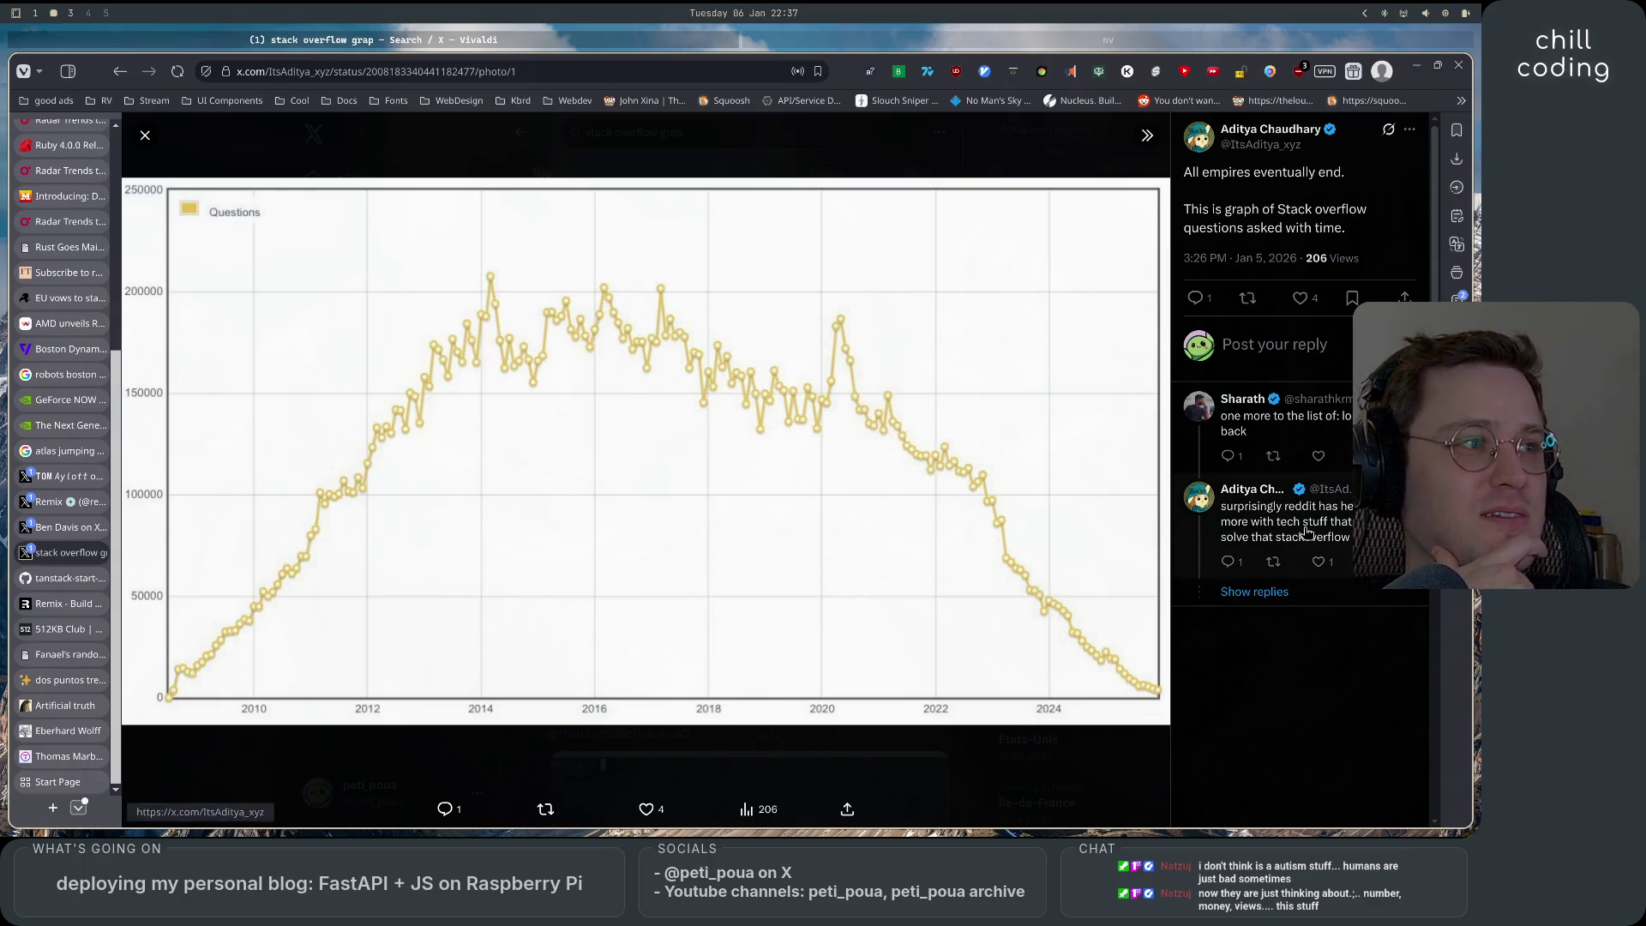
Load the hidden replies under the Stack Overflow questions-over-time chart and scroll down through them.
click(1277, 600)
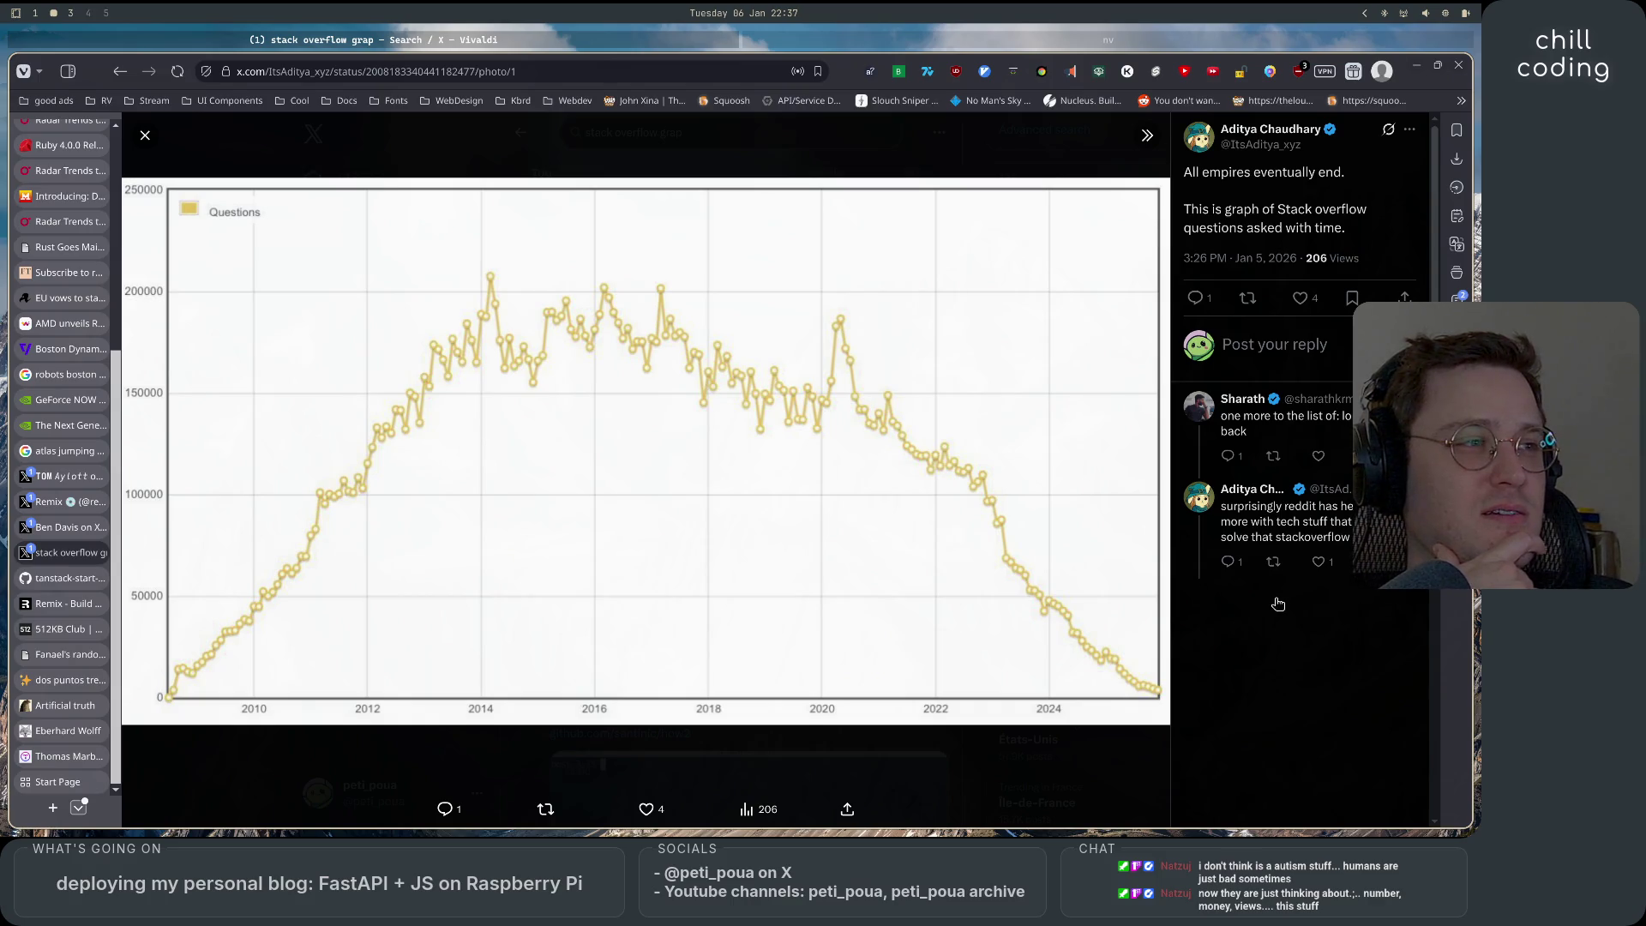
mouse_move(1277, 601)
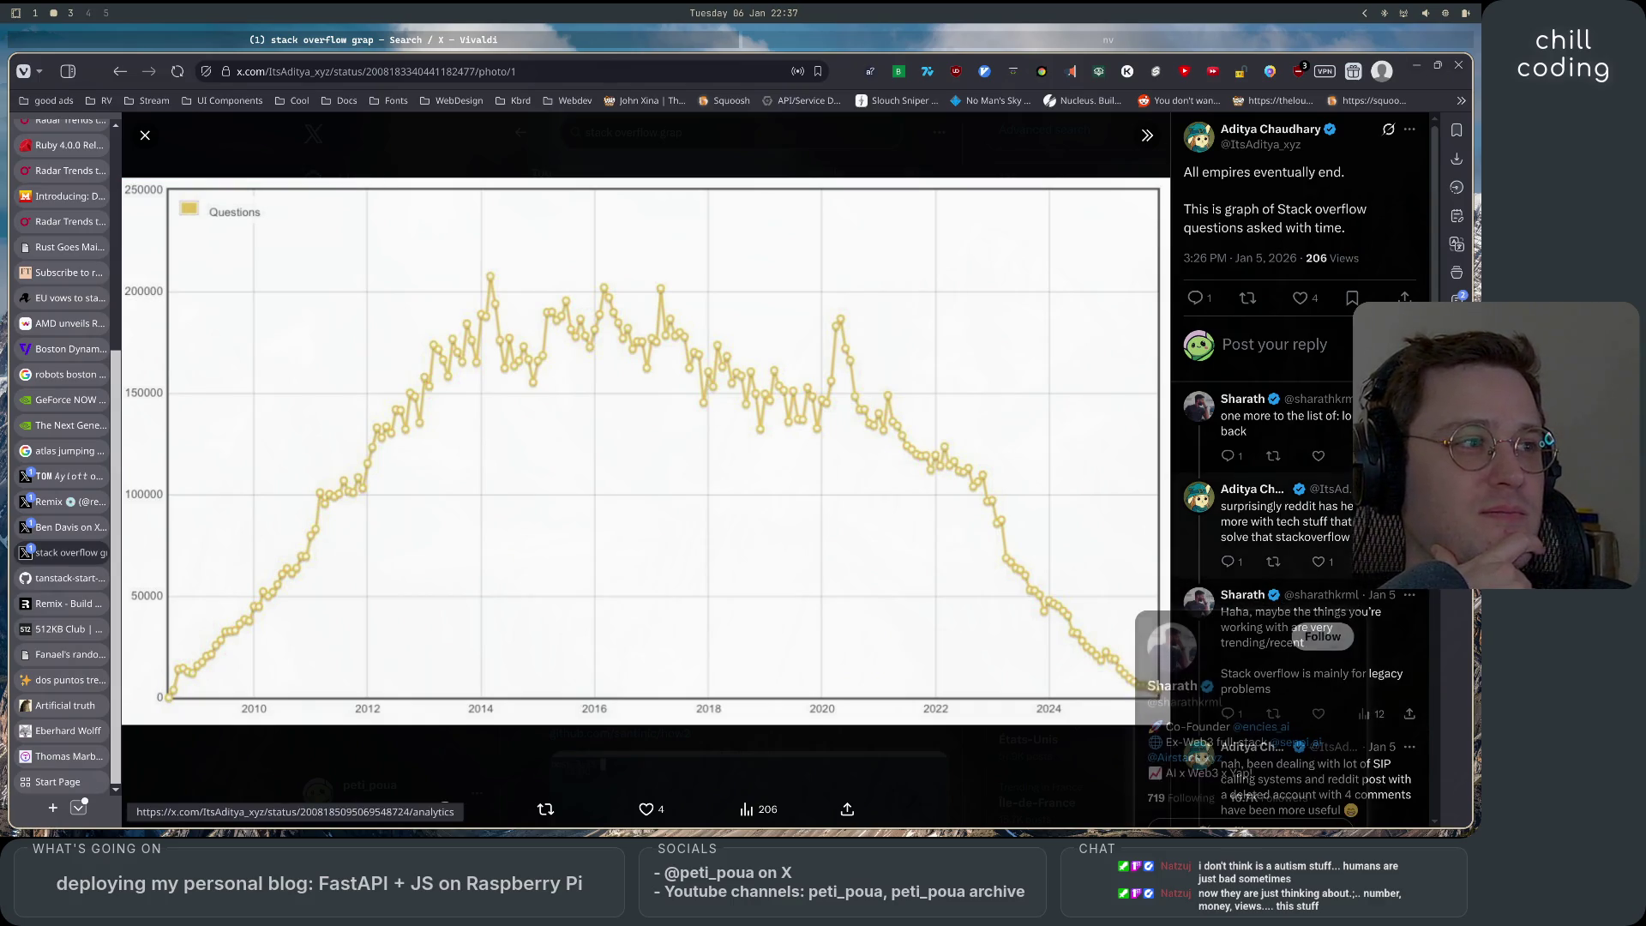
scroll(1359, 584, down, 2)
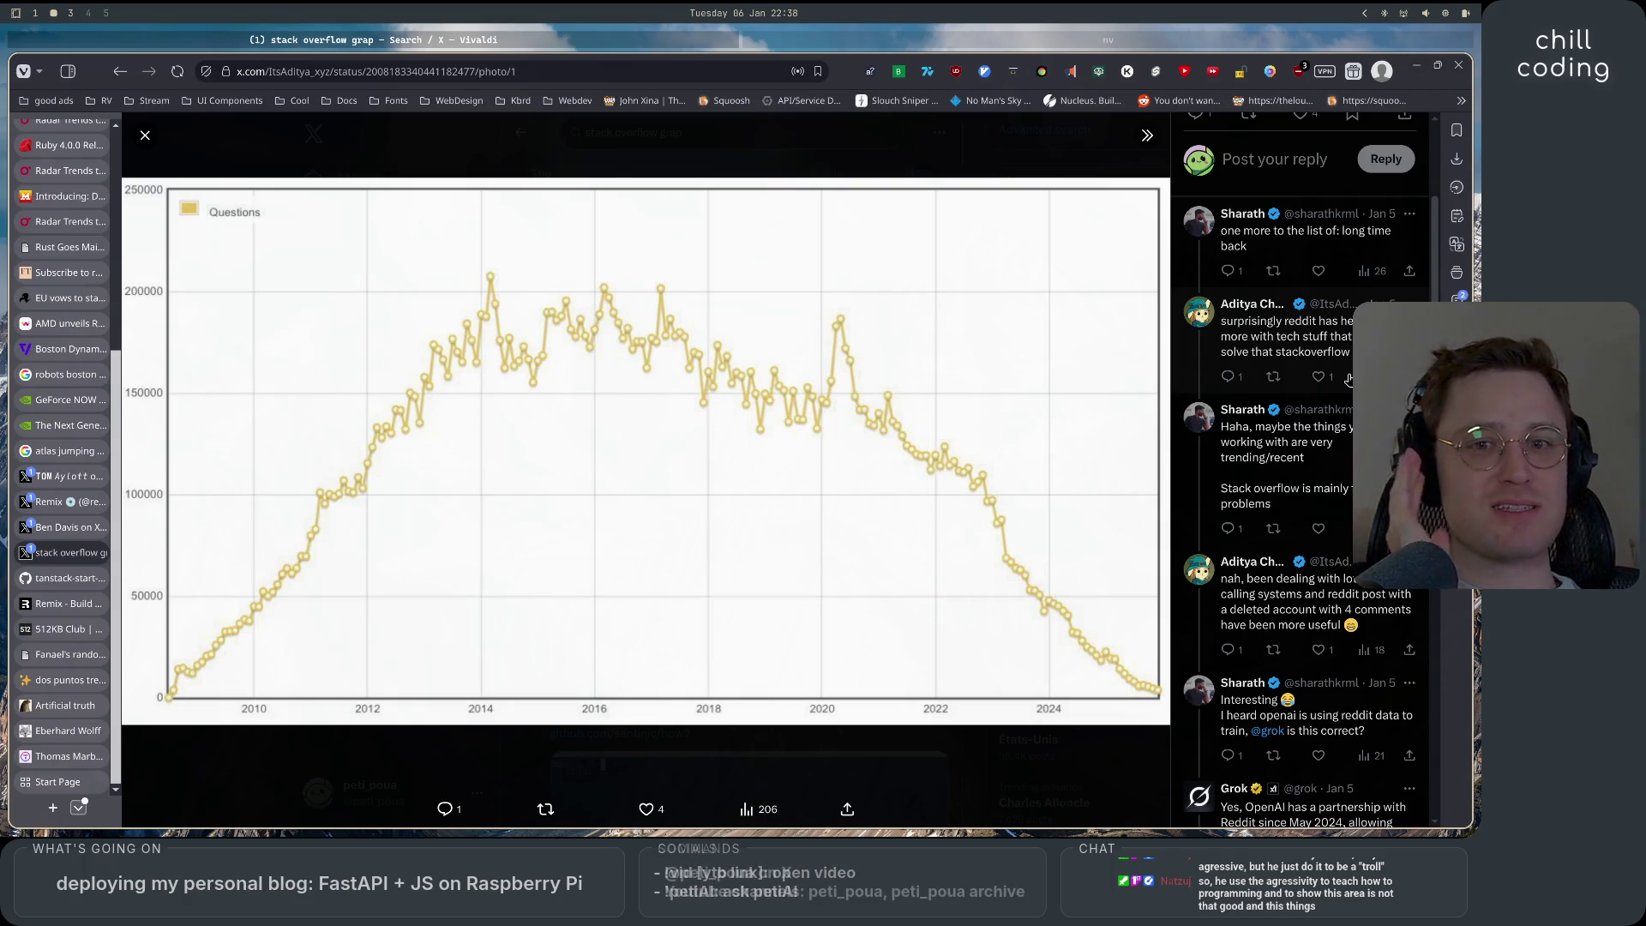
Scroll up and down through the reply thread beside the chart photo.
scroll(1349, 380, down, 5)
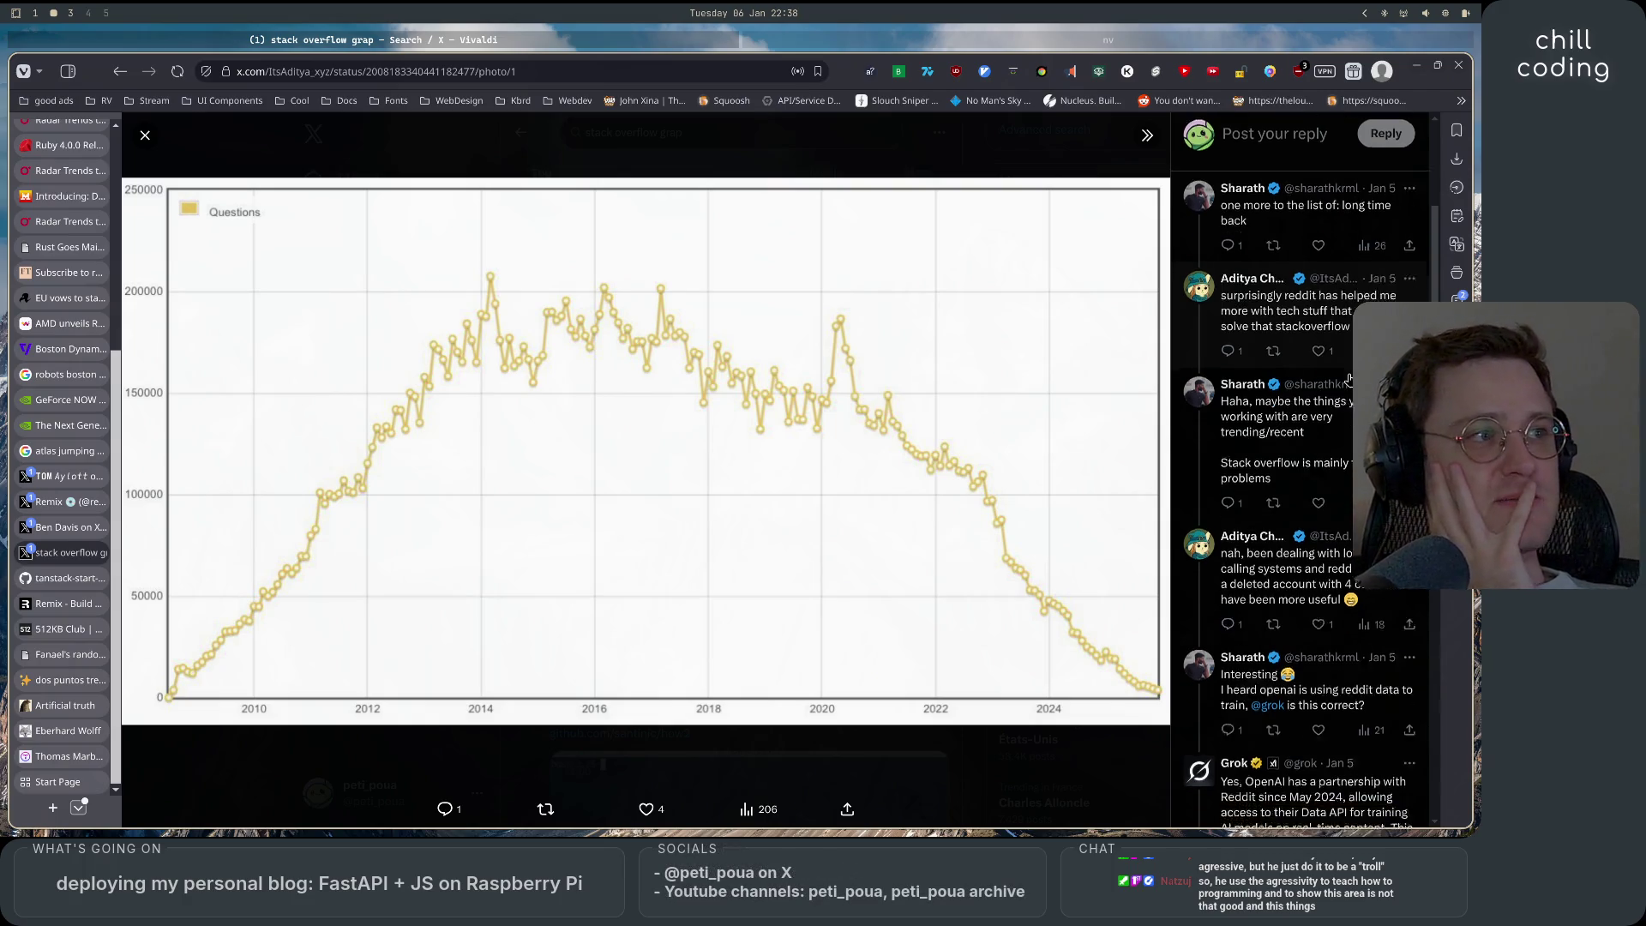
scroll(1349, 380, down, 5)
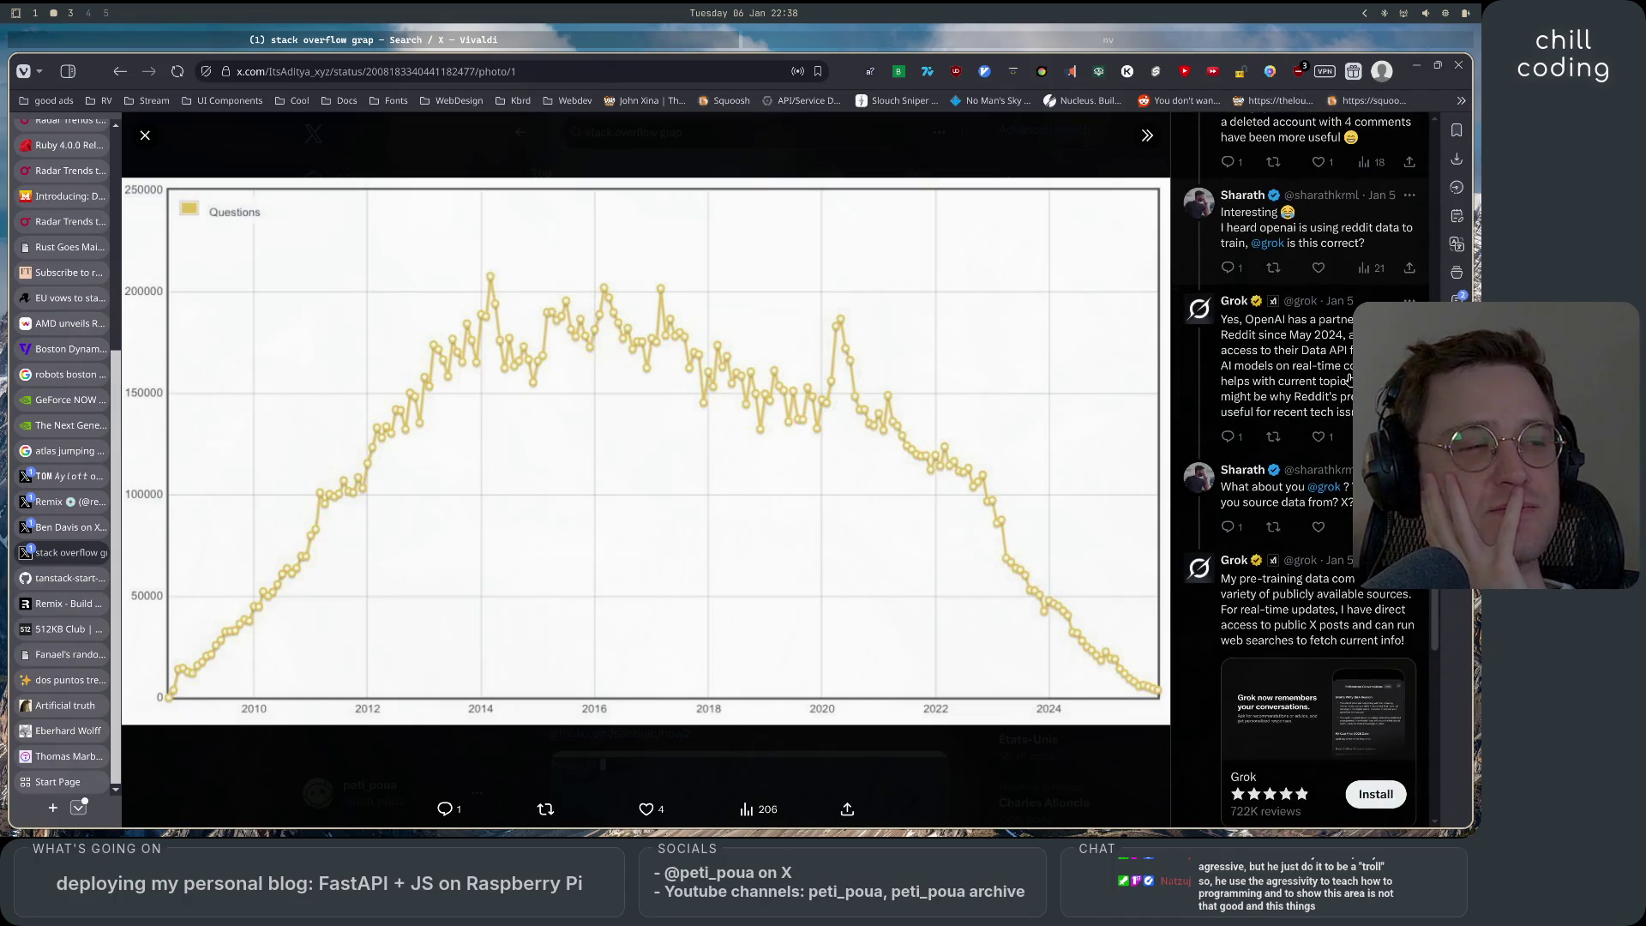
scroll(1349, 380, up, 5)
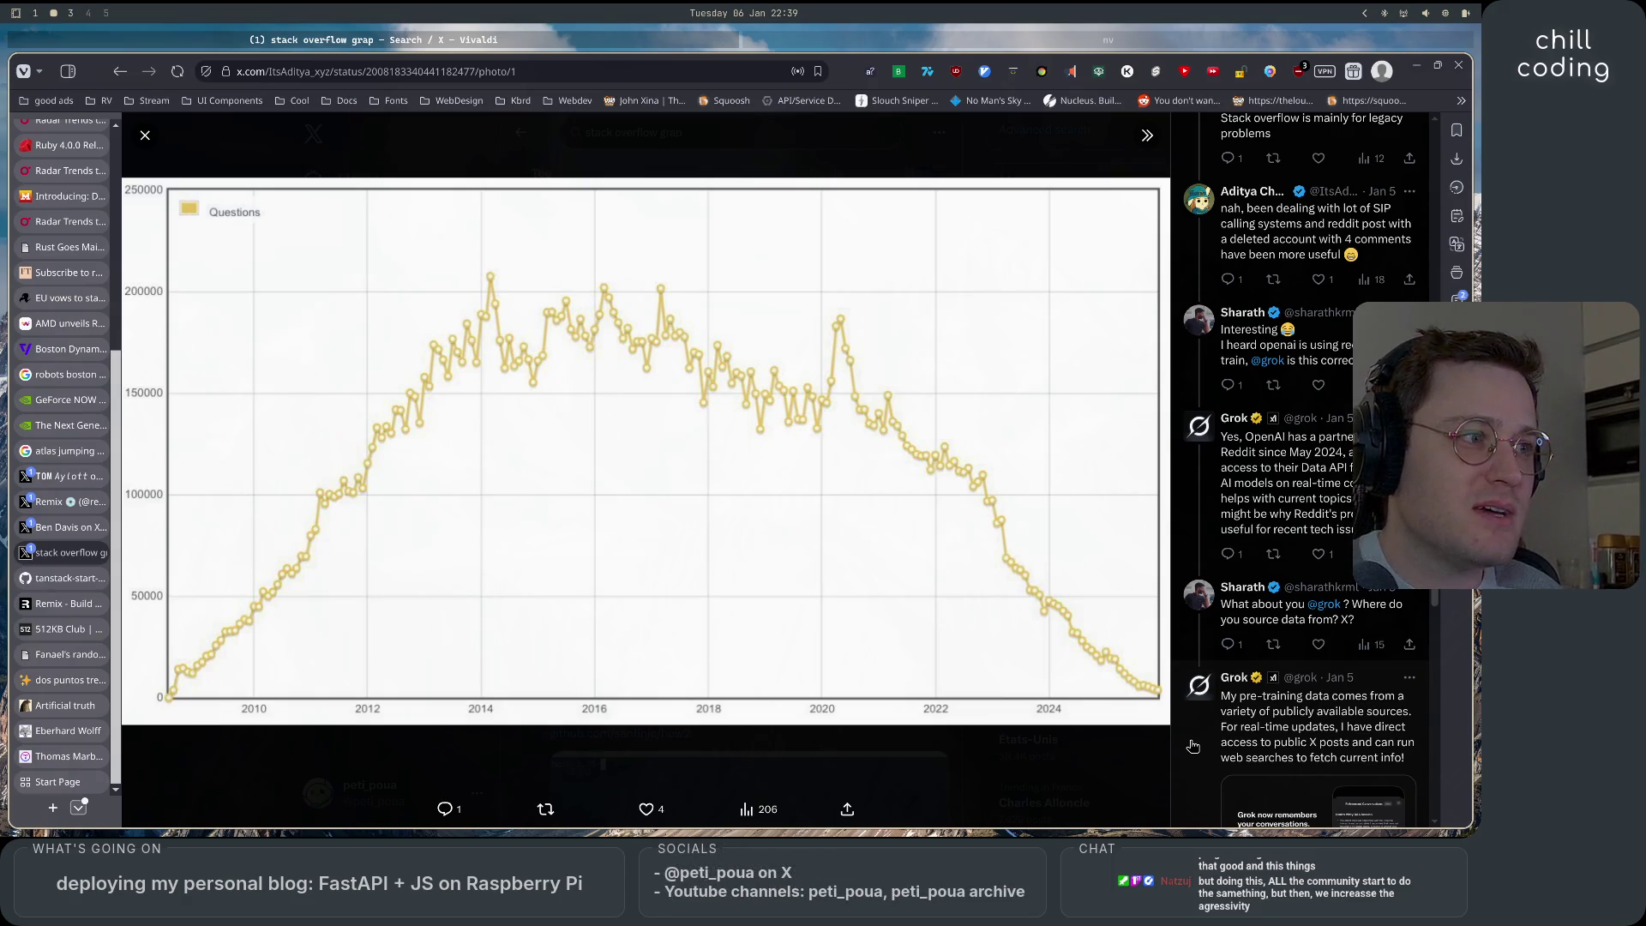
scroll(1277, 694, down, 4)
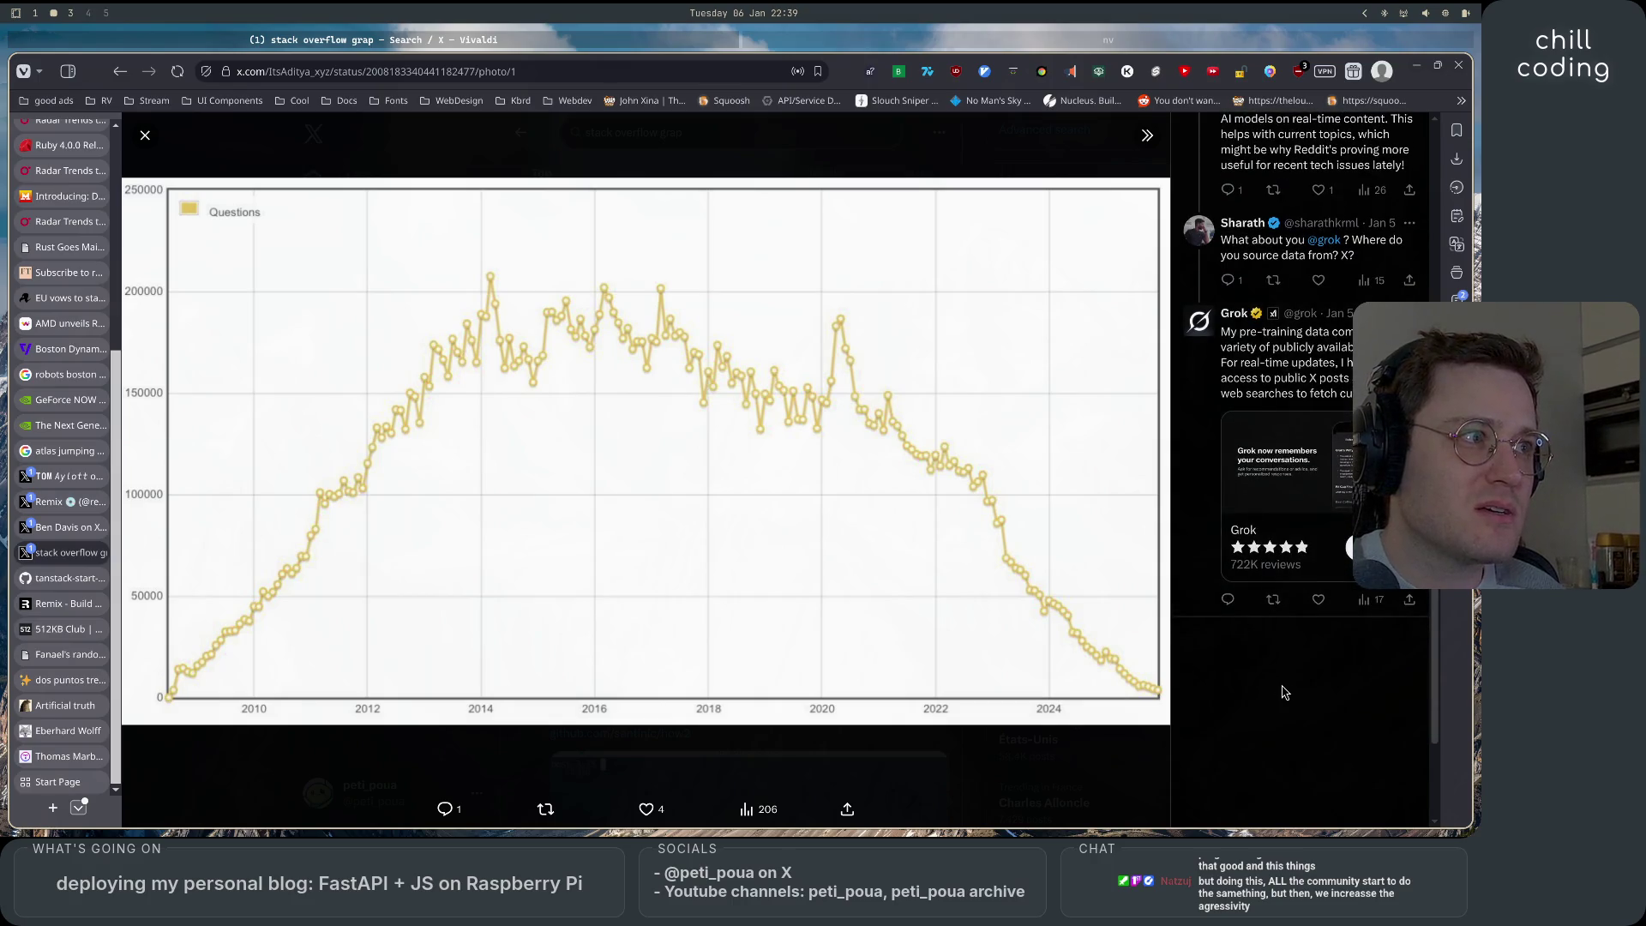
scroll(1283, 692, up, 10)
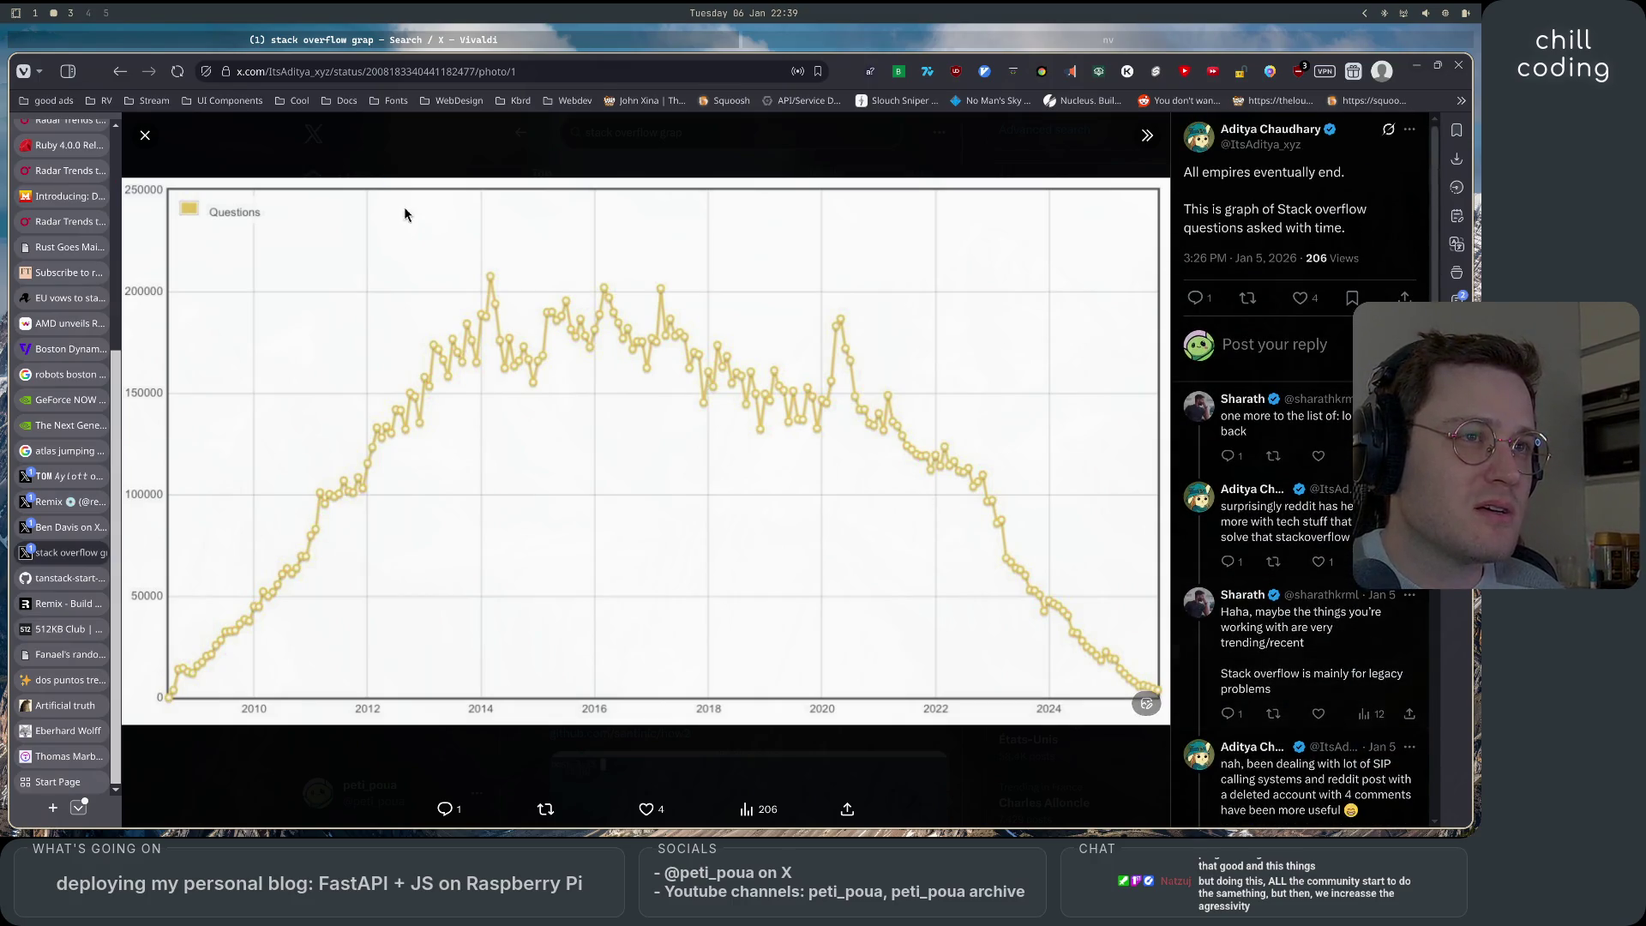
Close the photo, skim the stack overflow search results, and switch to the Neovim editor.
click(143, 139)
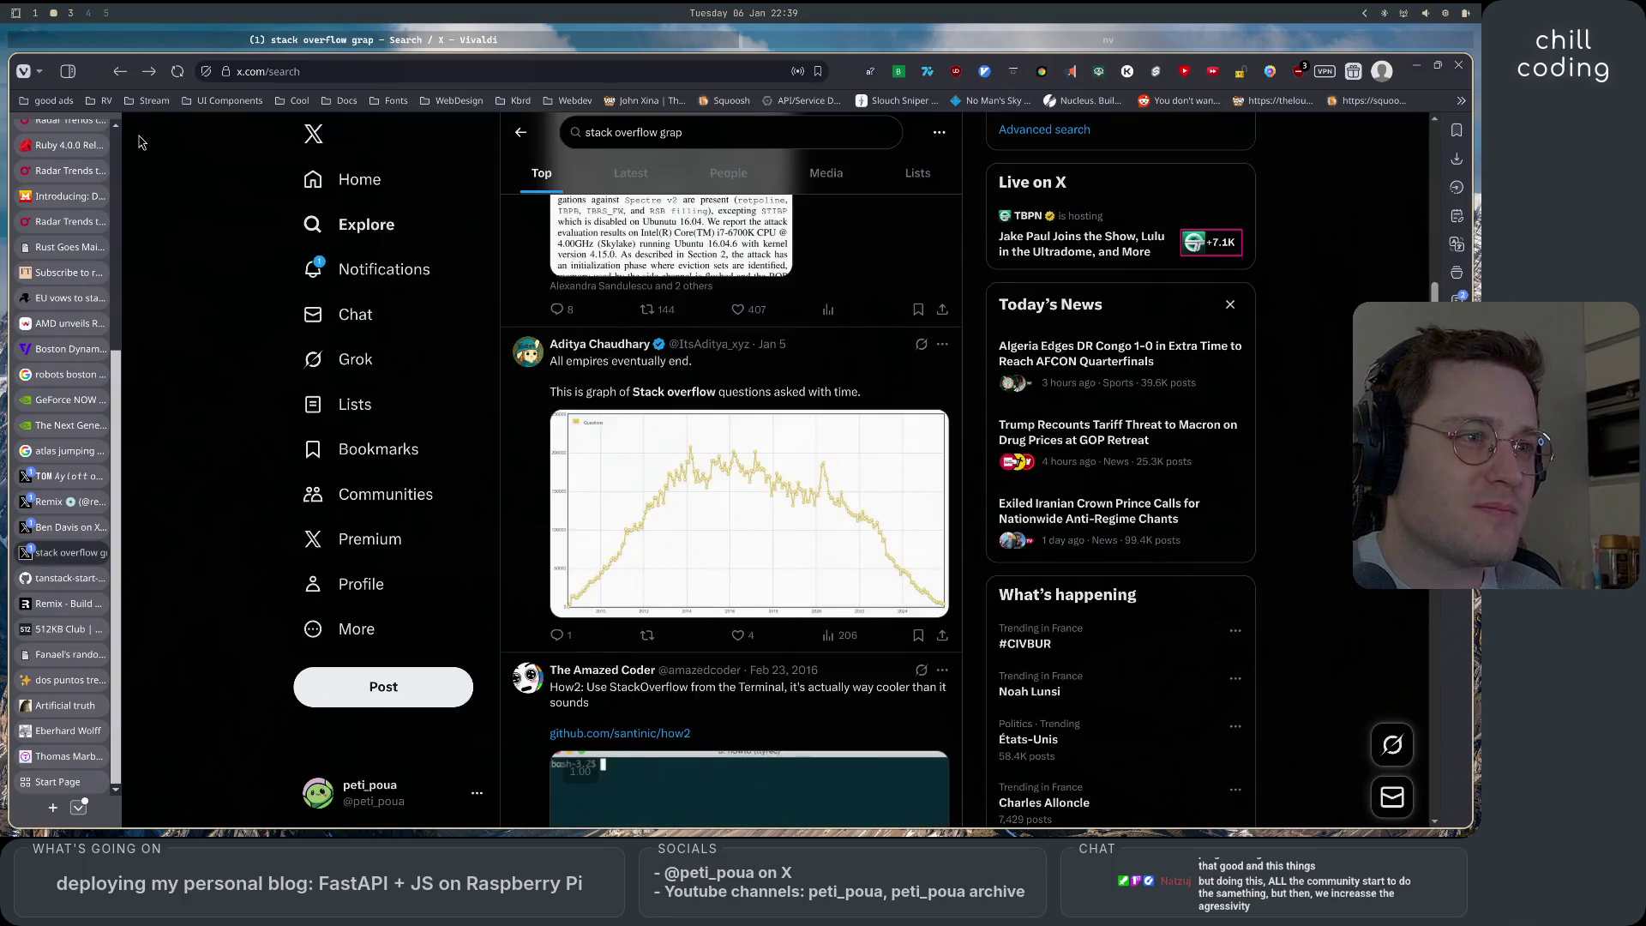
scroll(676, 630, down, 4)
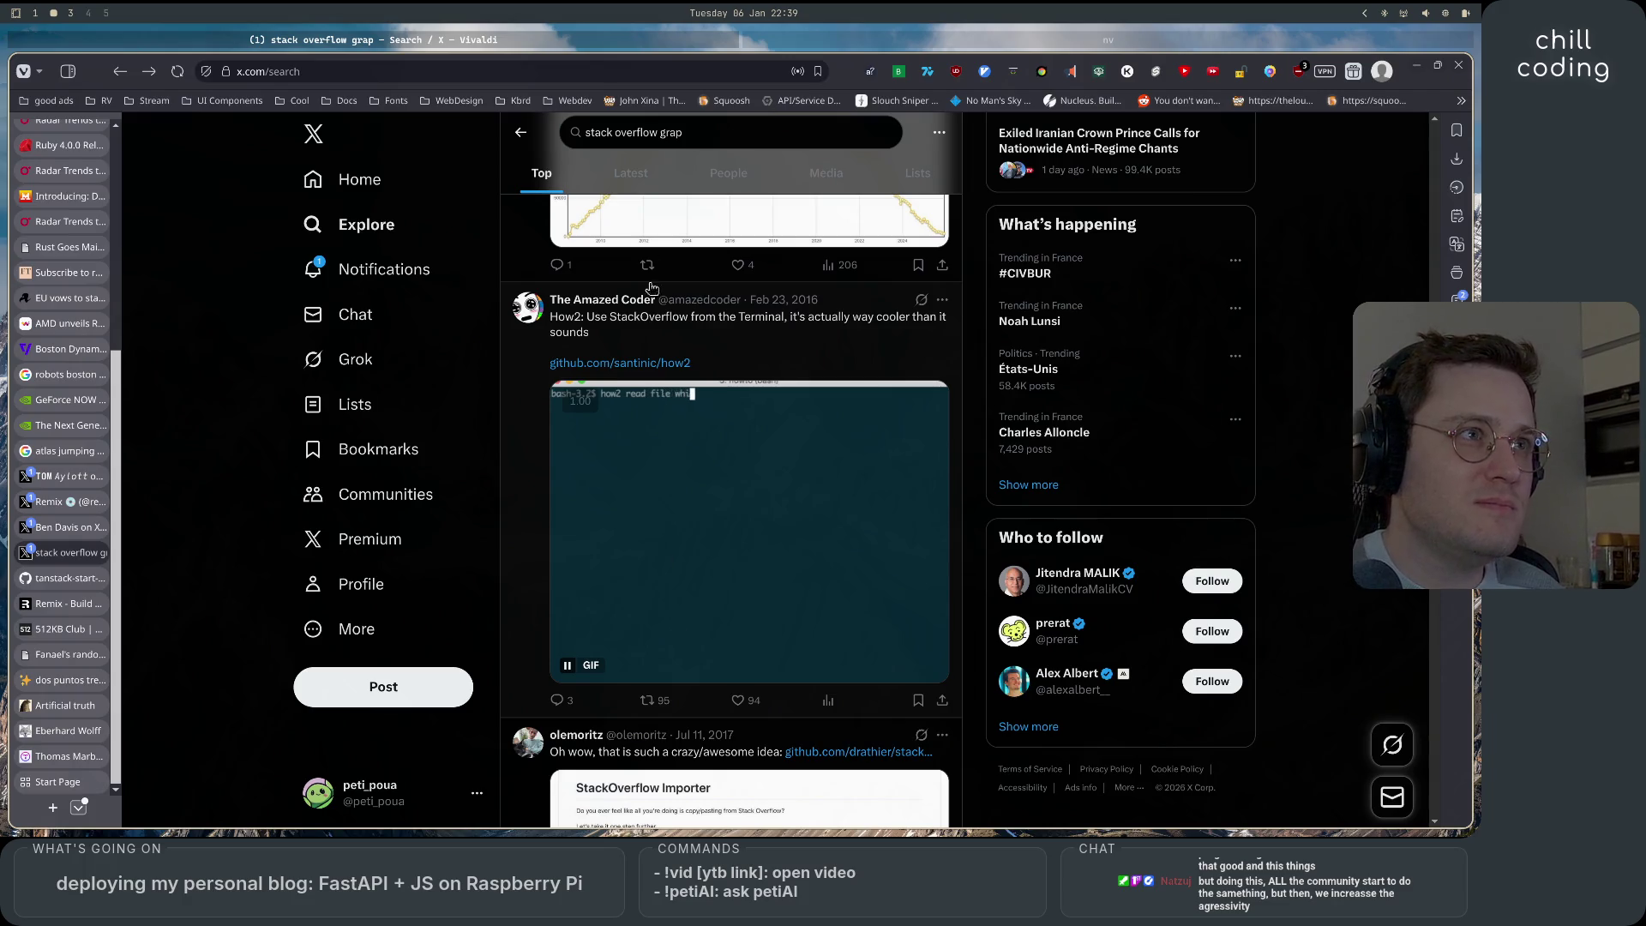
click(878, 45)
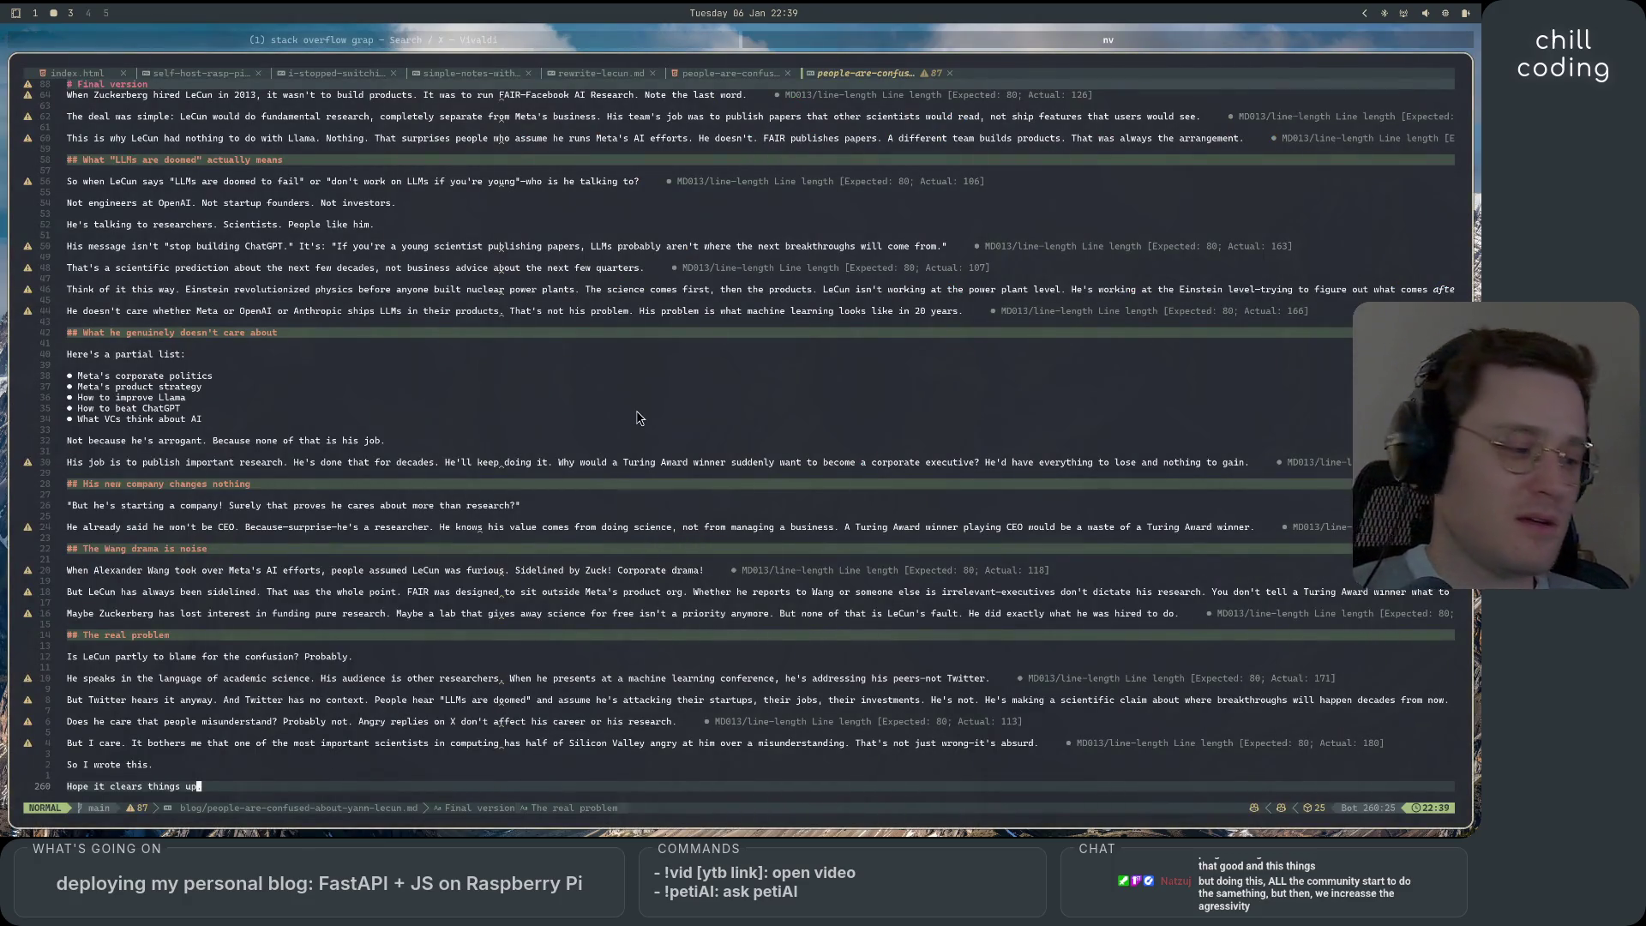
text(.)
Toggle the Neo-tree file explorer with Space+E beside the LeCun article.
key(space)
key(e)
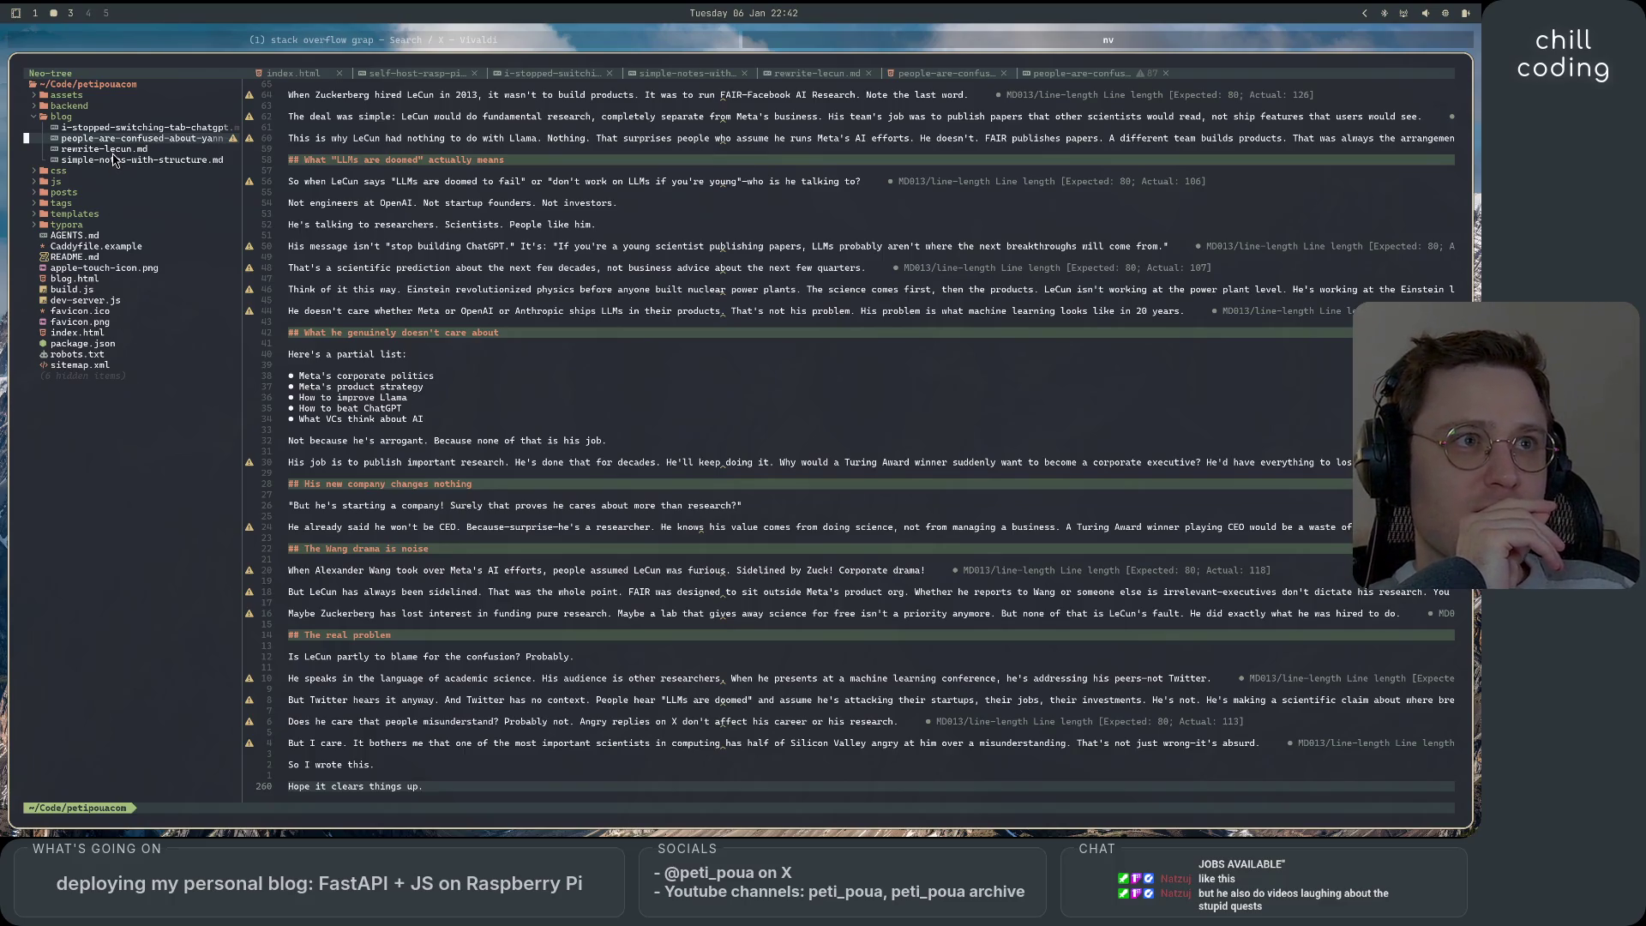
Open simple-notes-with-structure.md from the tree, choose Edit anyway at the swap warning, and skim it.
double_click(73, 139)
double_click(126, 160)
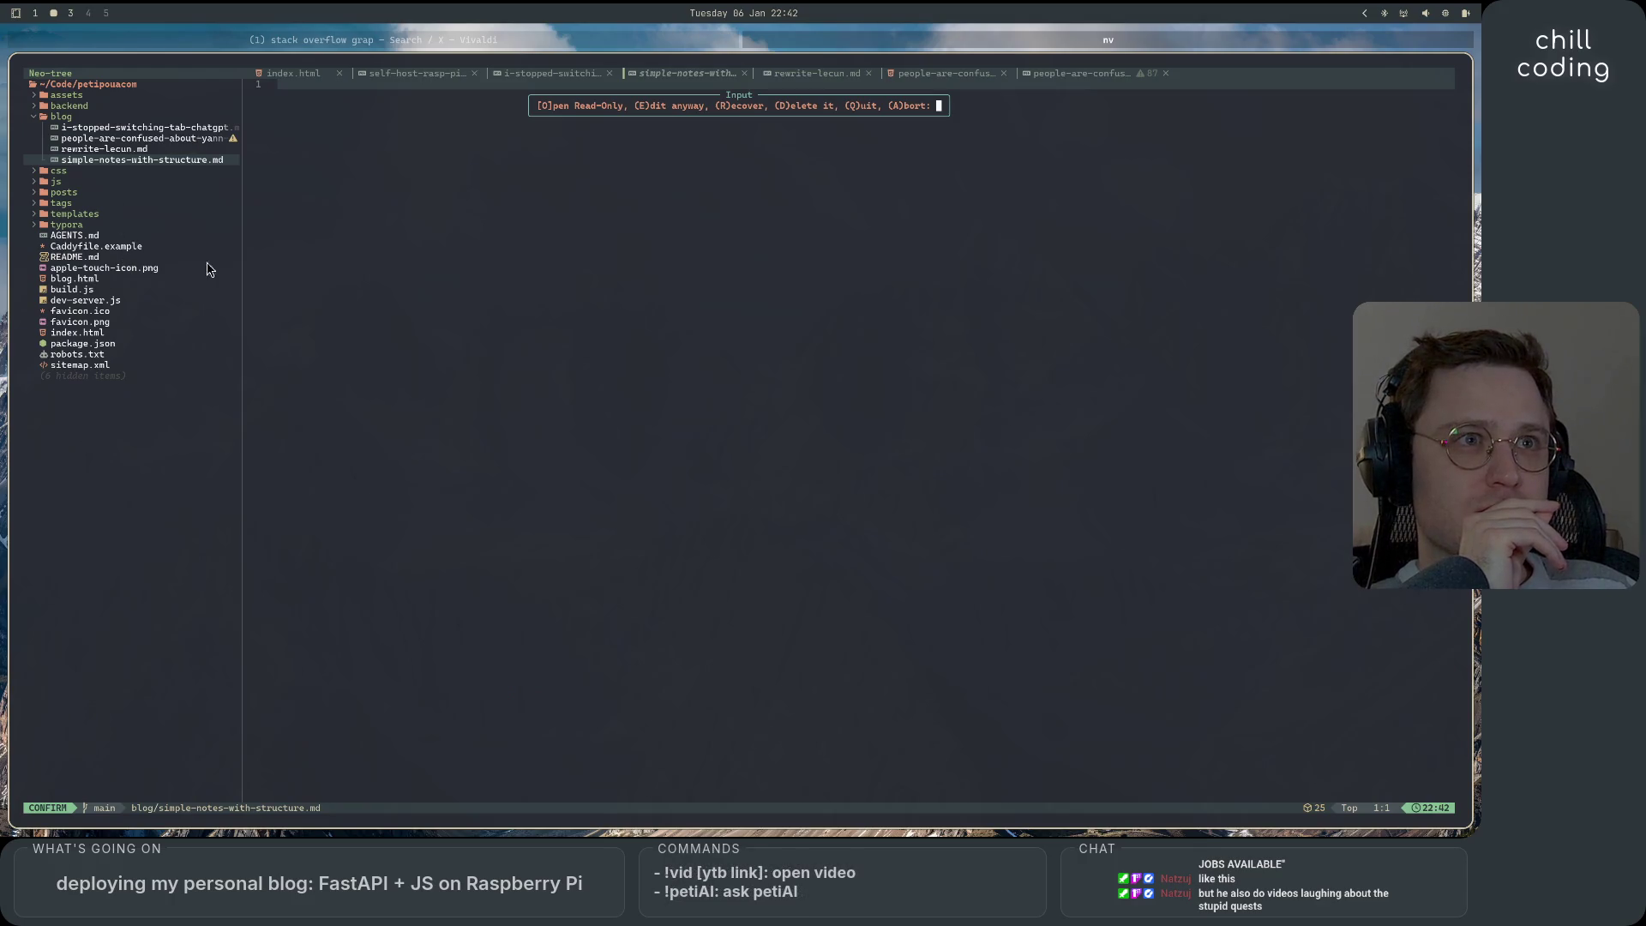
key(e)
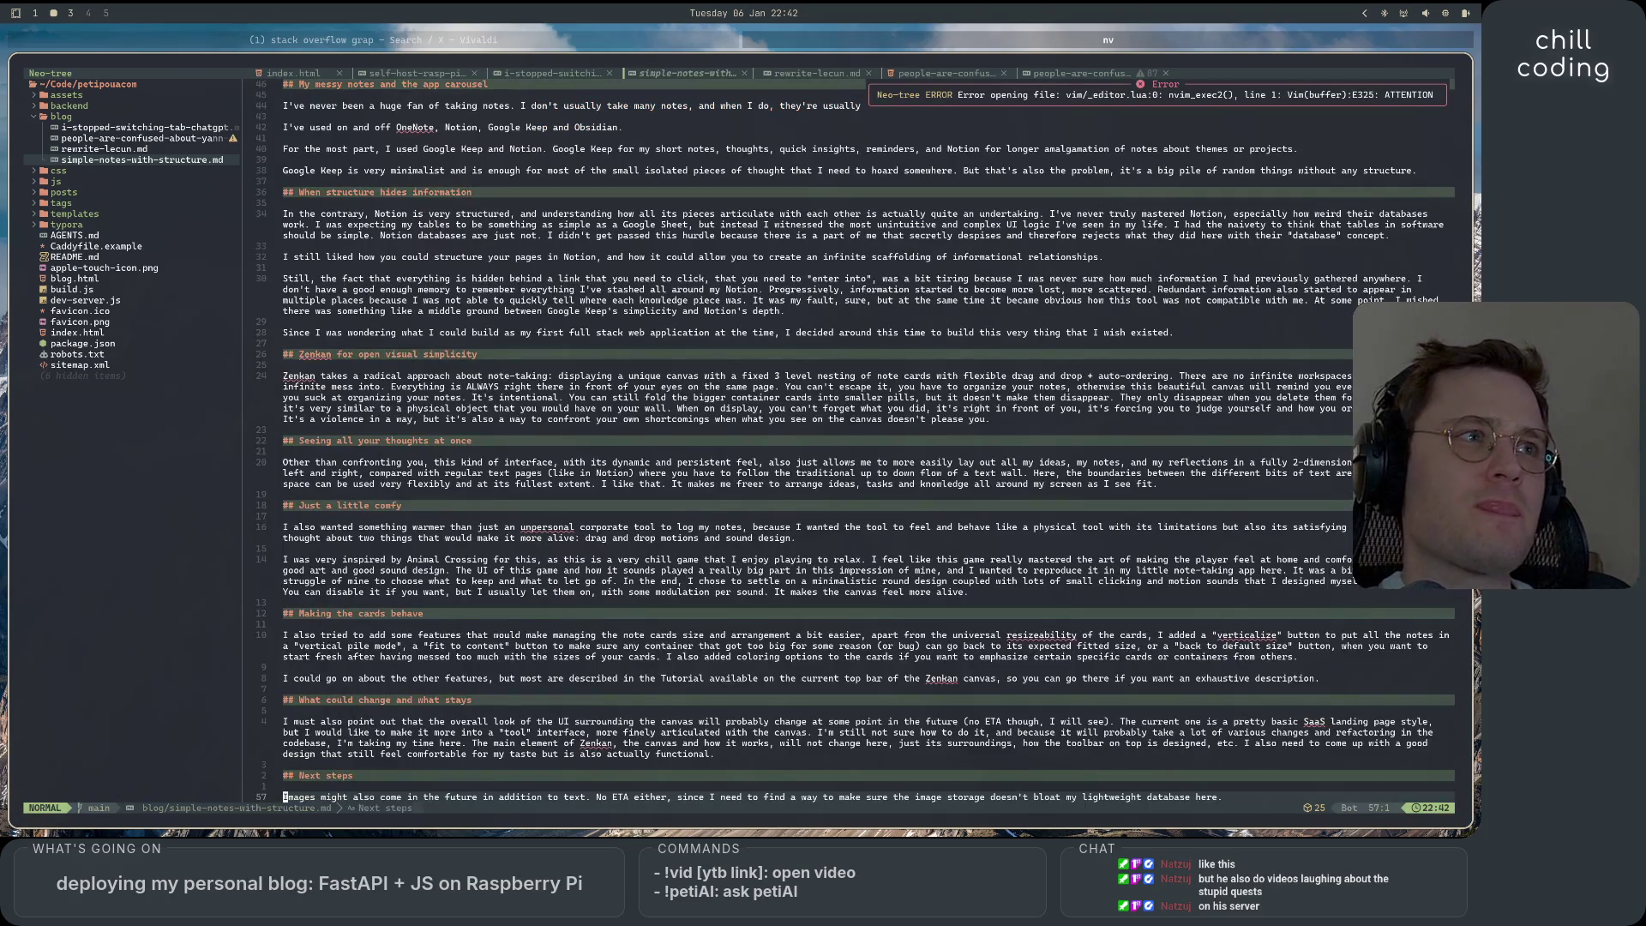
scroll(502, 480, up, 3)
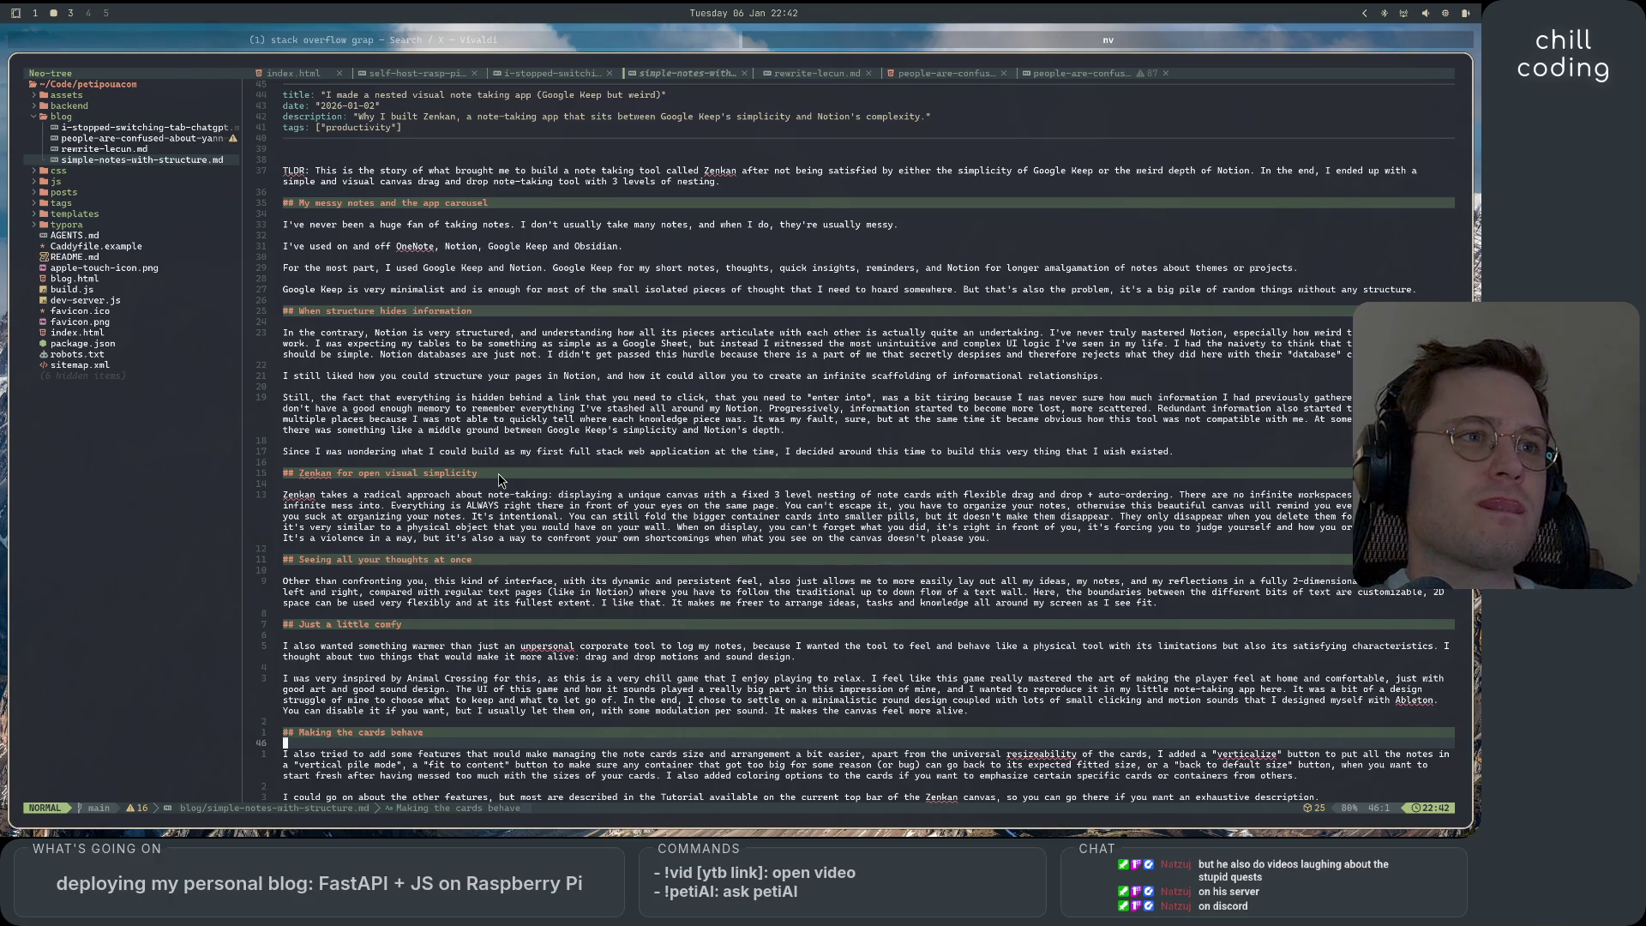
scroll(501, 480, down, 10)
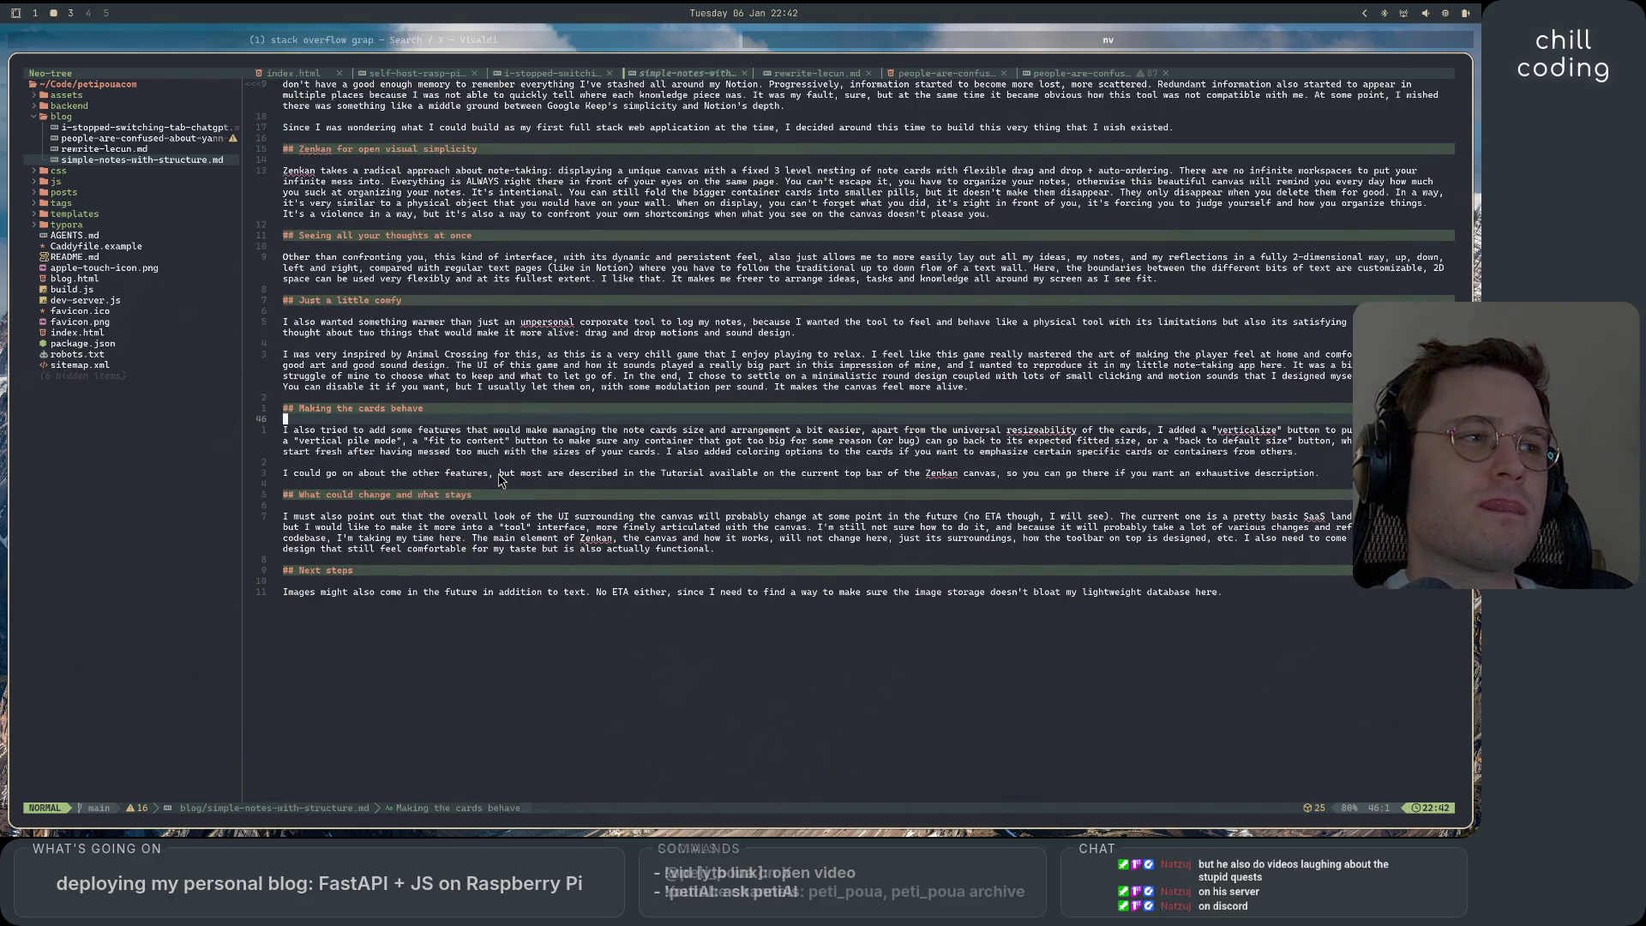
scroll(501, 480, up, 10)
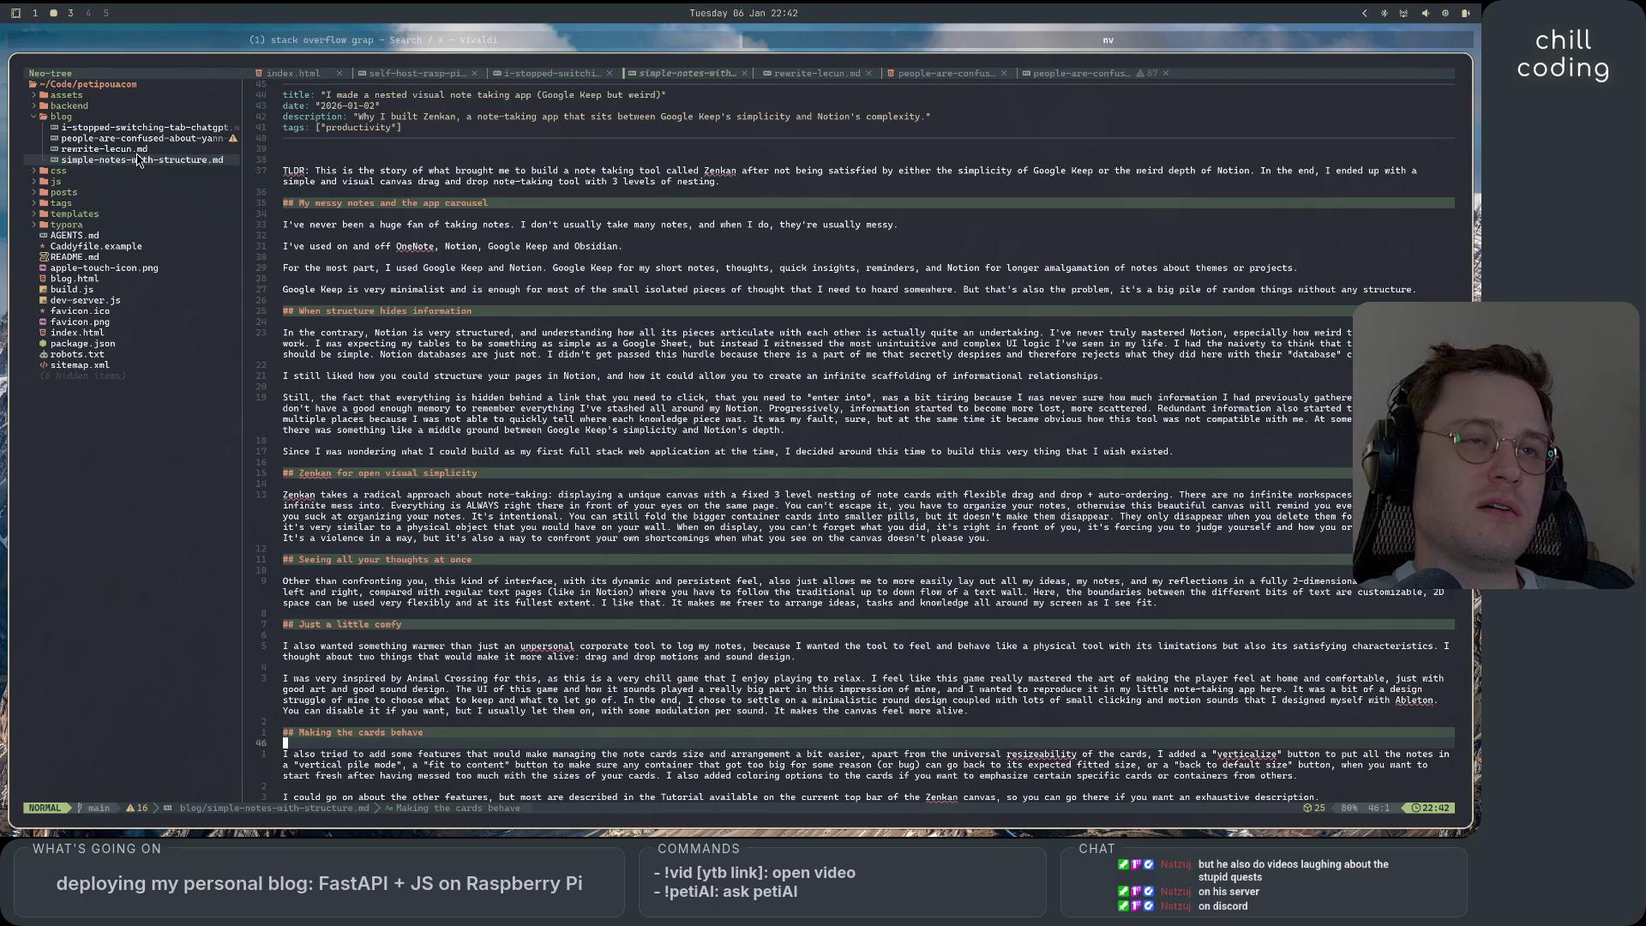
Expand the backend and assets folders in Neo-tree to list their files.
click(38, 105)
double_click(38, 106)
click(34, 85)
click(38, 96)
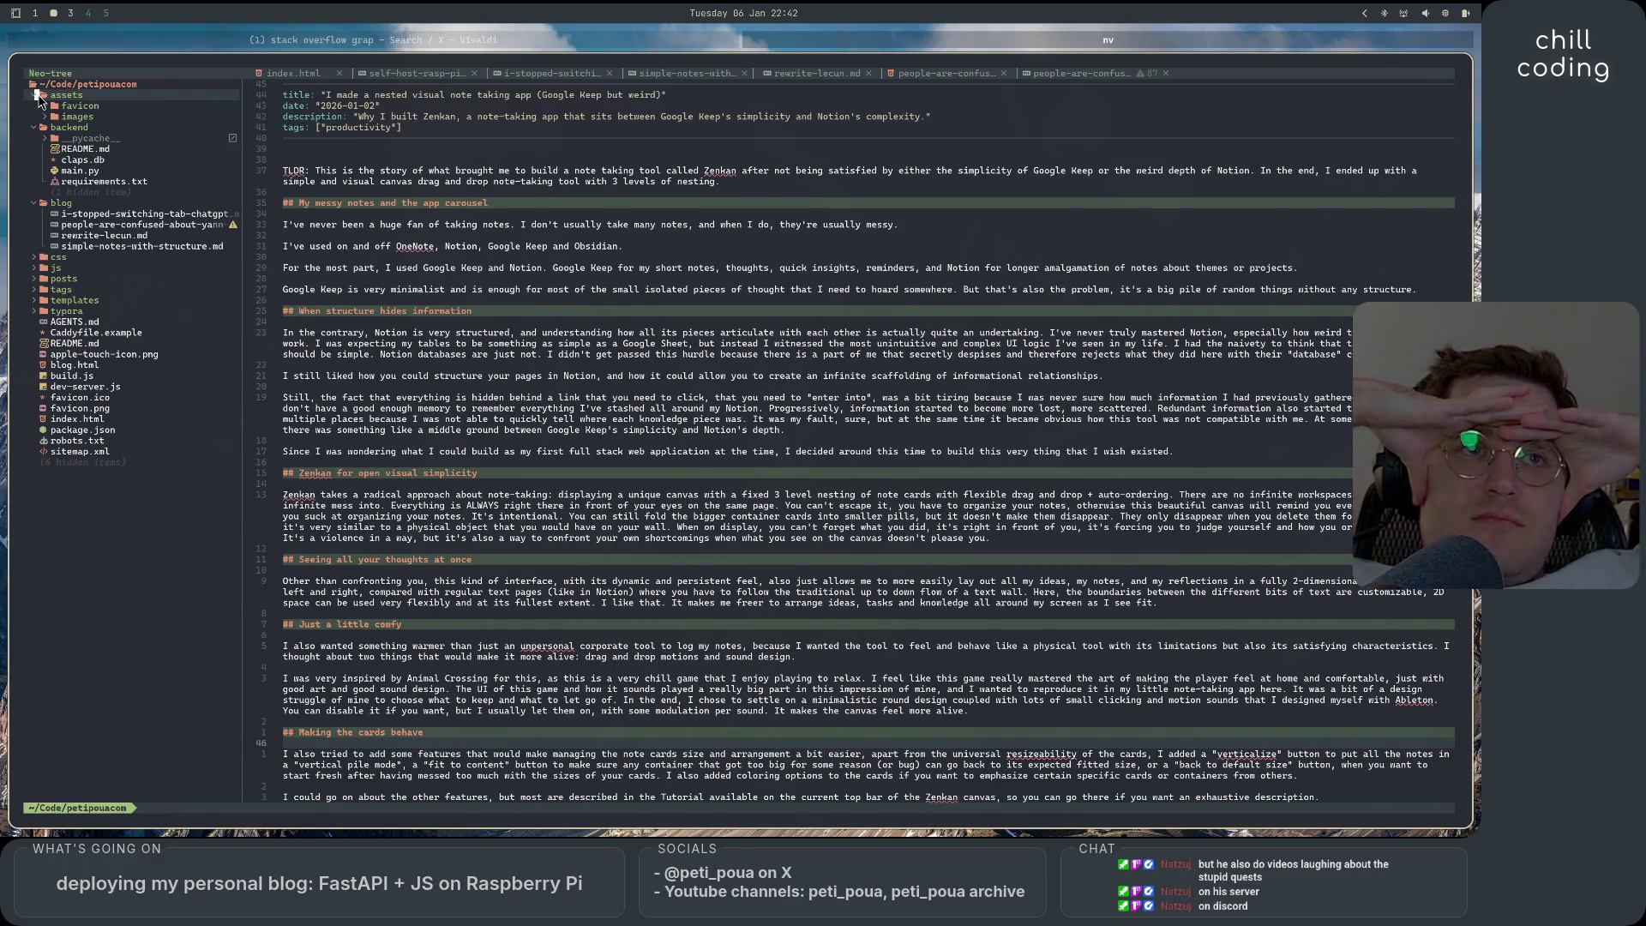
key(super+3)
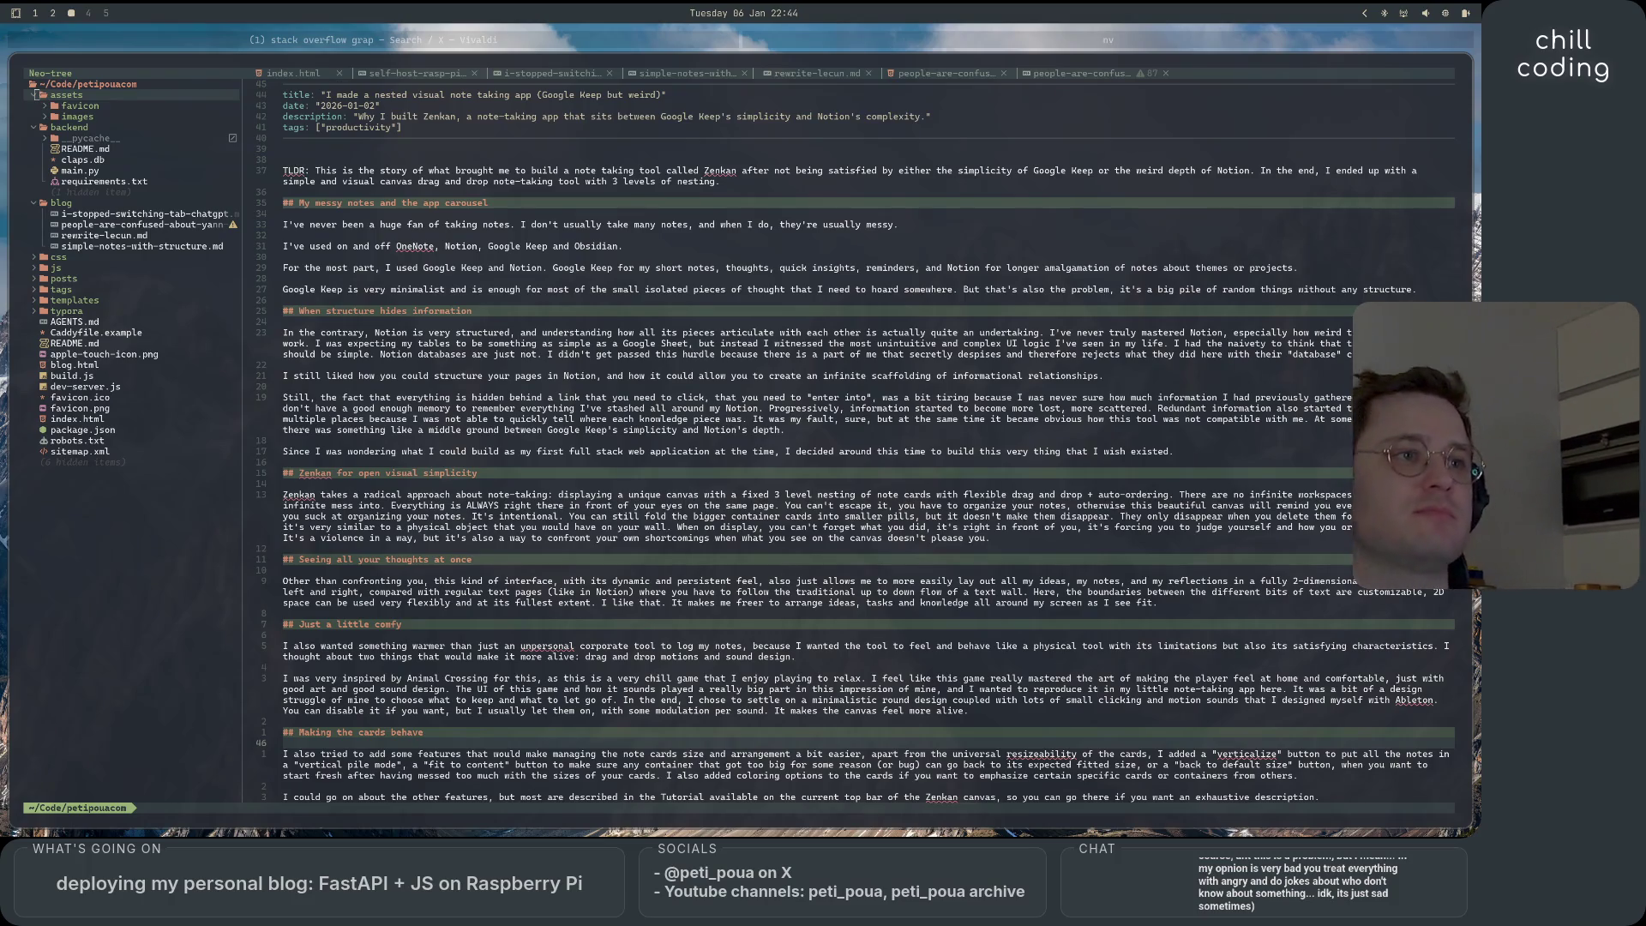
scroll(962, 729, down, 10)
scroll(962, 729, up, 7)
scroll(961, 729, up, 4)
scroll(962, 728, down, 8)
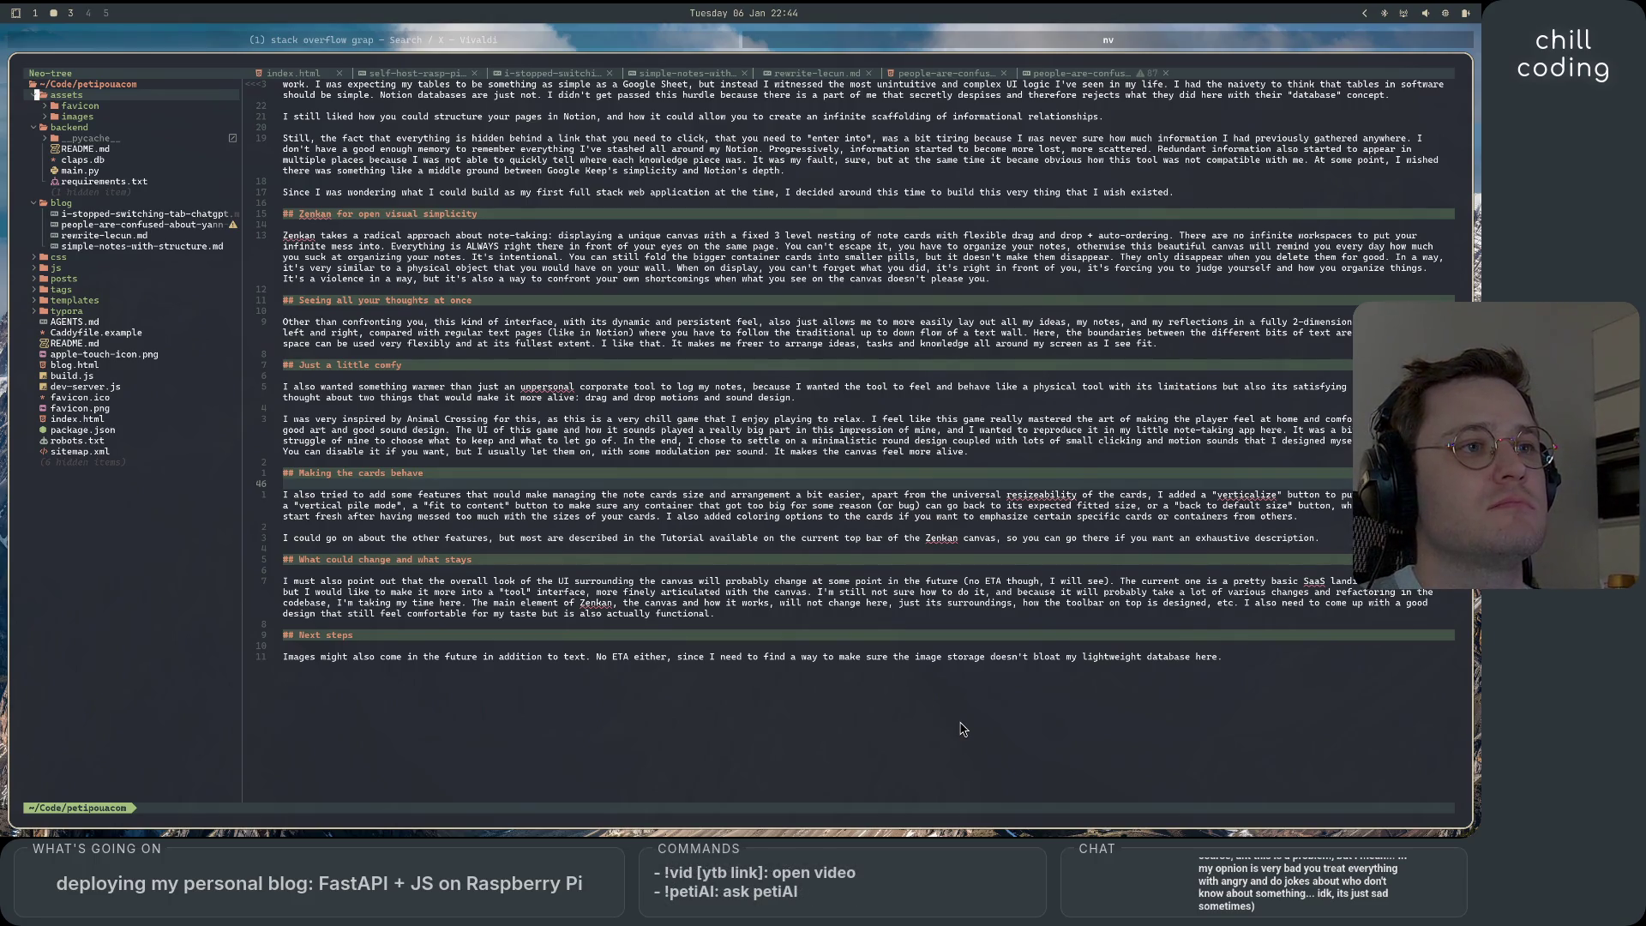
scroll(962, 729, up, 8)
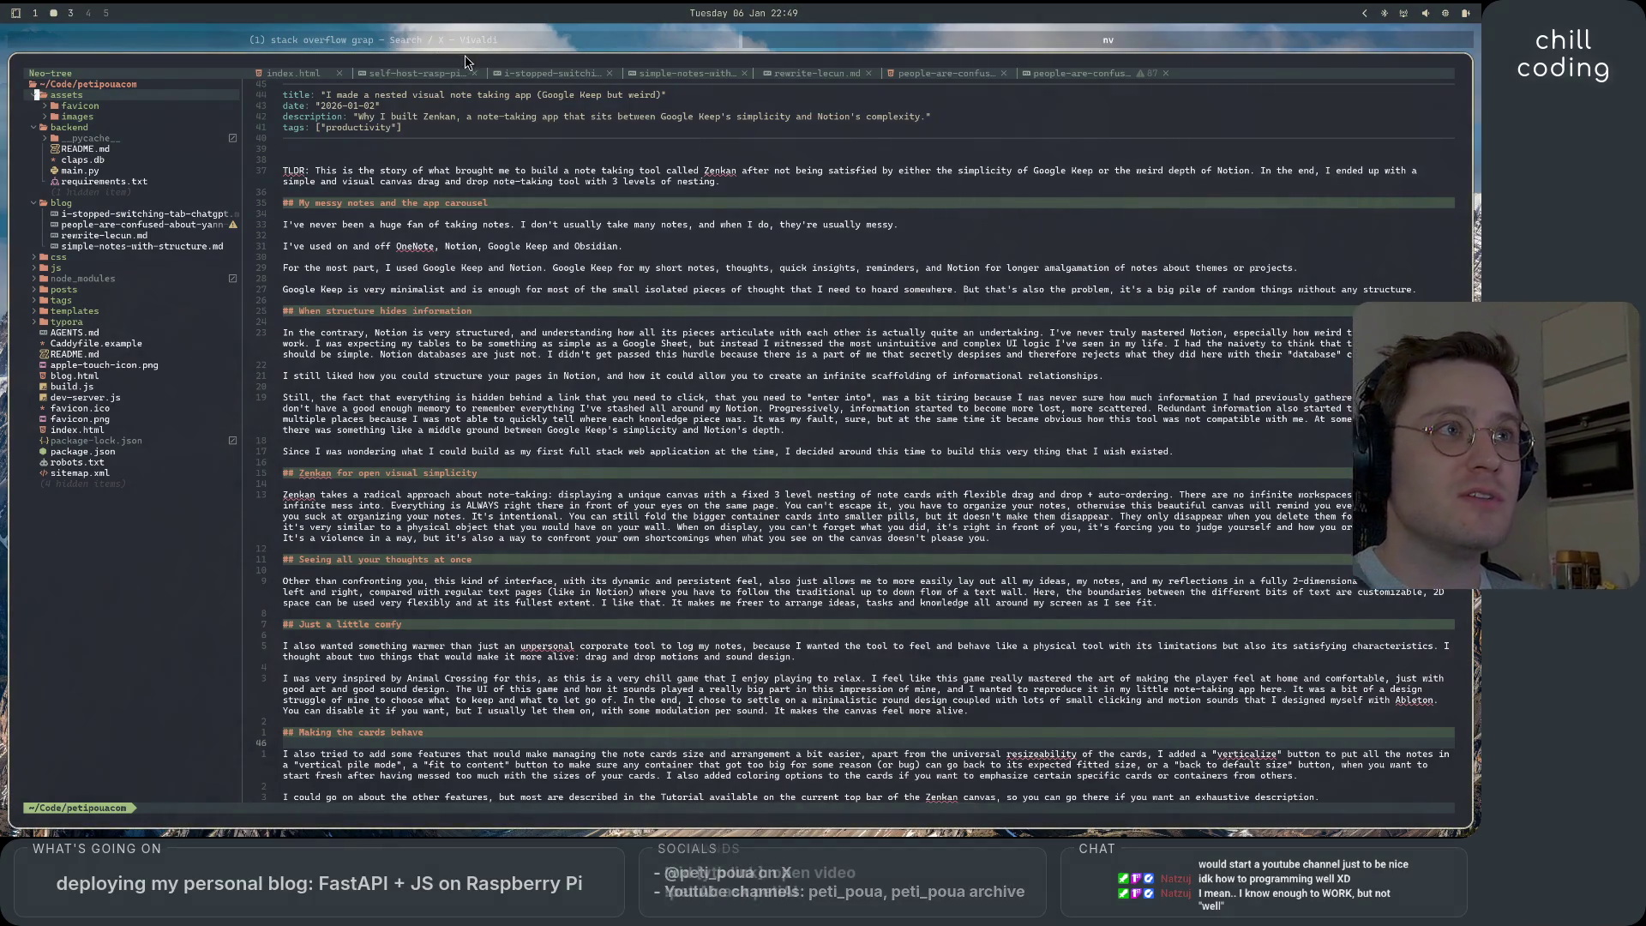
Switch to workspace 2 where Vivaldi is open and start a new blank tab.
key(super+2)
click(51, 807)
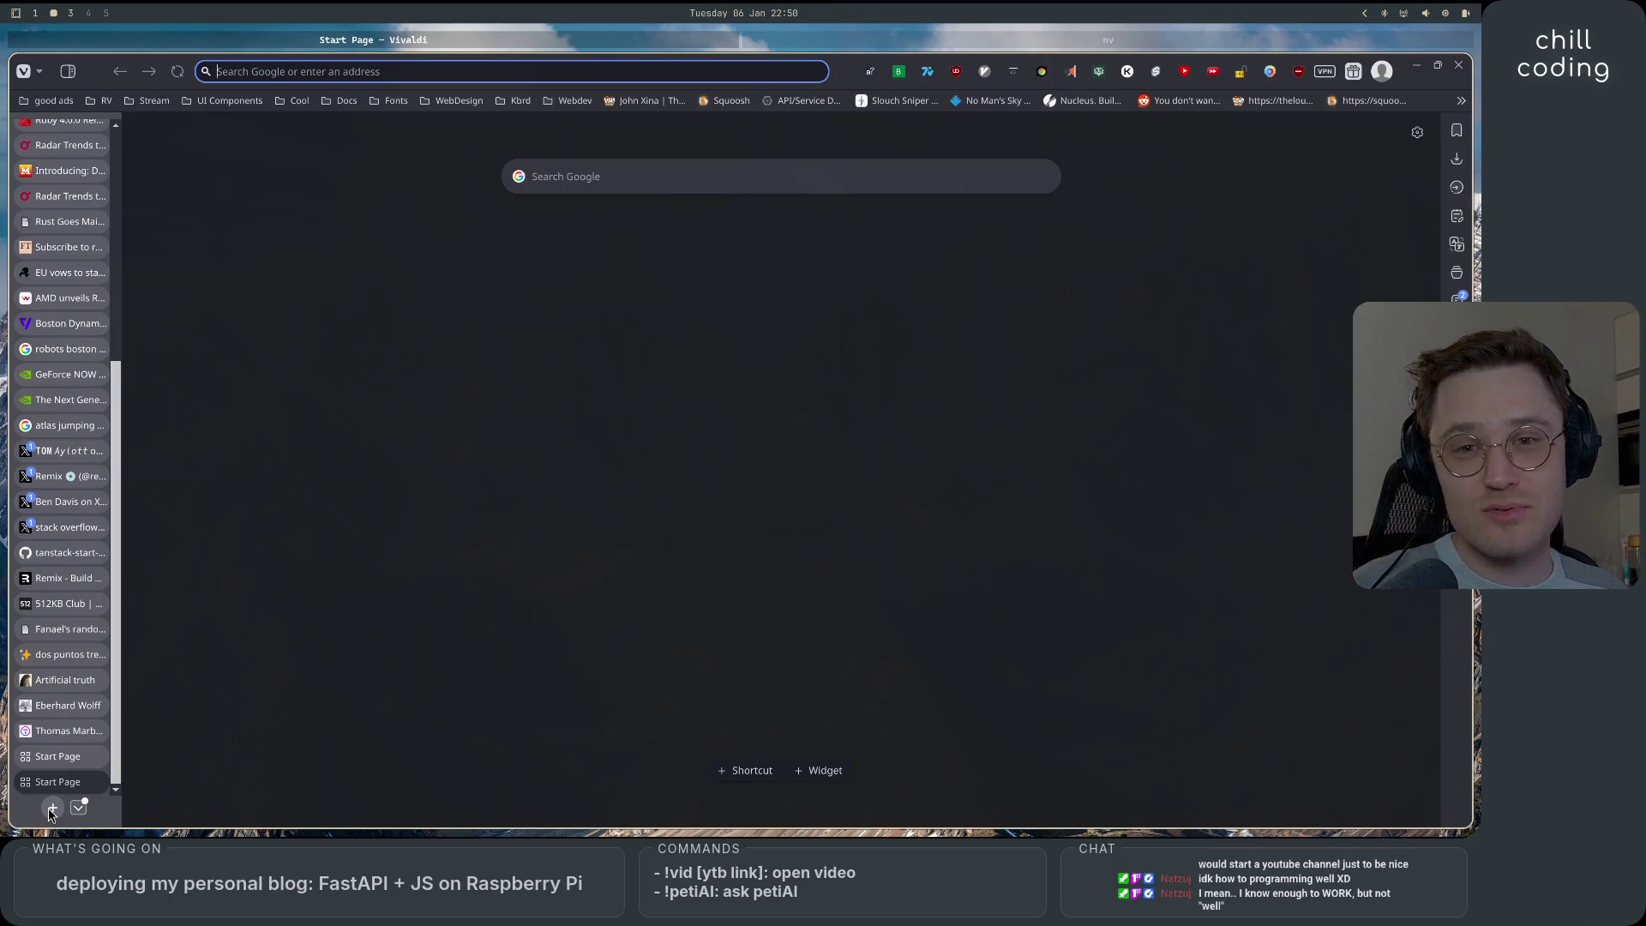
Search 'best programming books' and browse the image results.
text(best programmi)
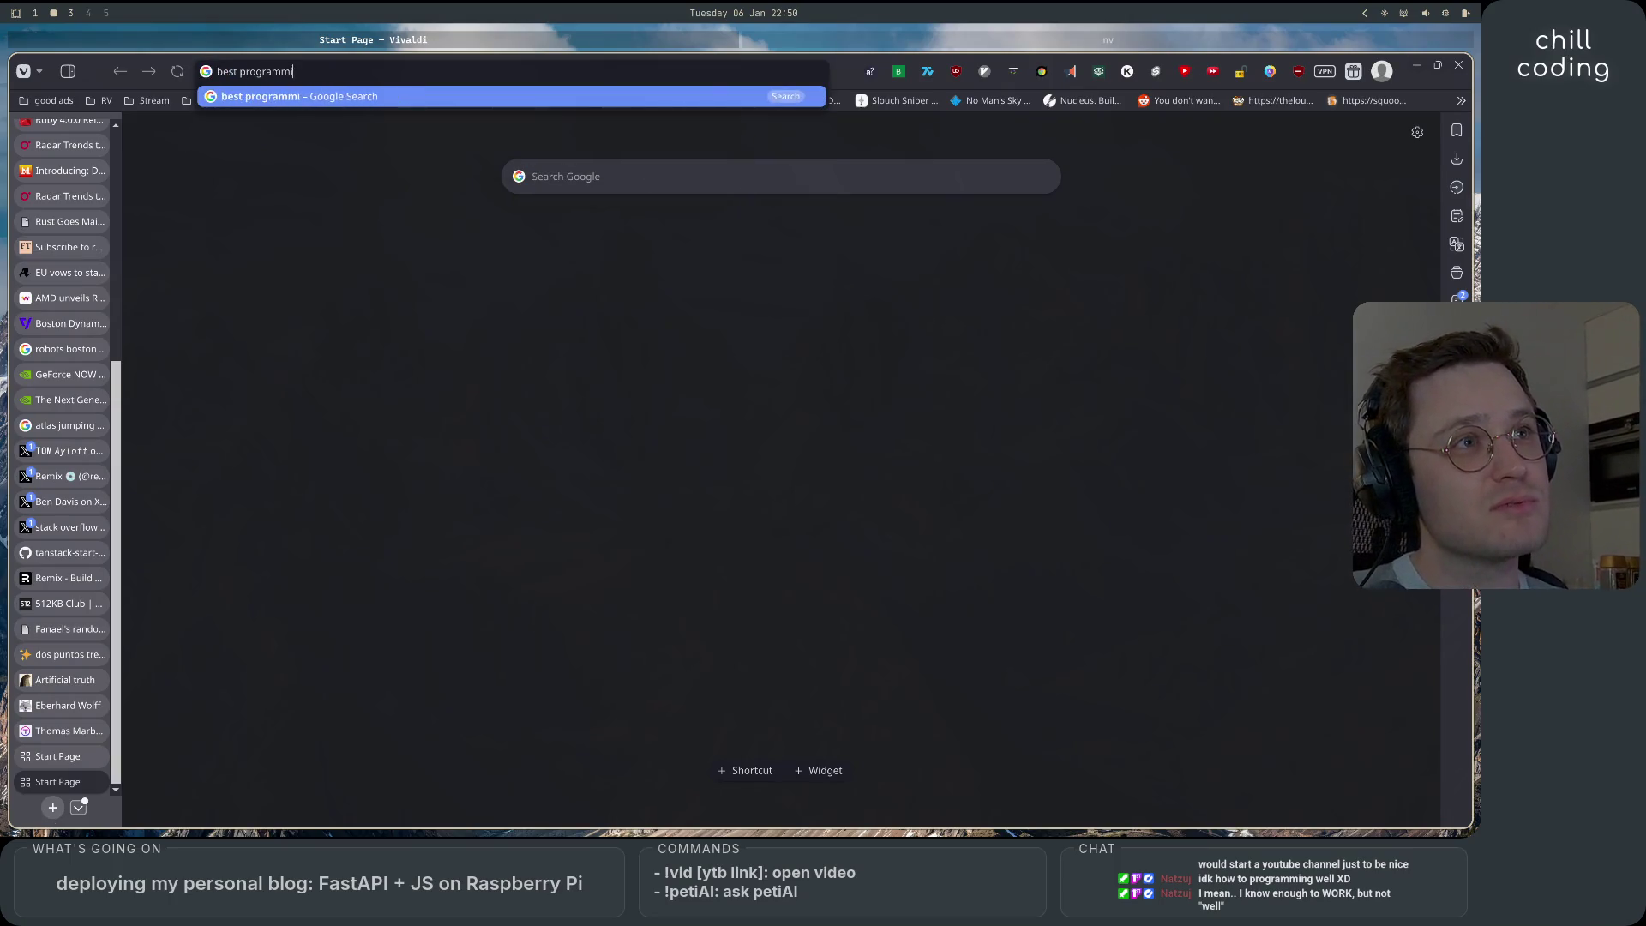
text(ng books)
key(Return)
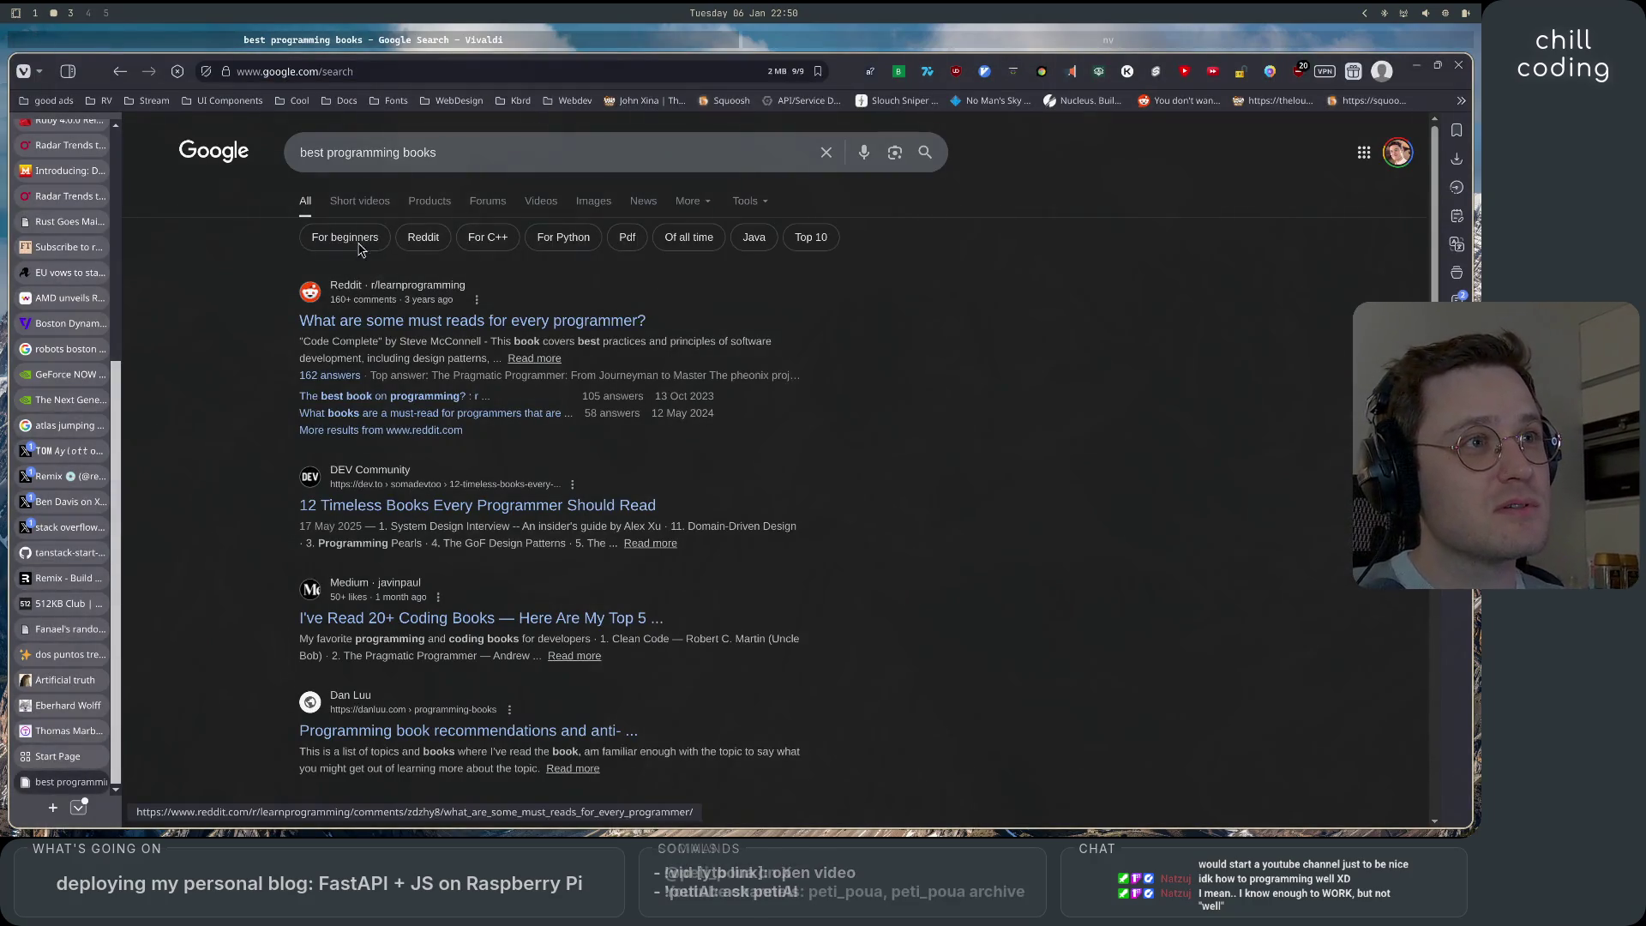
click(582, 202)
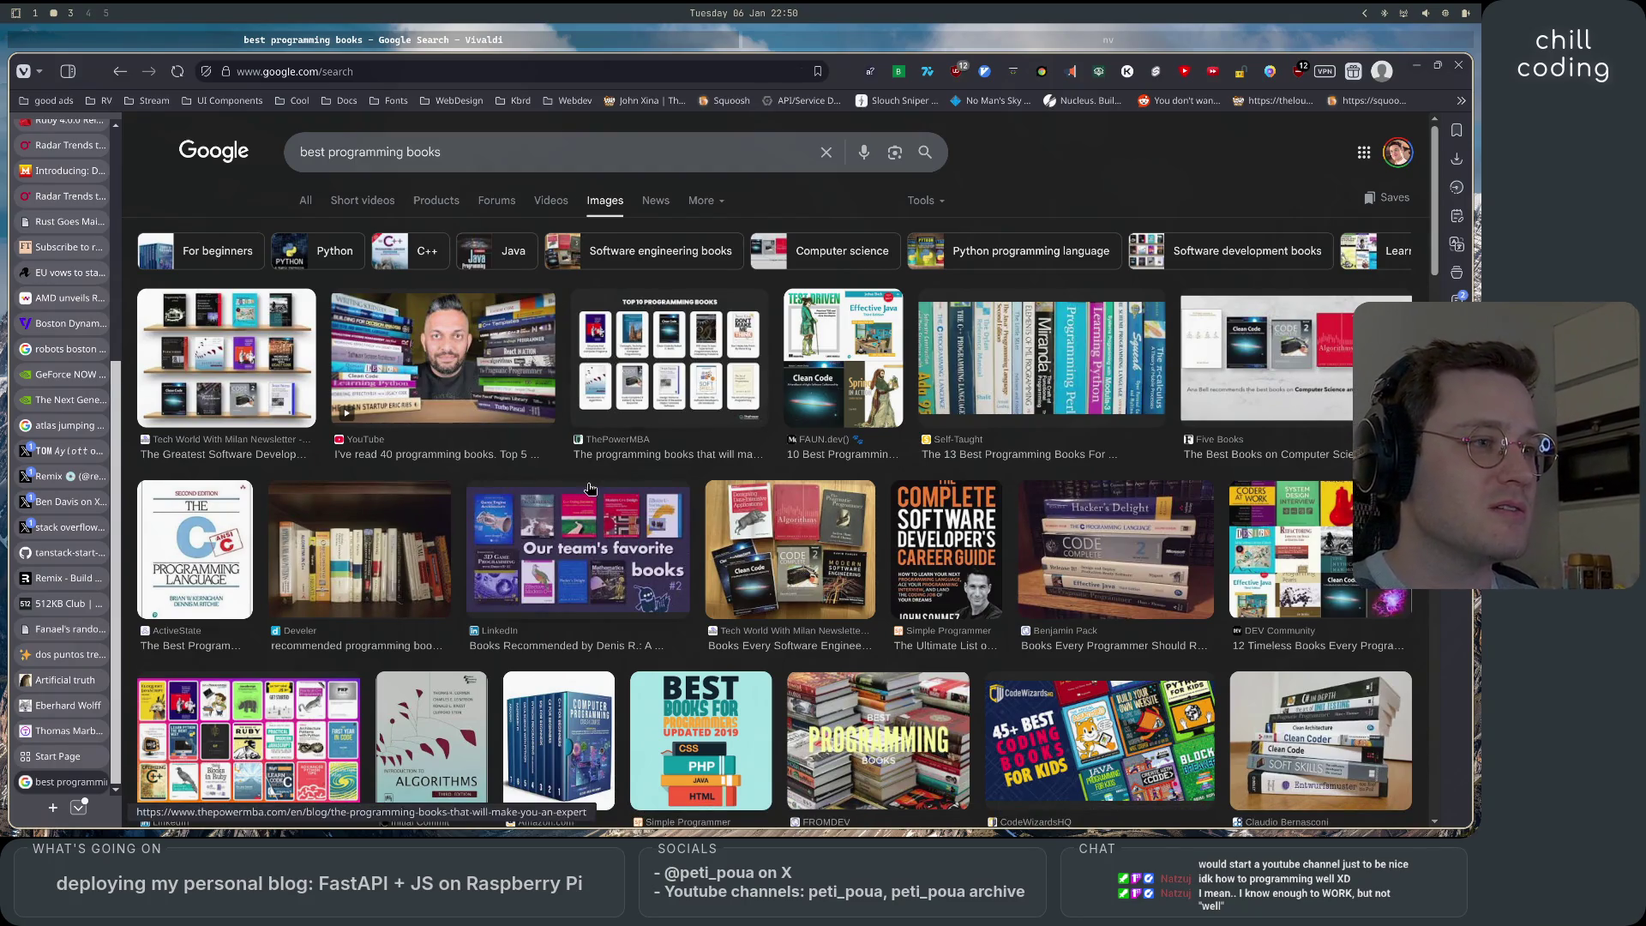
scroll(573, 634, down, 3)
scroll(574, 634, up, 3)
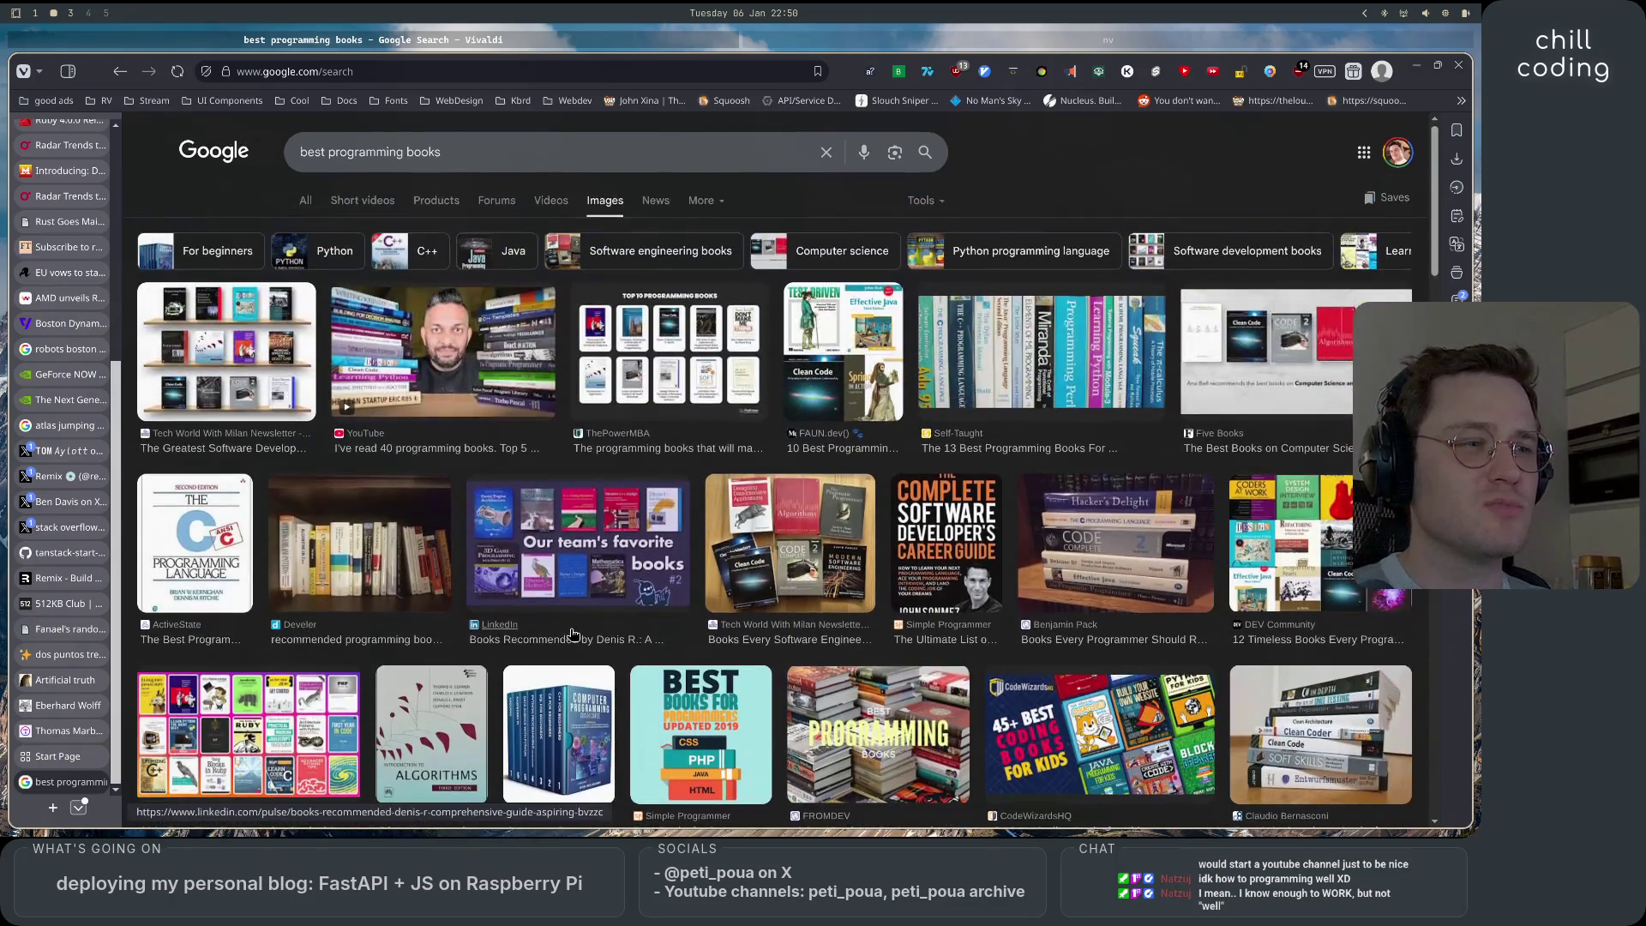
Open the ThePowerMBA article and select its Structure and Interpretation of Computer Programs heading to search.
click(686, 360)
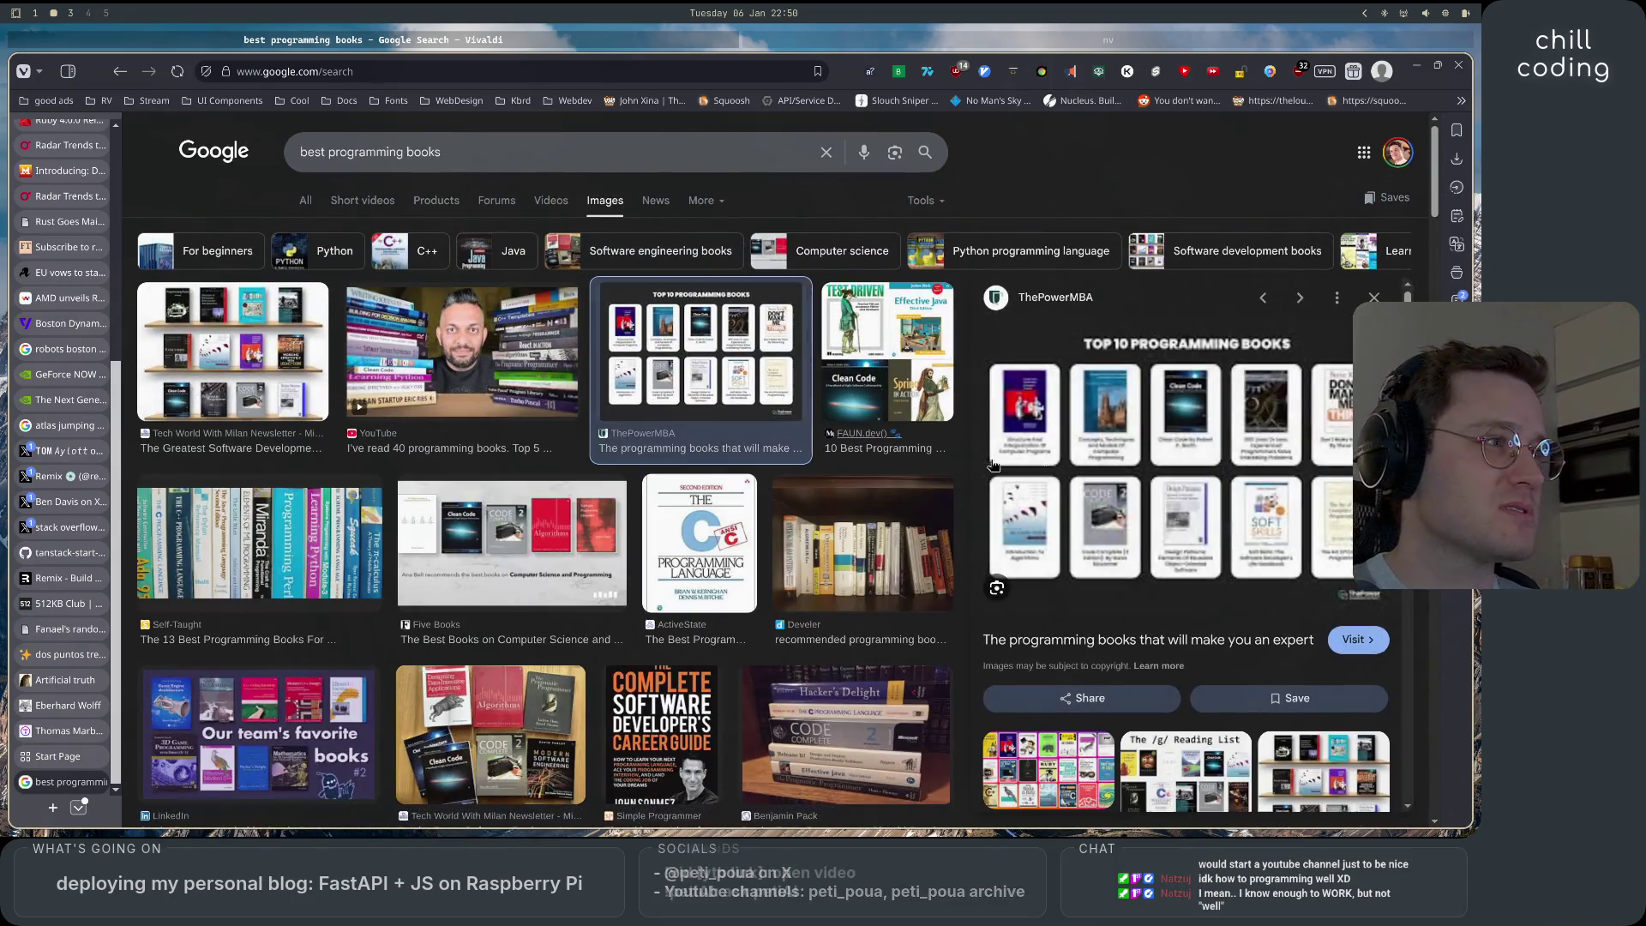
click(1014, 412)
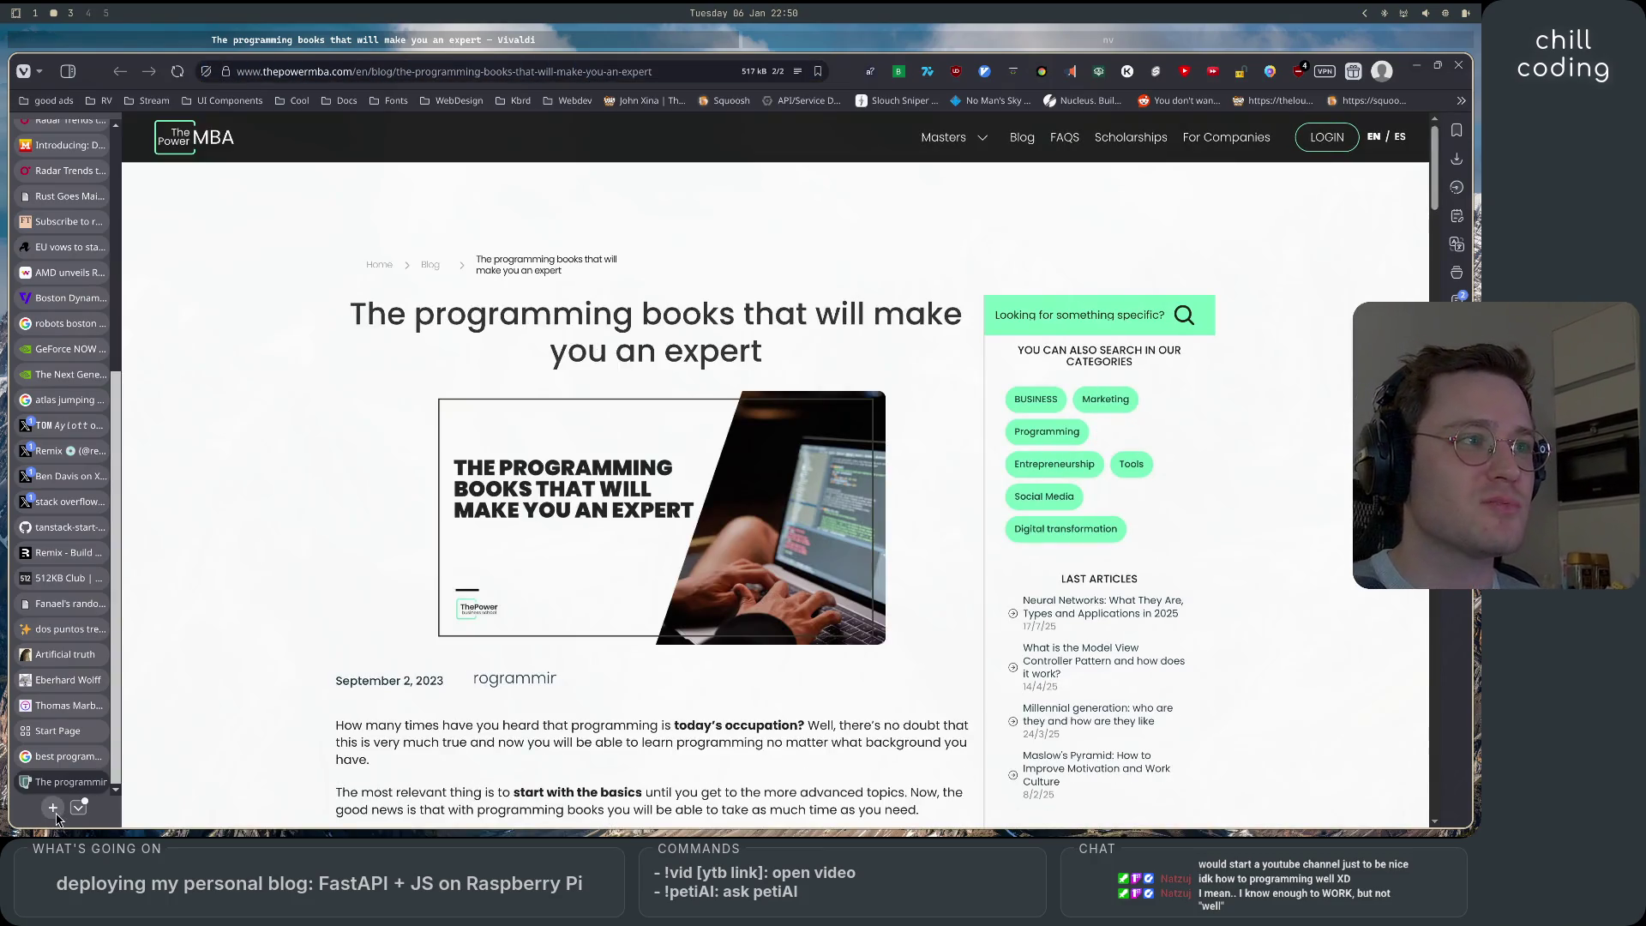
scroll(298, 582, down, 5)
scroll(299, 582, down, 8)
scroll(762, 436, up, 5)
mouse_move(836, 438)
mouse_down()
mouse_move(340, 440)
mouse_move(535, 74)
mouse_up()
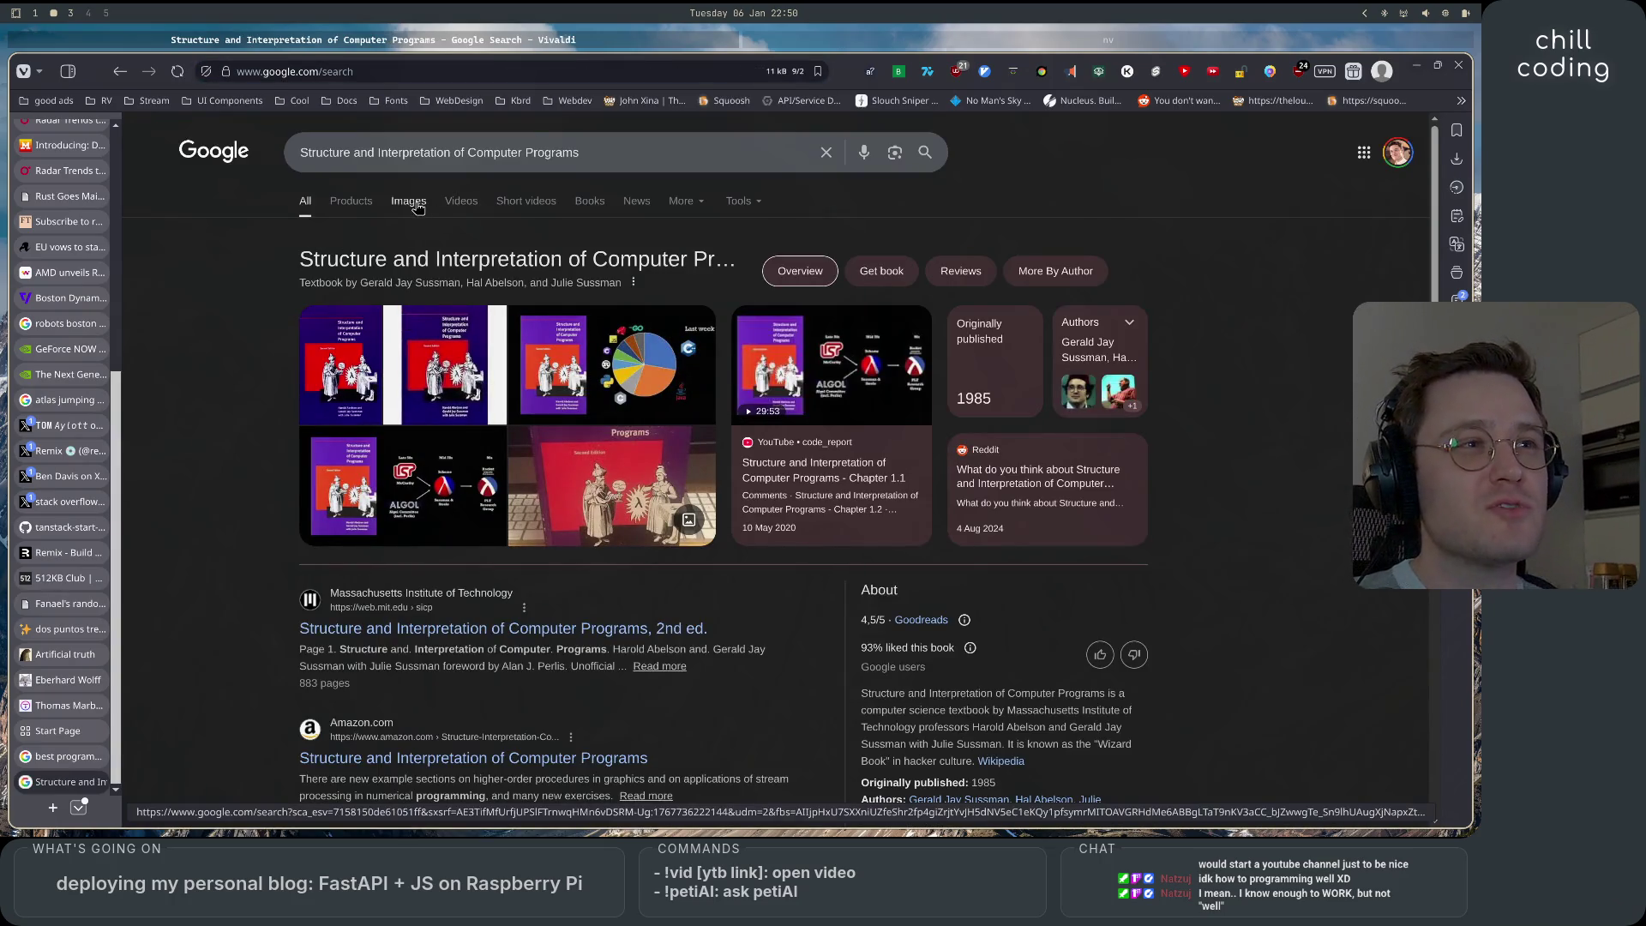
Show image results for Structure and Interpretation of Computer Programs and preview the Amazon cover.
click(414, 201)
click(195, 360)
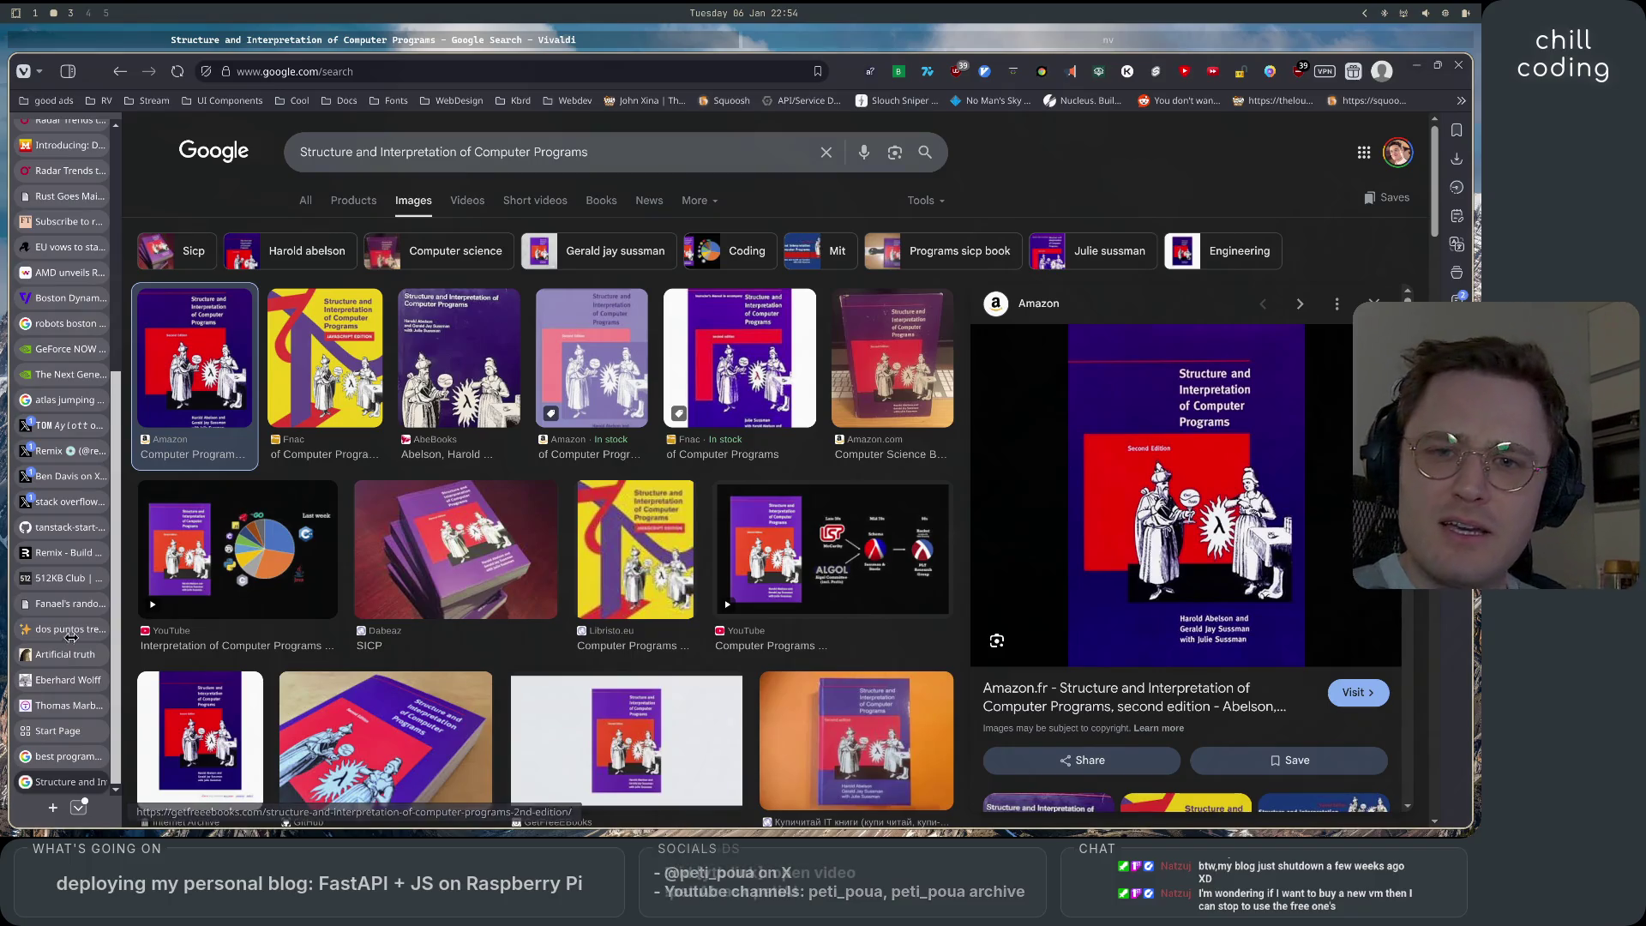
click(52, 807)
Go to fly.io, correcting the misspelled 'fily' address.
text(fily.)
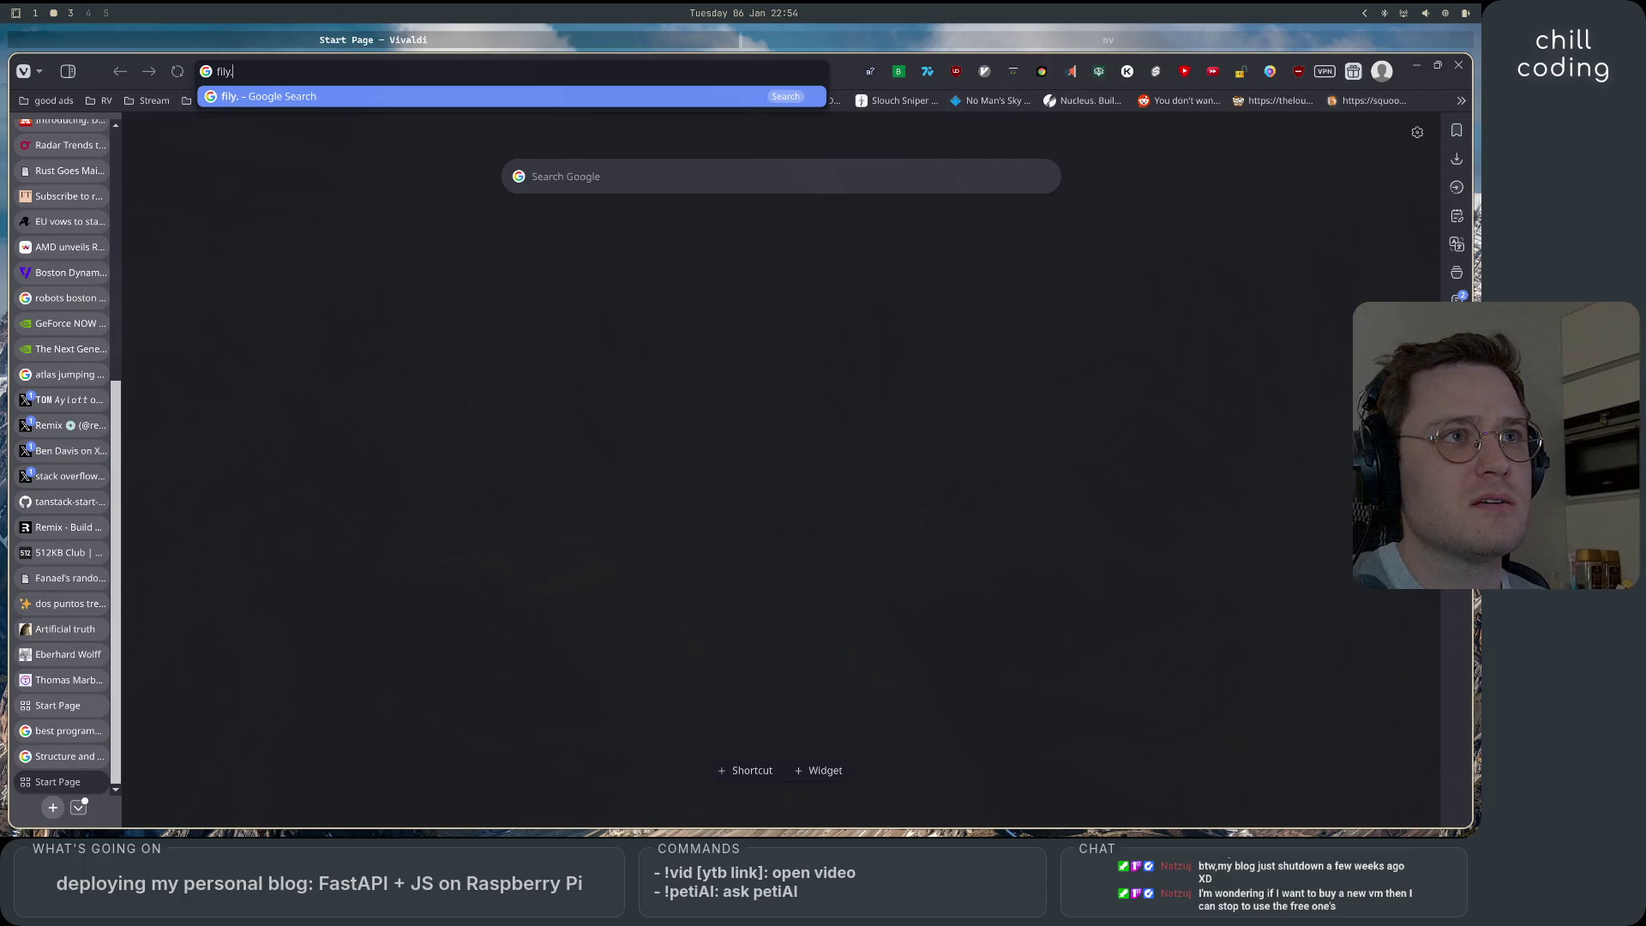
key(BackSpace)
key(BackSpace)
key(BackSpace)
text(ly.)
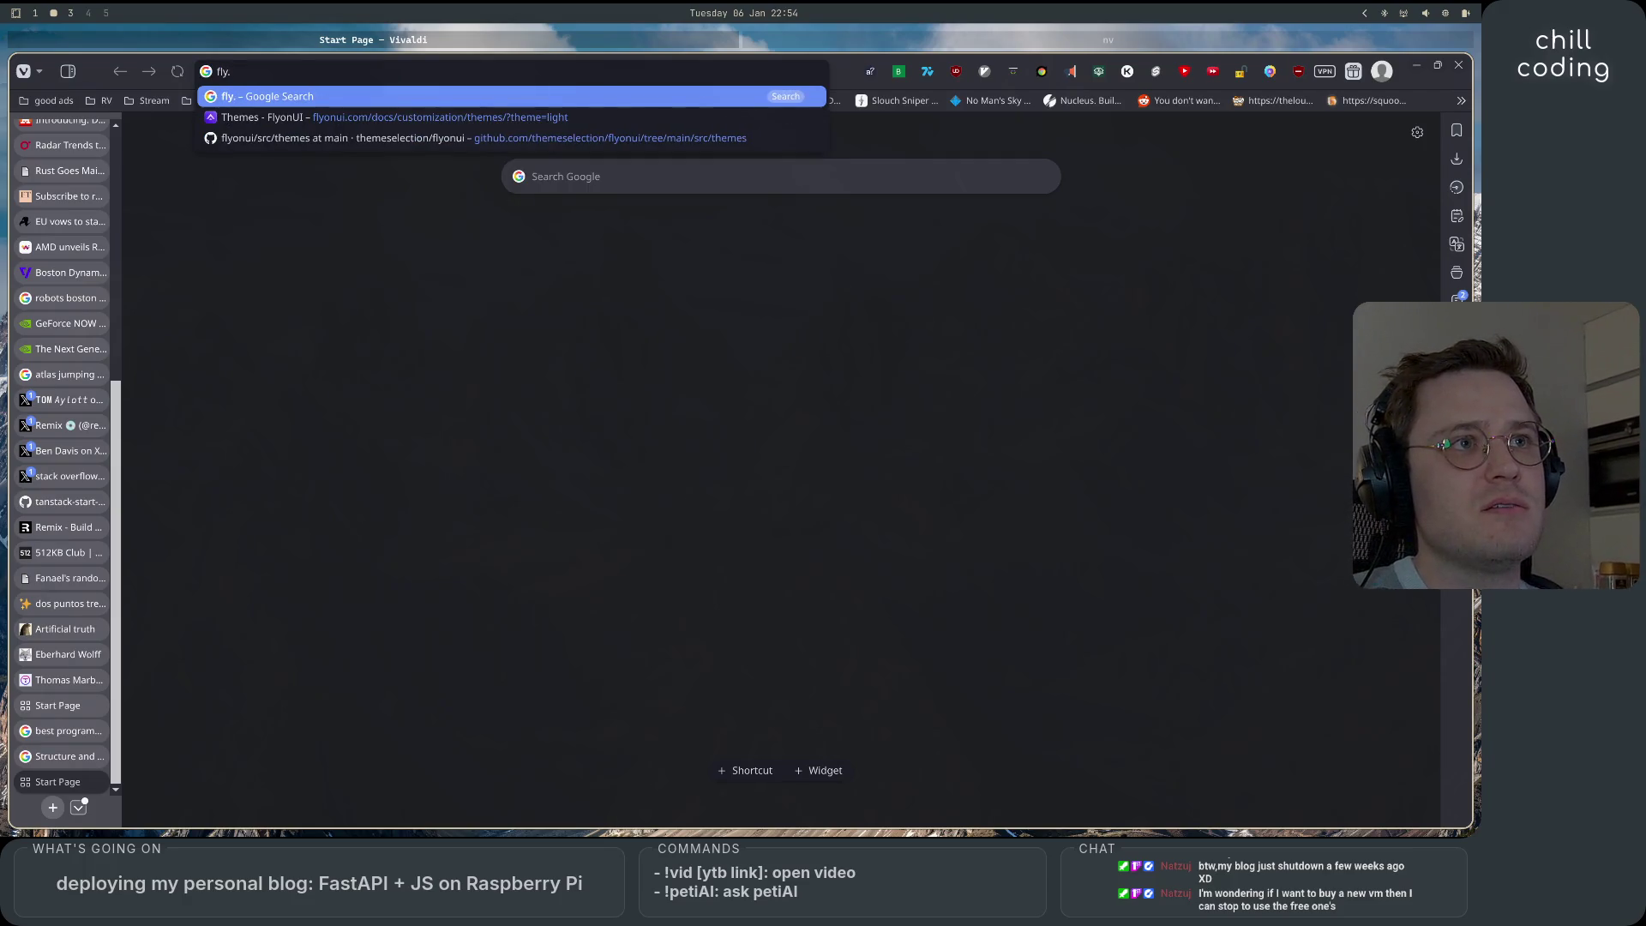
text(io)
key(Return)
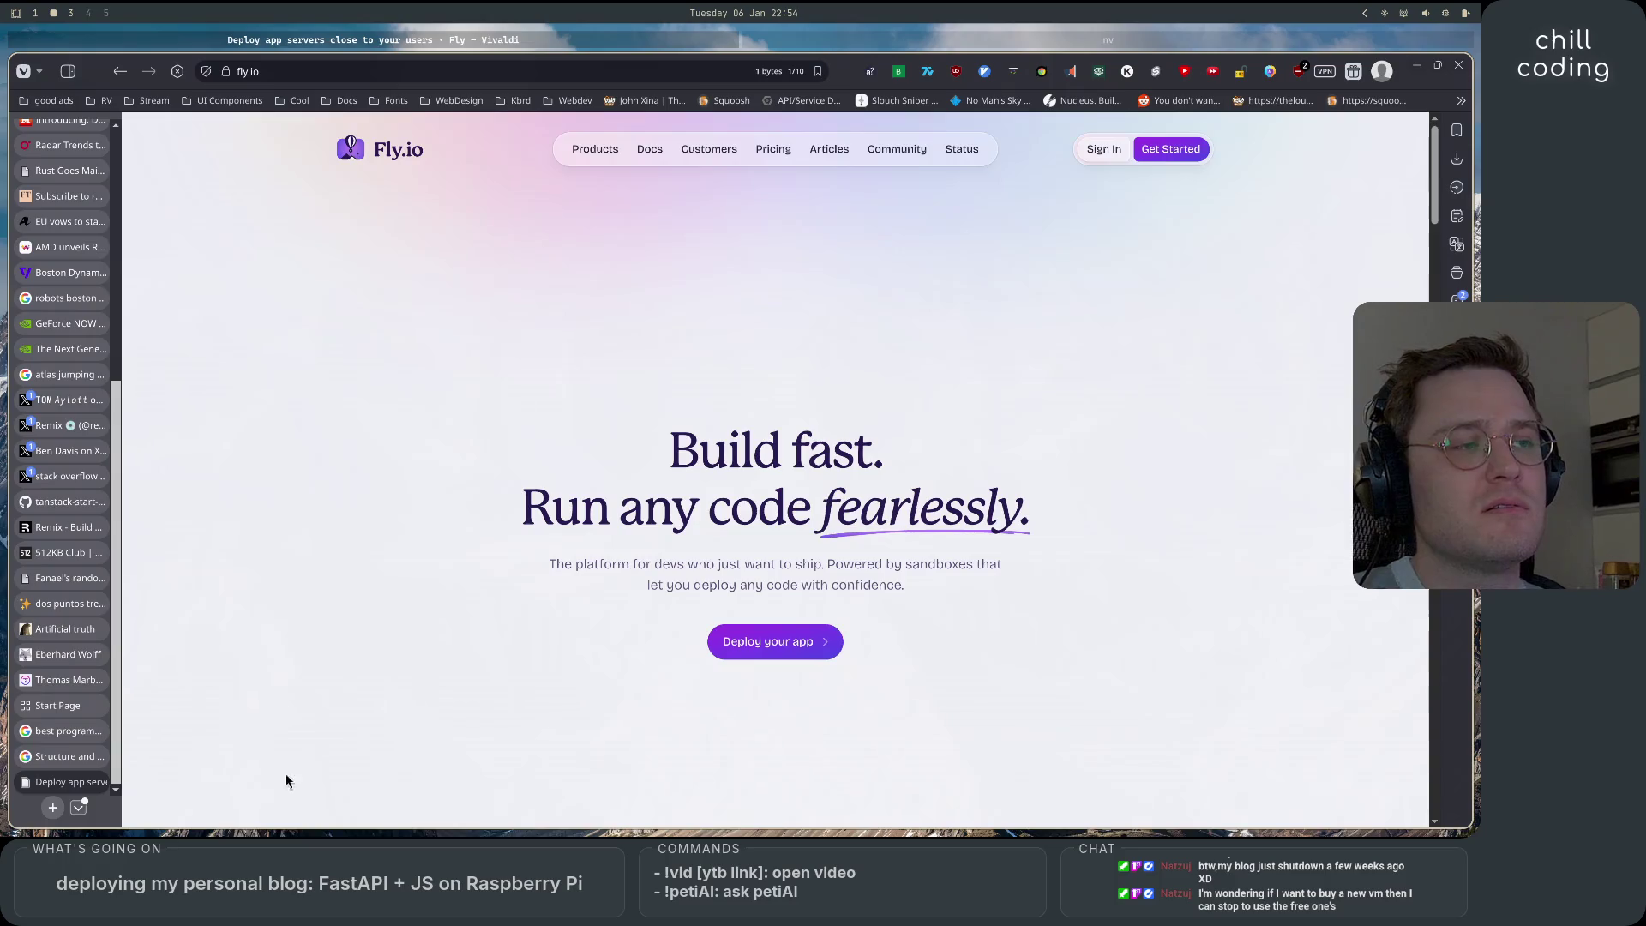
Open Fly.io's Pricing page and follow its link to the pricing calculator.
click(773, 149)
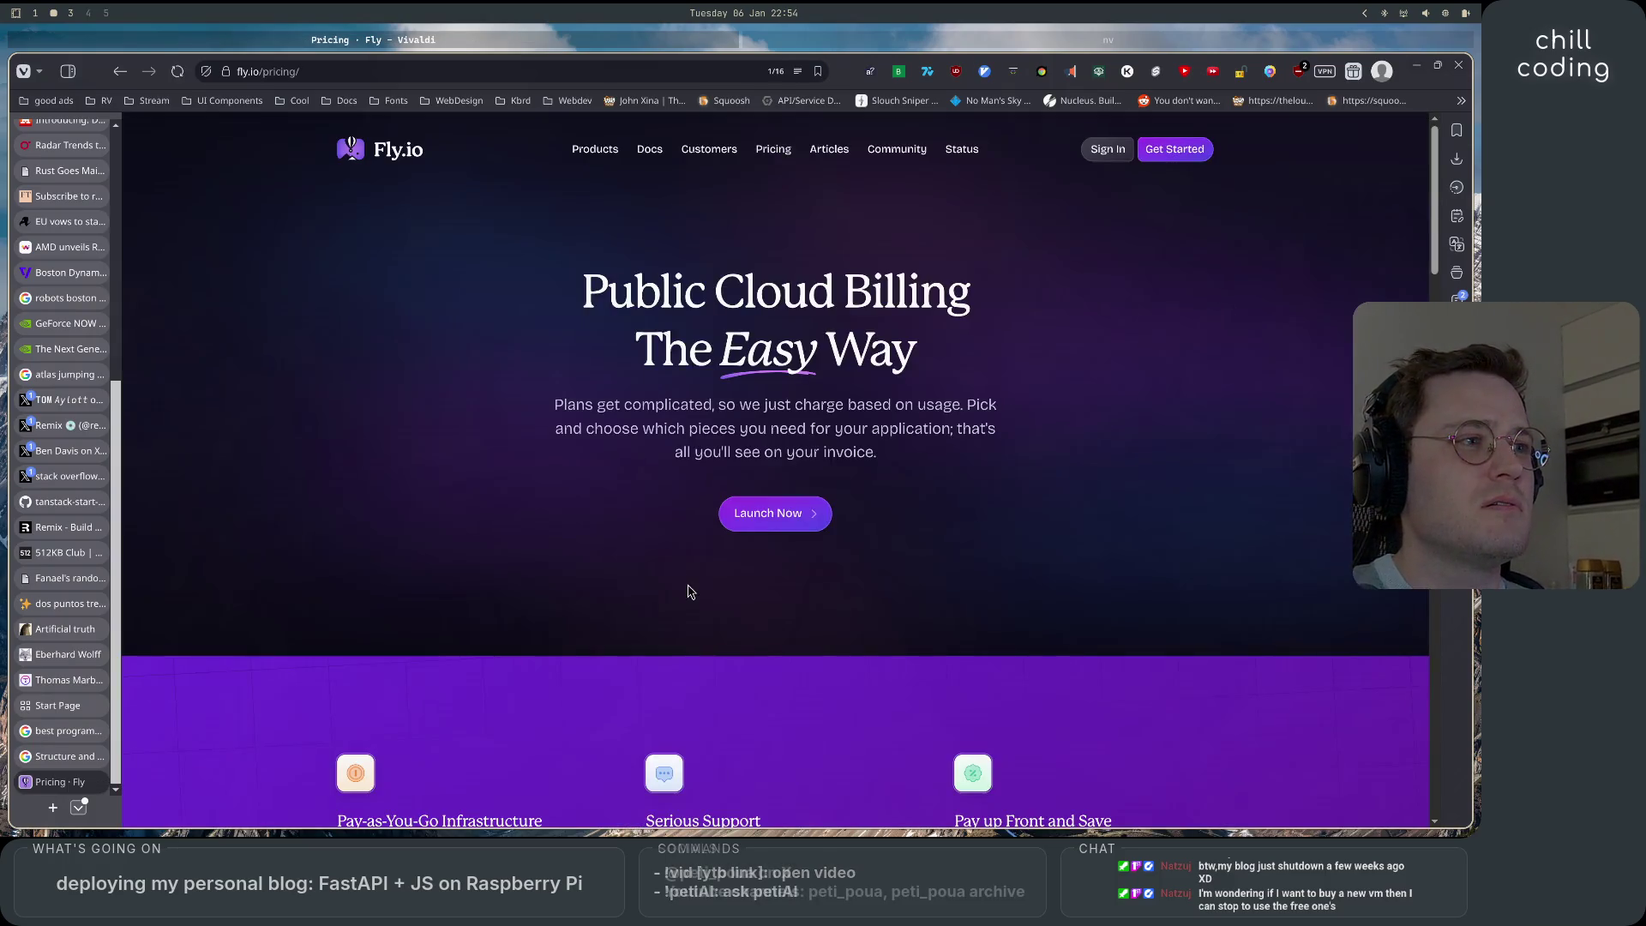
scroll(802, 549, down, 10)
scroll(808, 605, up, 6)
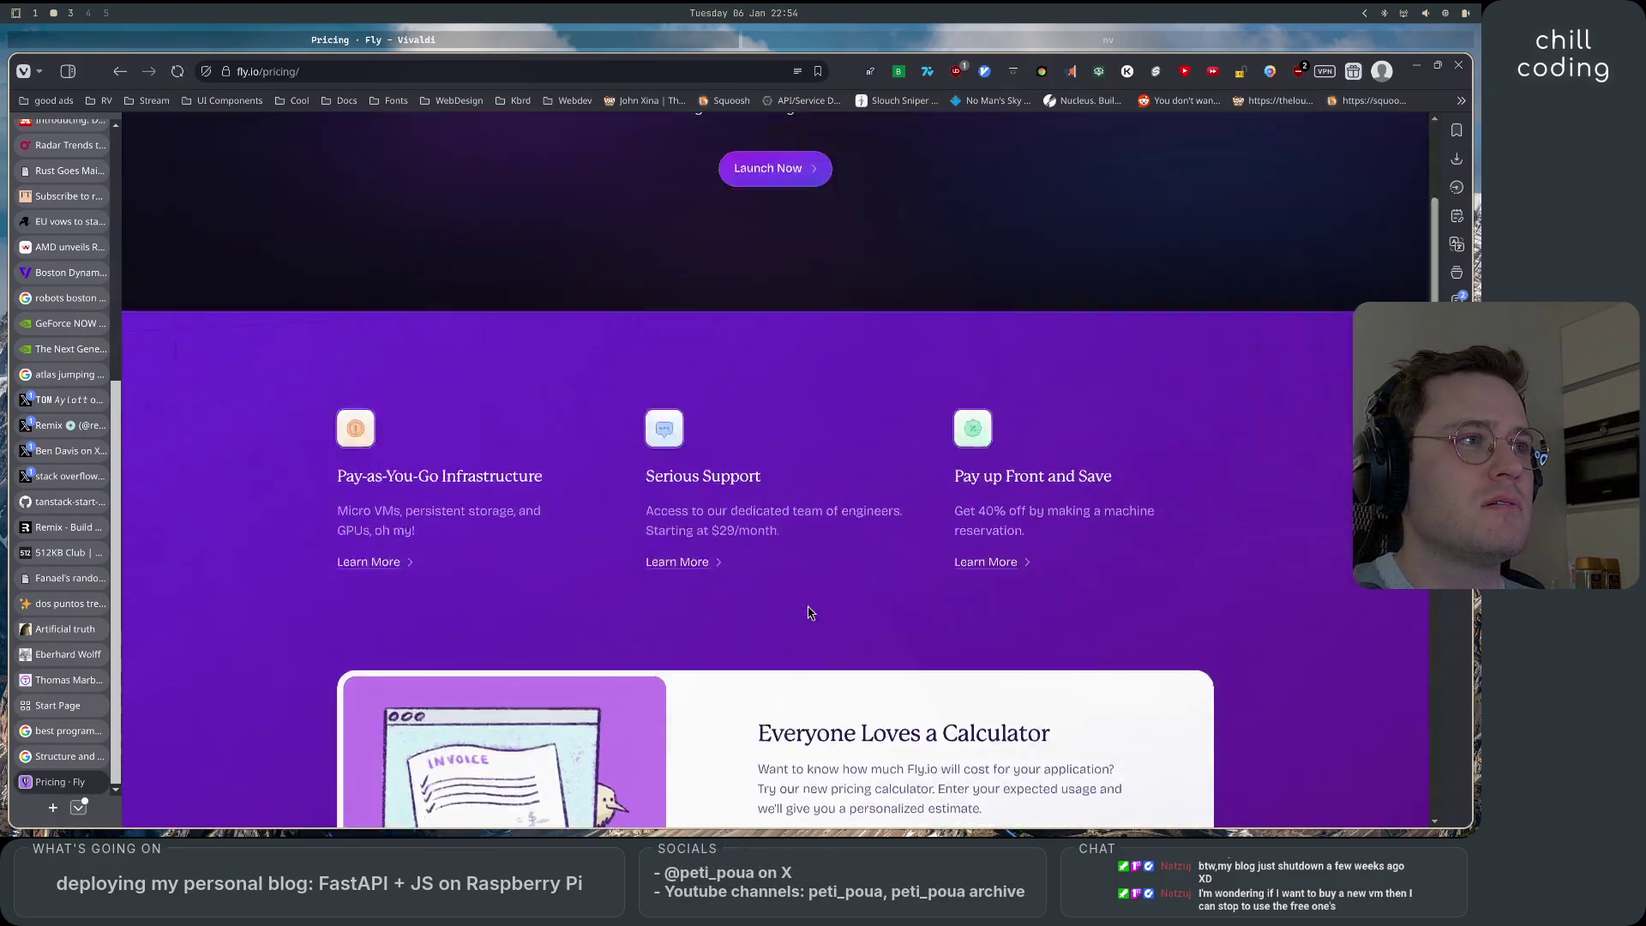
scroll(807, 605, down, 4)
scroll(809, 583, up, 1)
click(823, 531)
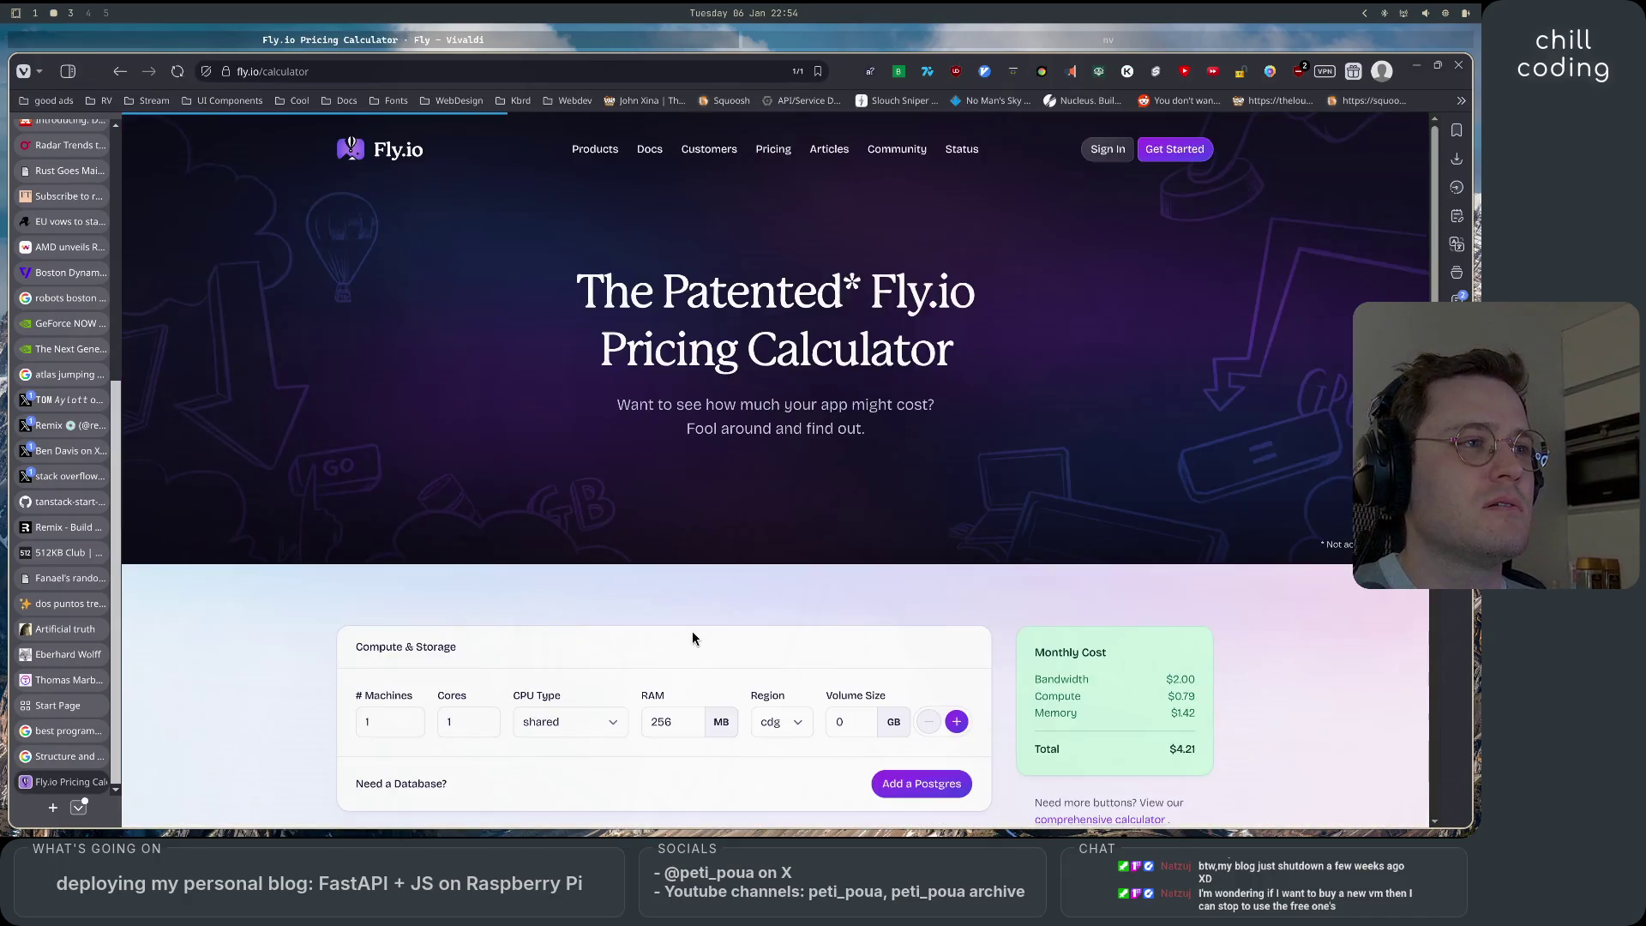
Explore the calculator's 256 MB RAM setting, adding and then removing a second machine.
scroll(692, 634, down, 5)
scroll(691, 636, up, 2)
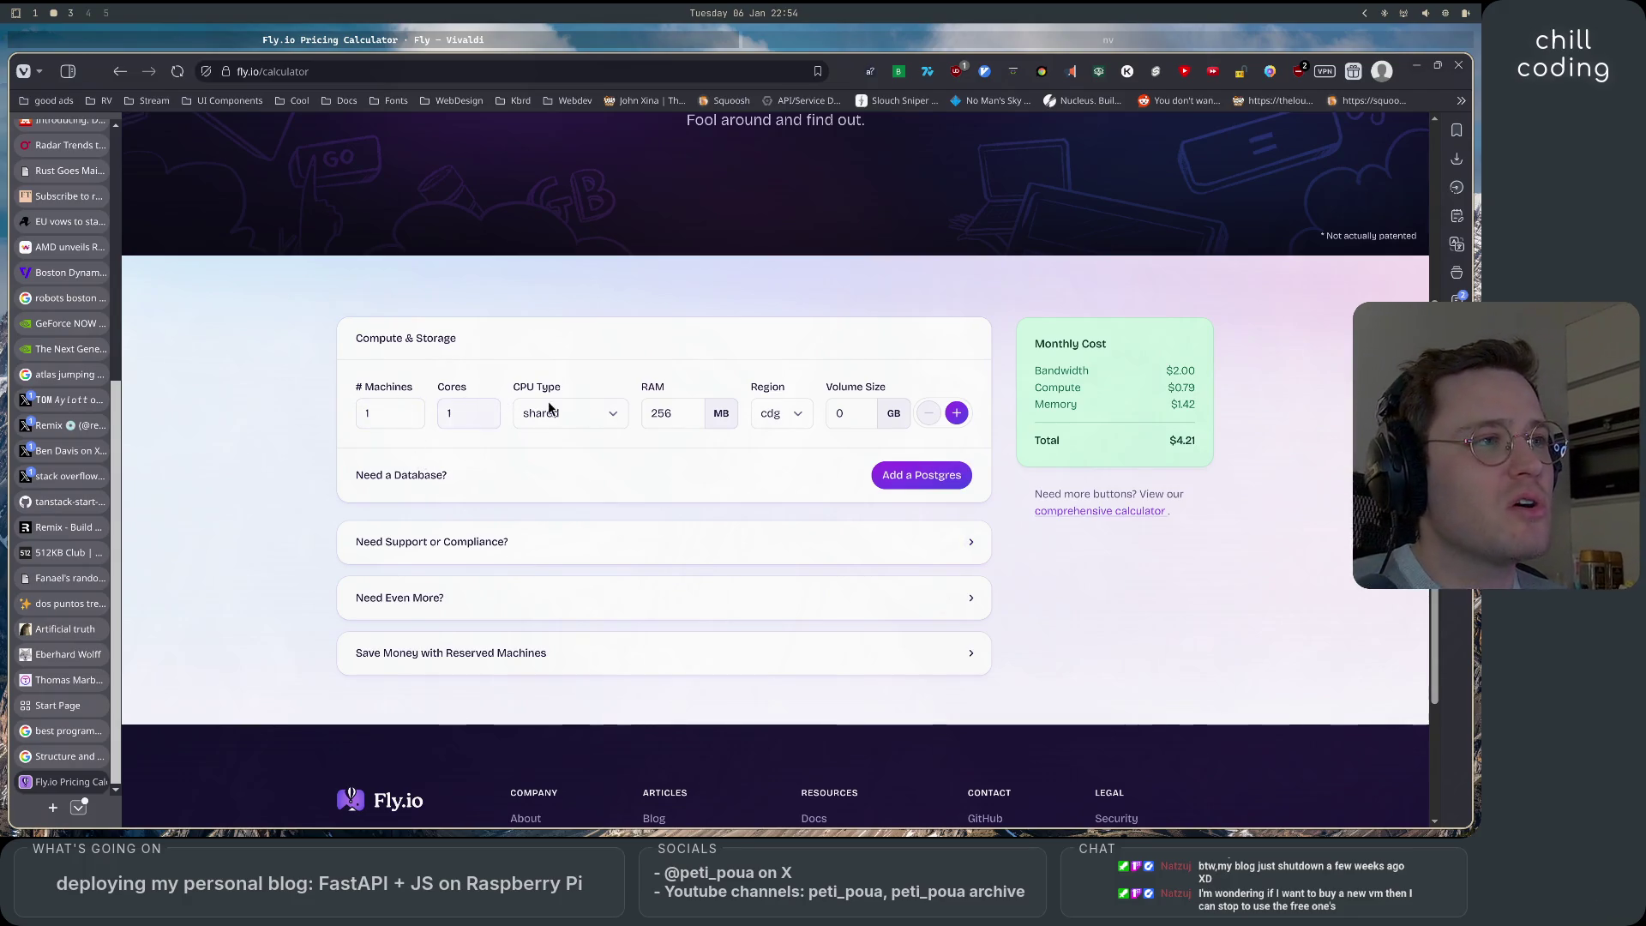
drag(670, 407, 642, 409)
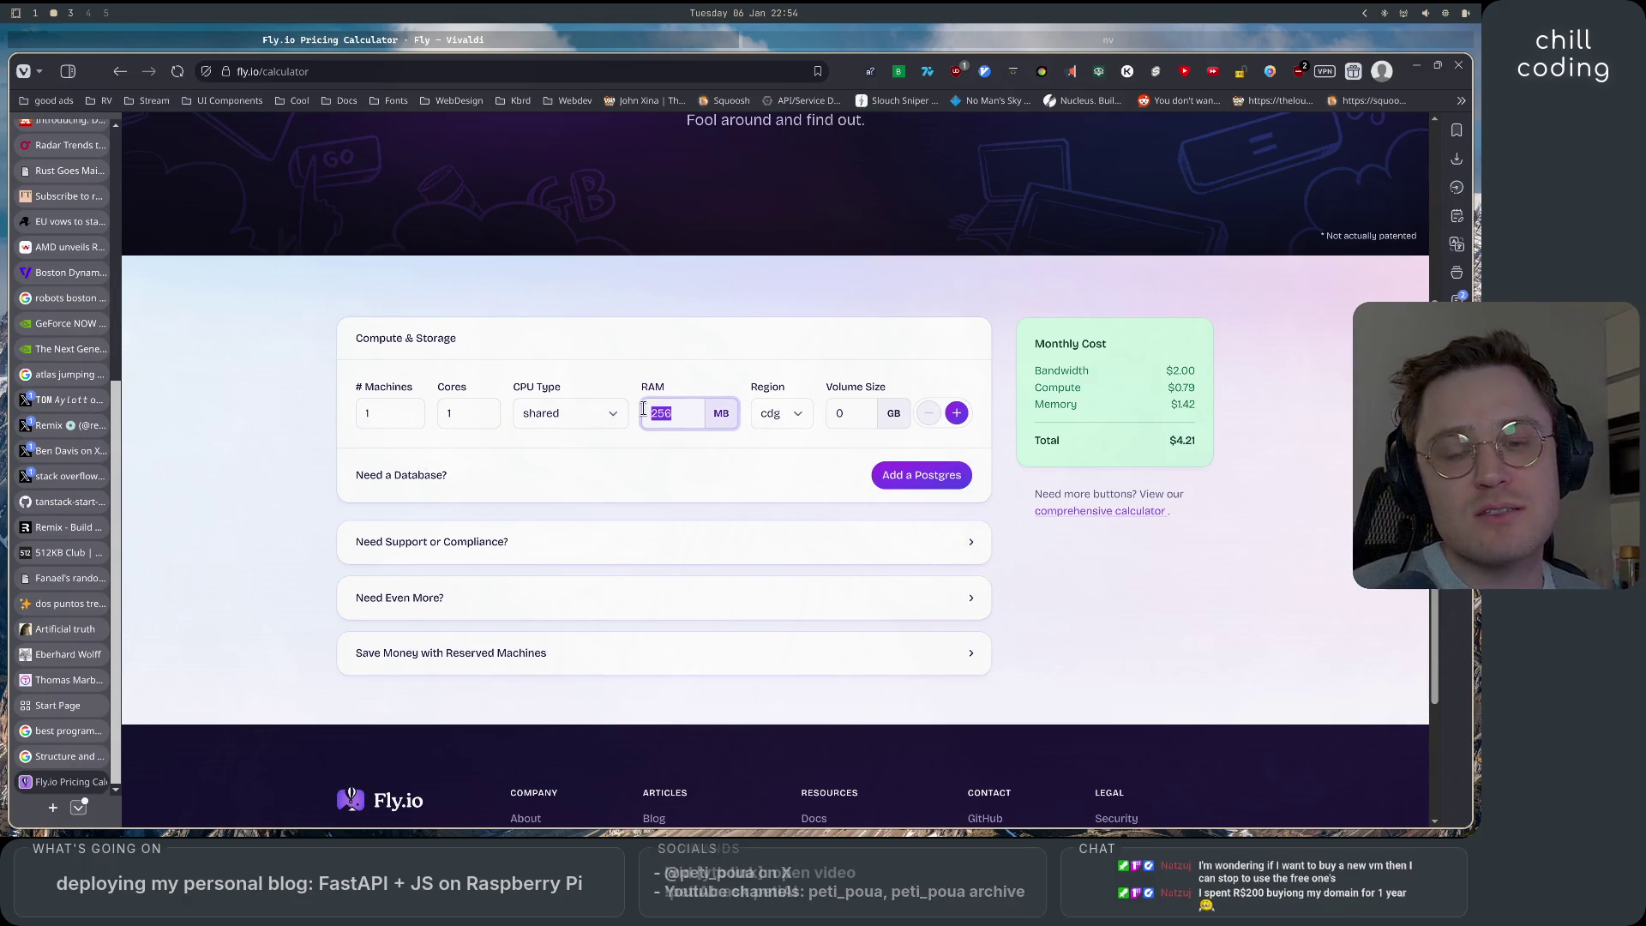
click(780, 320)
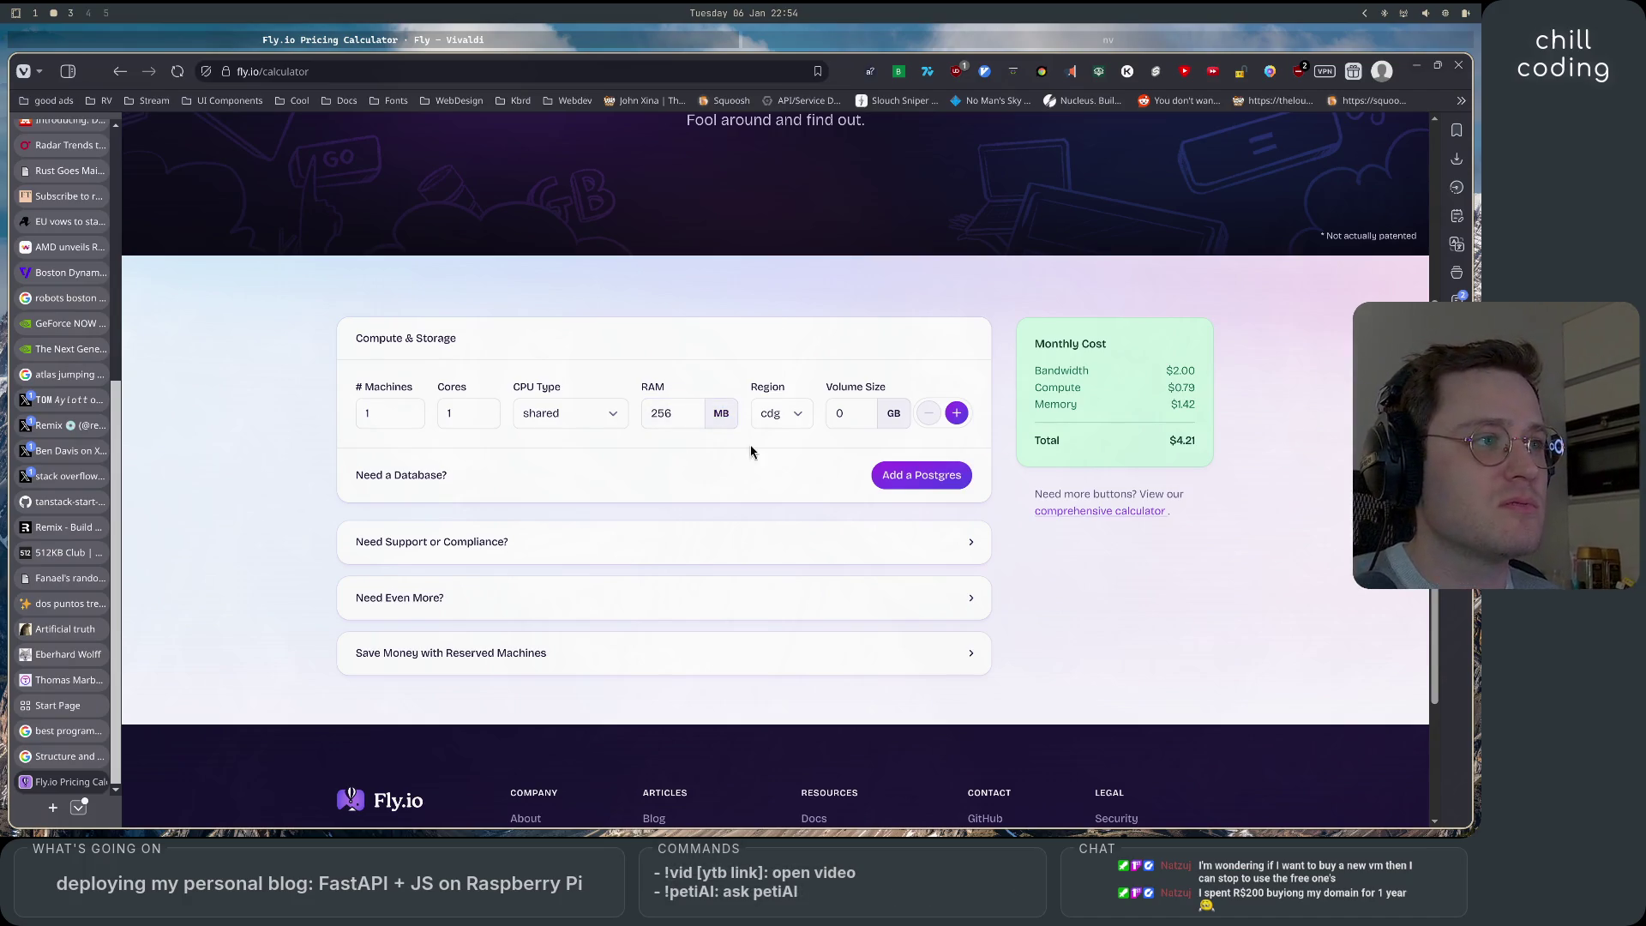
click(955, 412)
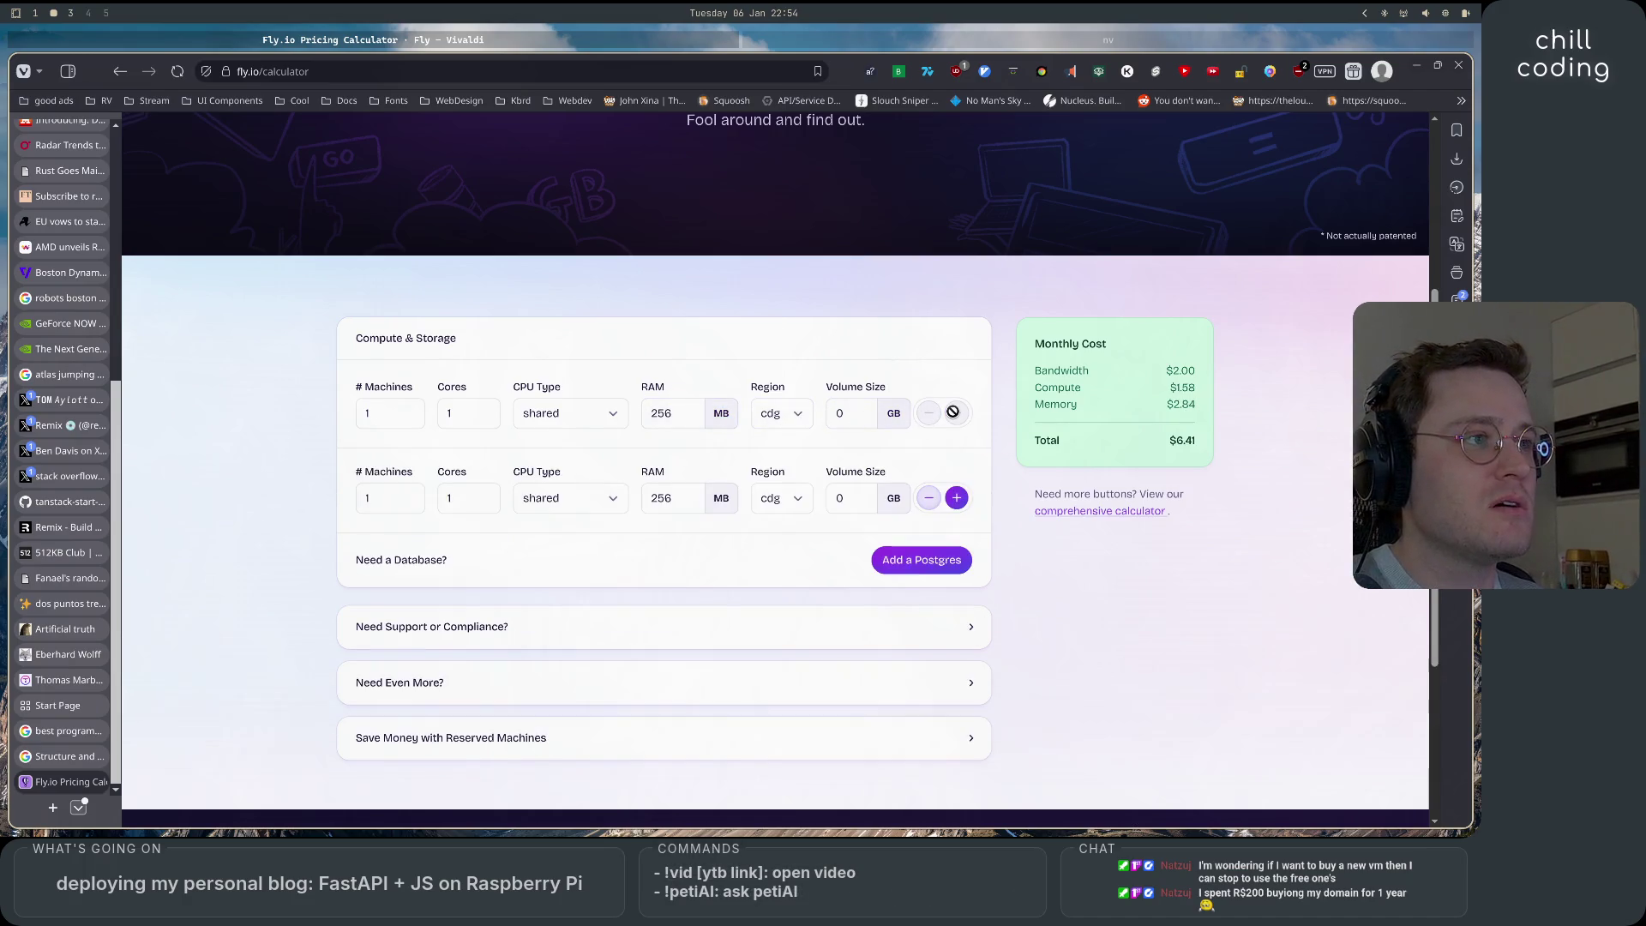
click(929, 498)
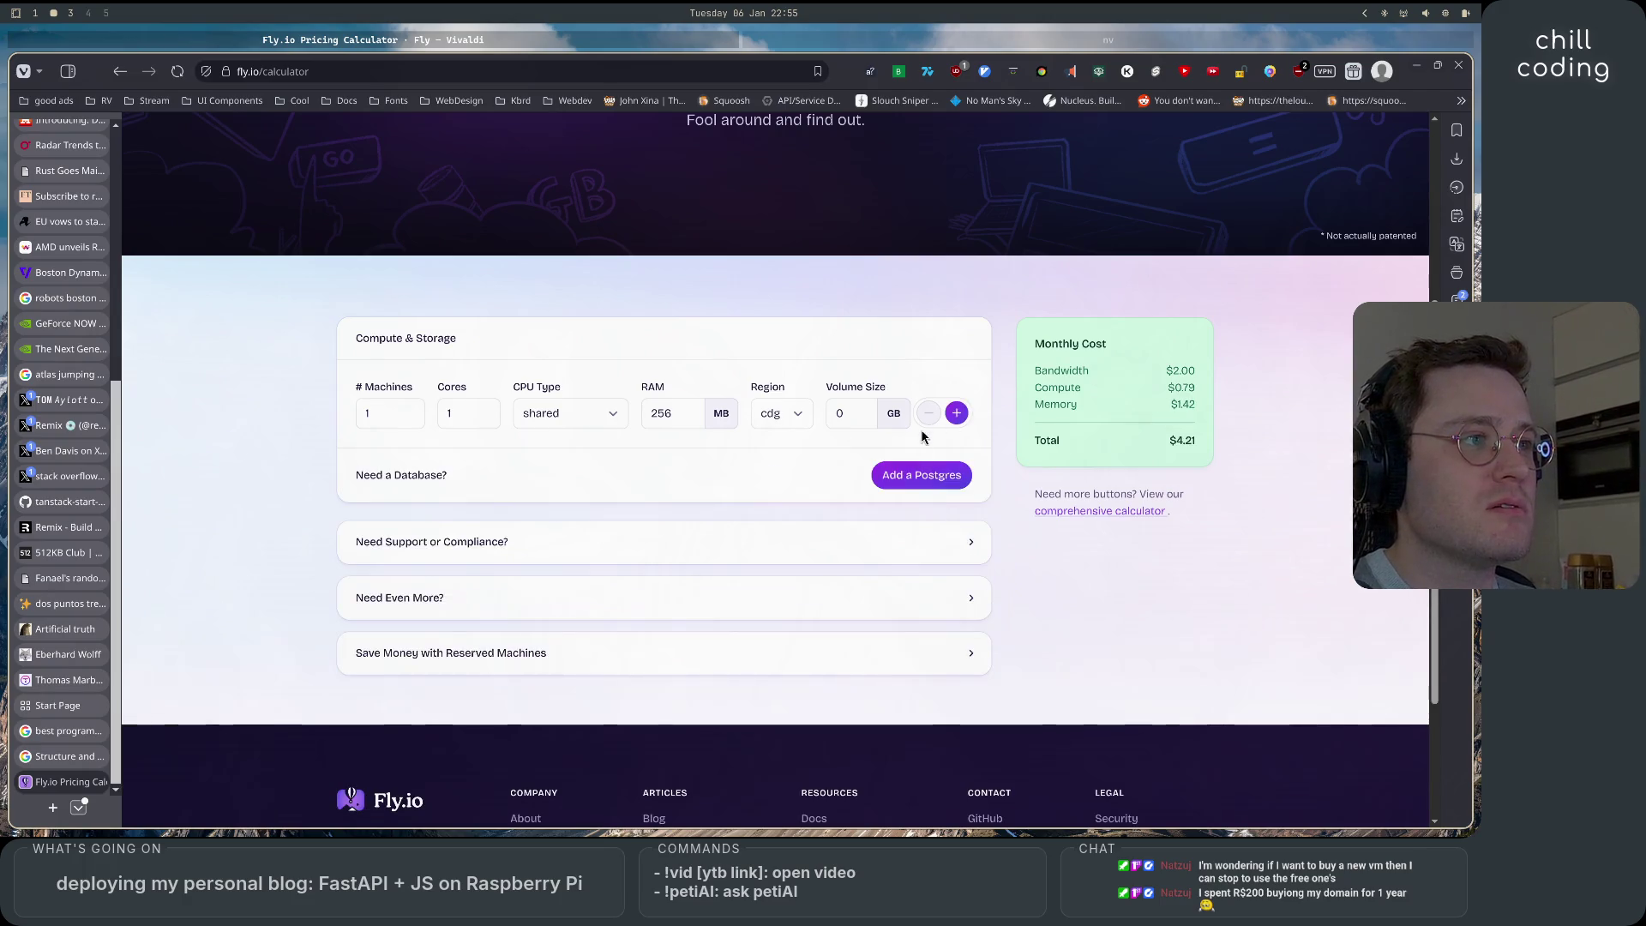
Set the volume size to 2 GB and check the resulting monthly total.
double_click(845, 412)
text(2)
click(1250, 550)
key(ctrl+a)
click(1263, 535)
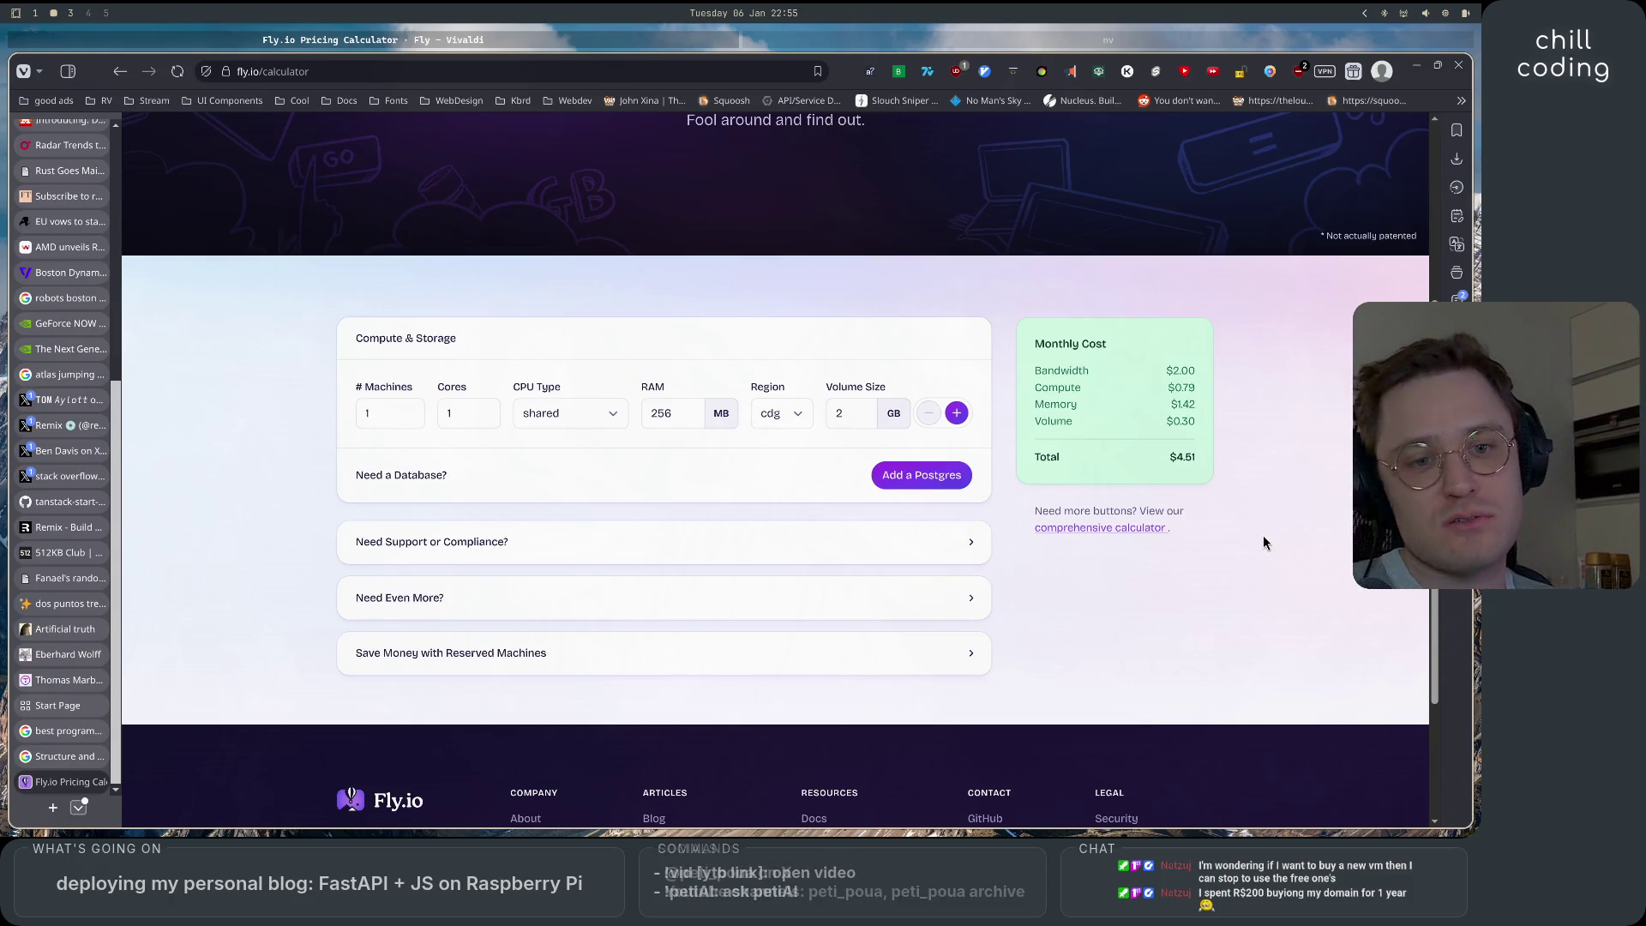
double_click(1182, 456)
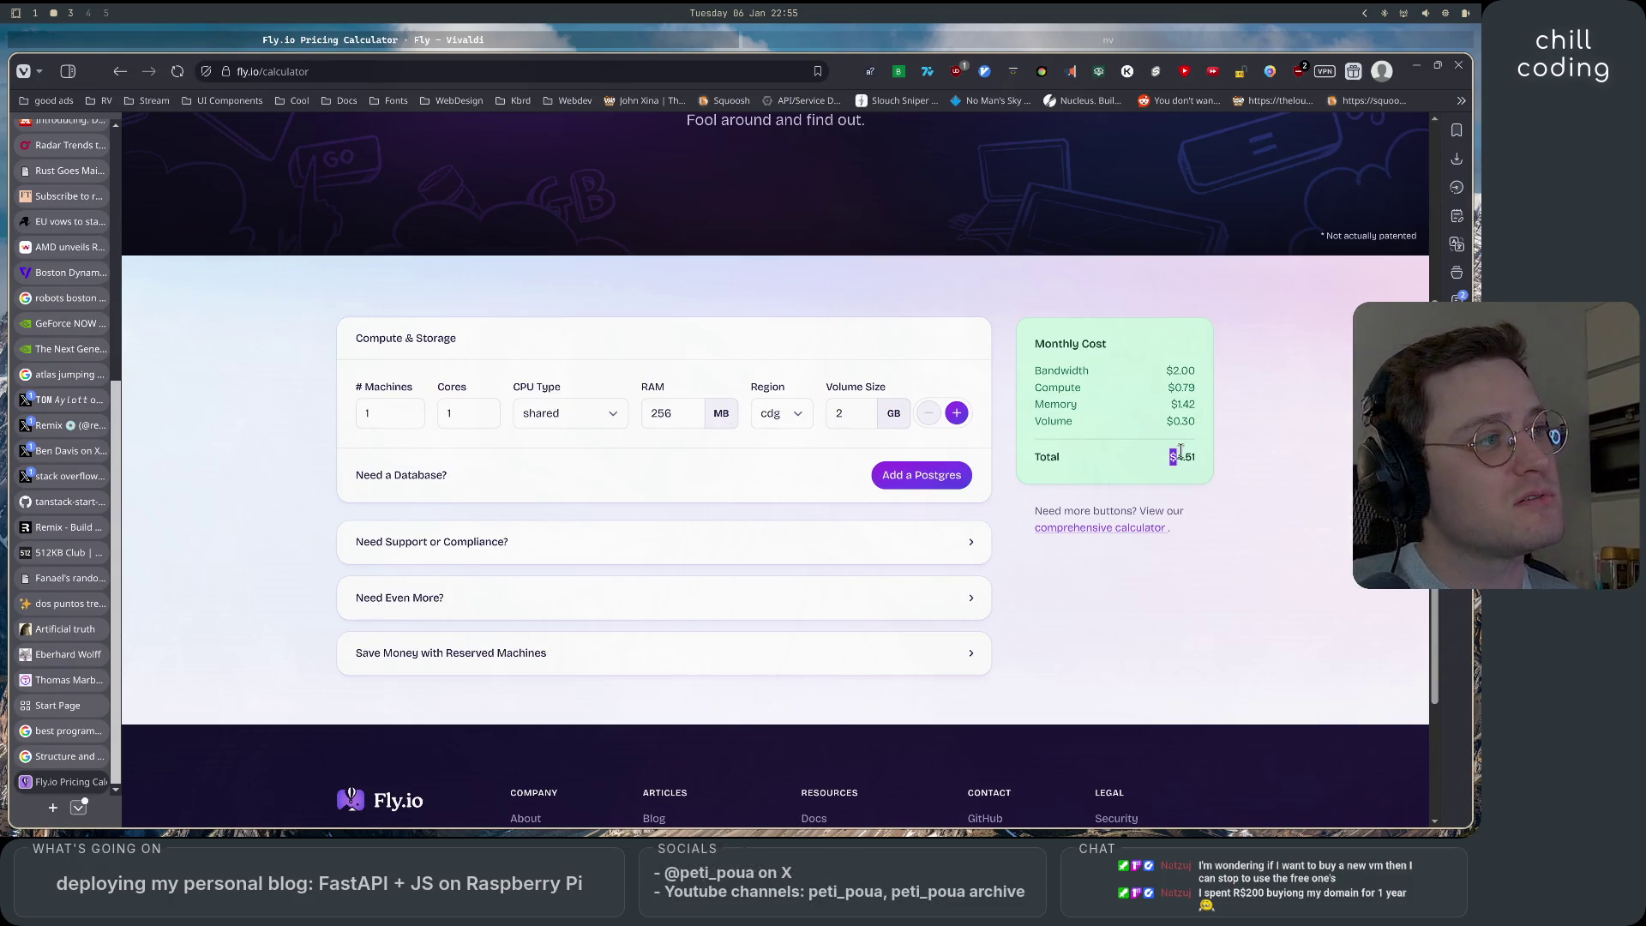
click(1249, 578)
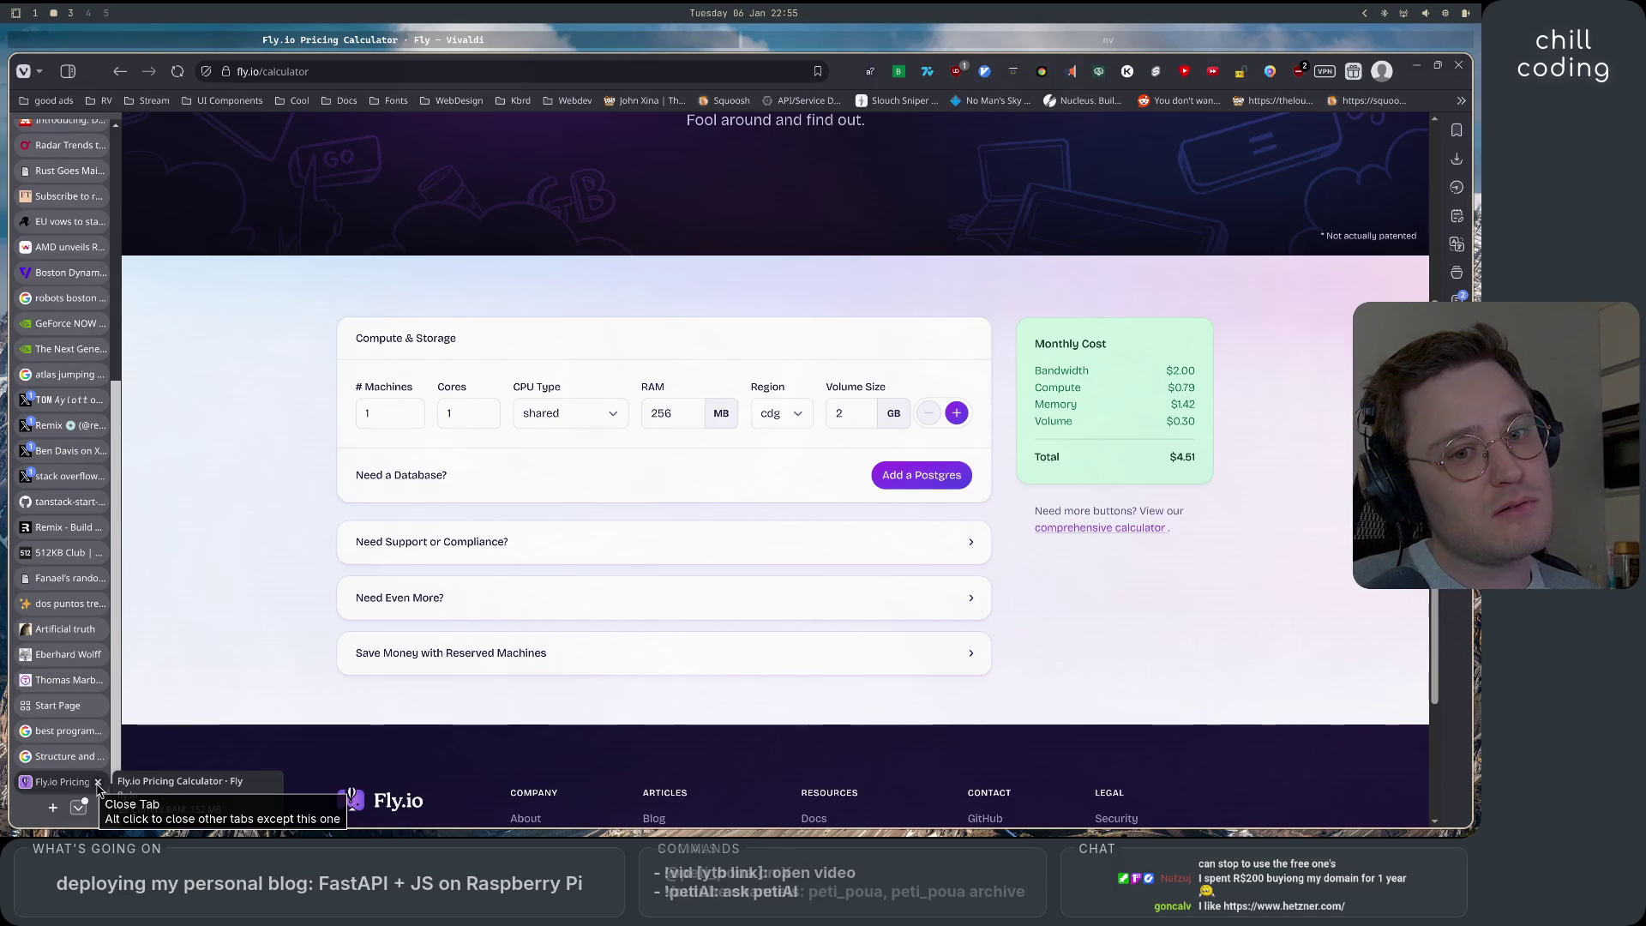
Open Hetzner's homepage in a new tab by pasting its address.
key(super+1)
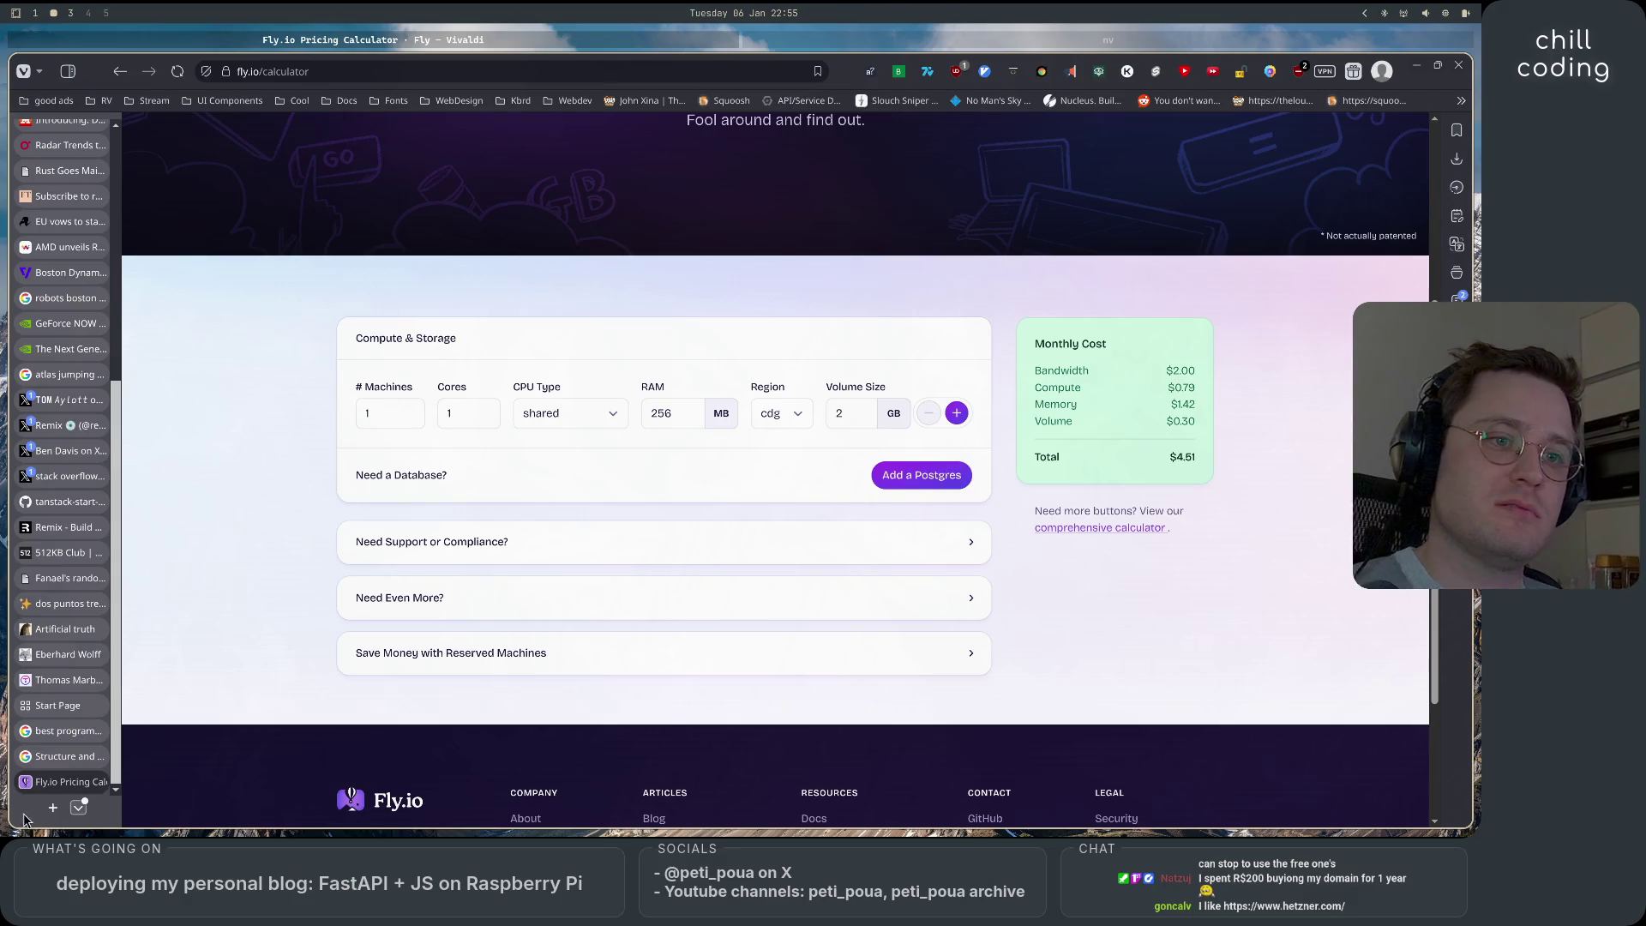
click(53, 807)
text(https://www.hetzner.com/)
key(Return)
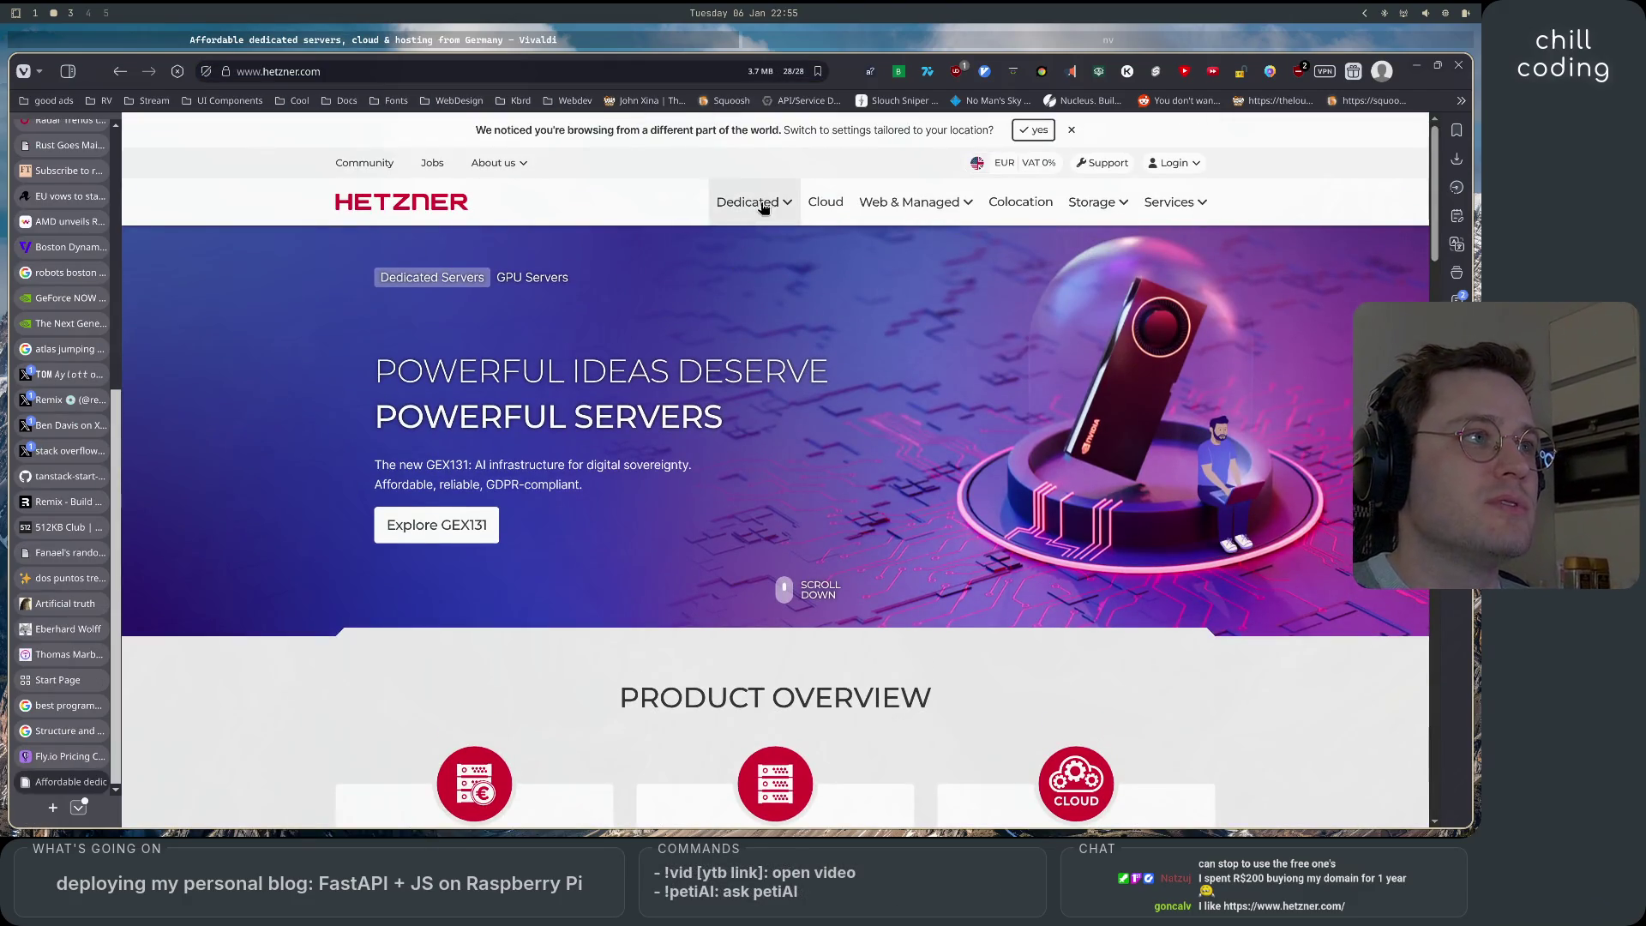
Check the Cloud card's €3.49 starting price and open Hetzner's Cloud overview page.
scroll(869, 517, down, 2)
scroll(863, 676, down, 4)
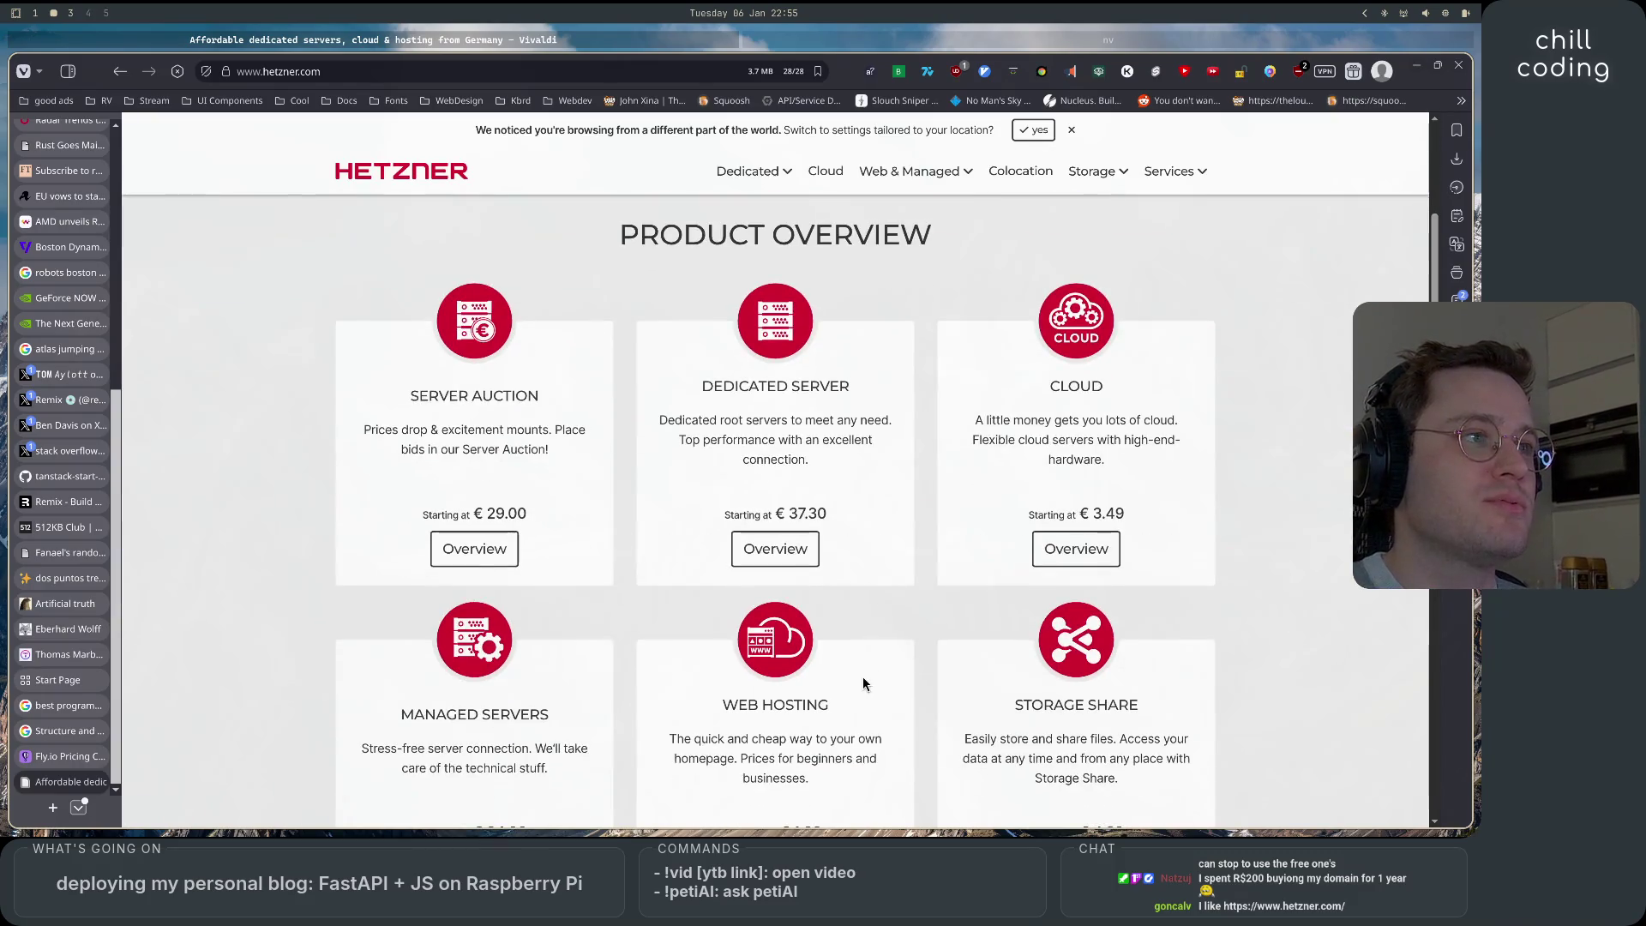
scroll(863, 676, down, 4)
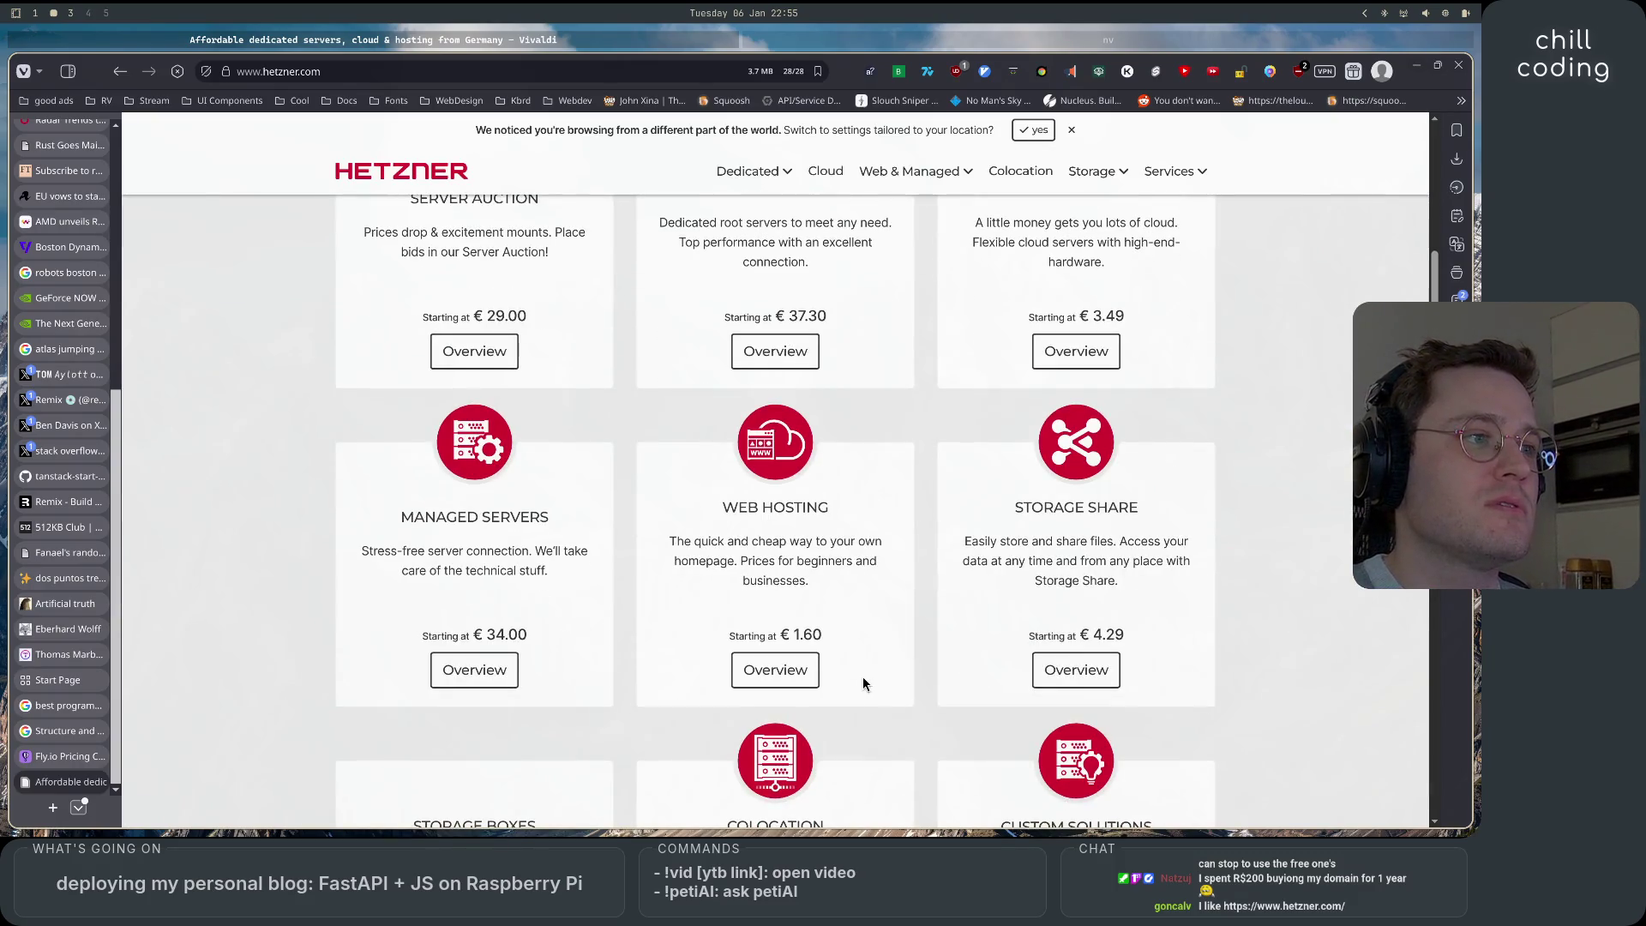
scroll(863, 676, up, 3)
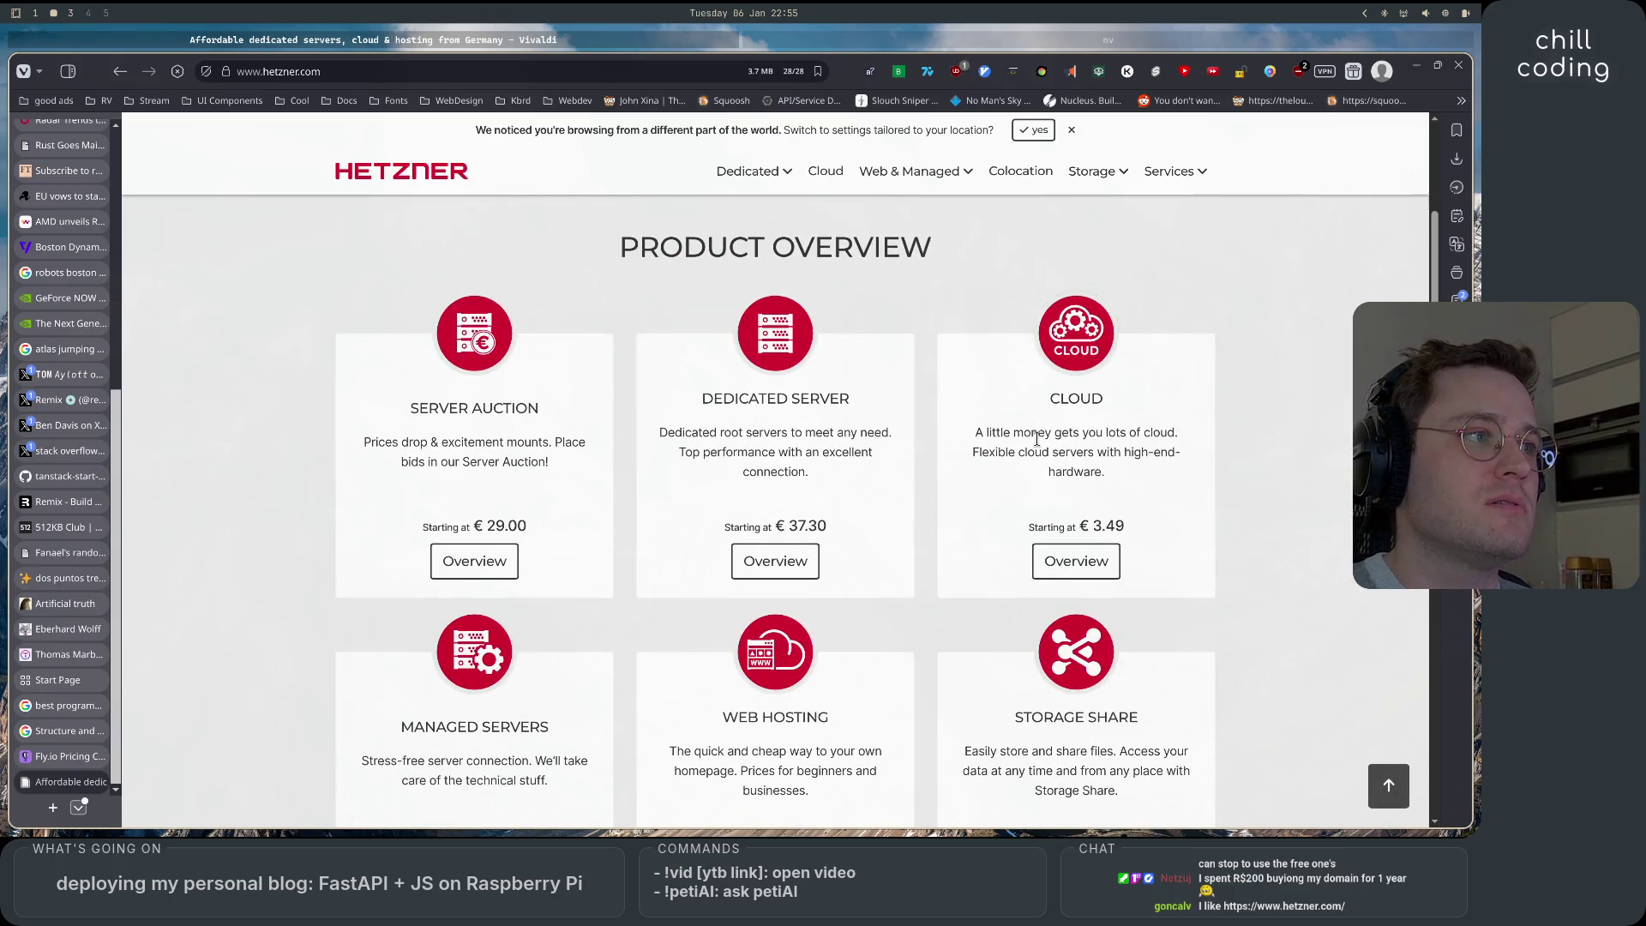
drag(1028, 452, 1155, 451)
click(1085, 524)
double_click(1106, 525)
click(1070, 570)
click(1070, 570)
scroll(850, 742, down, 6)
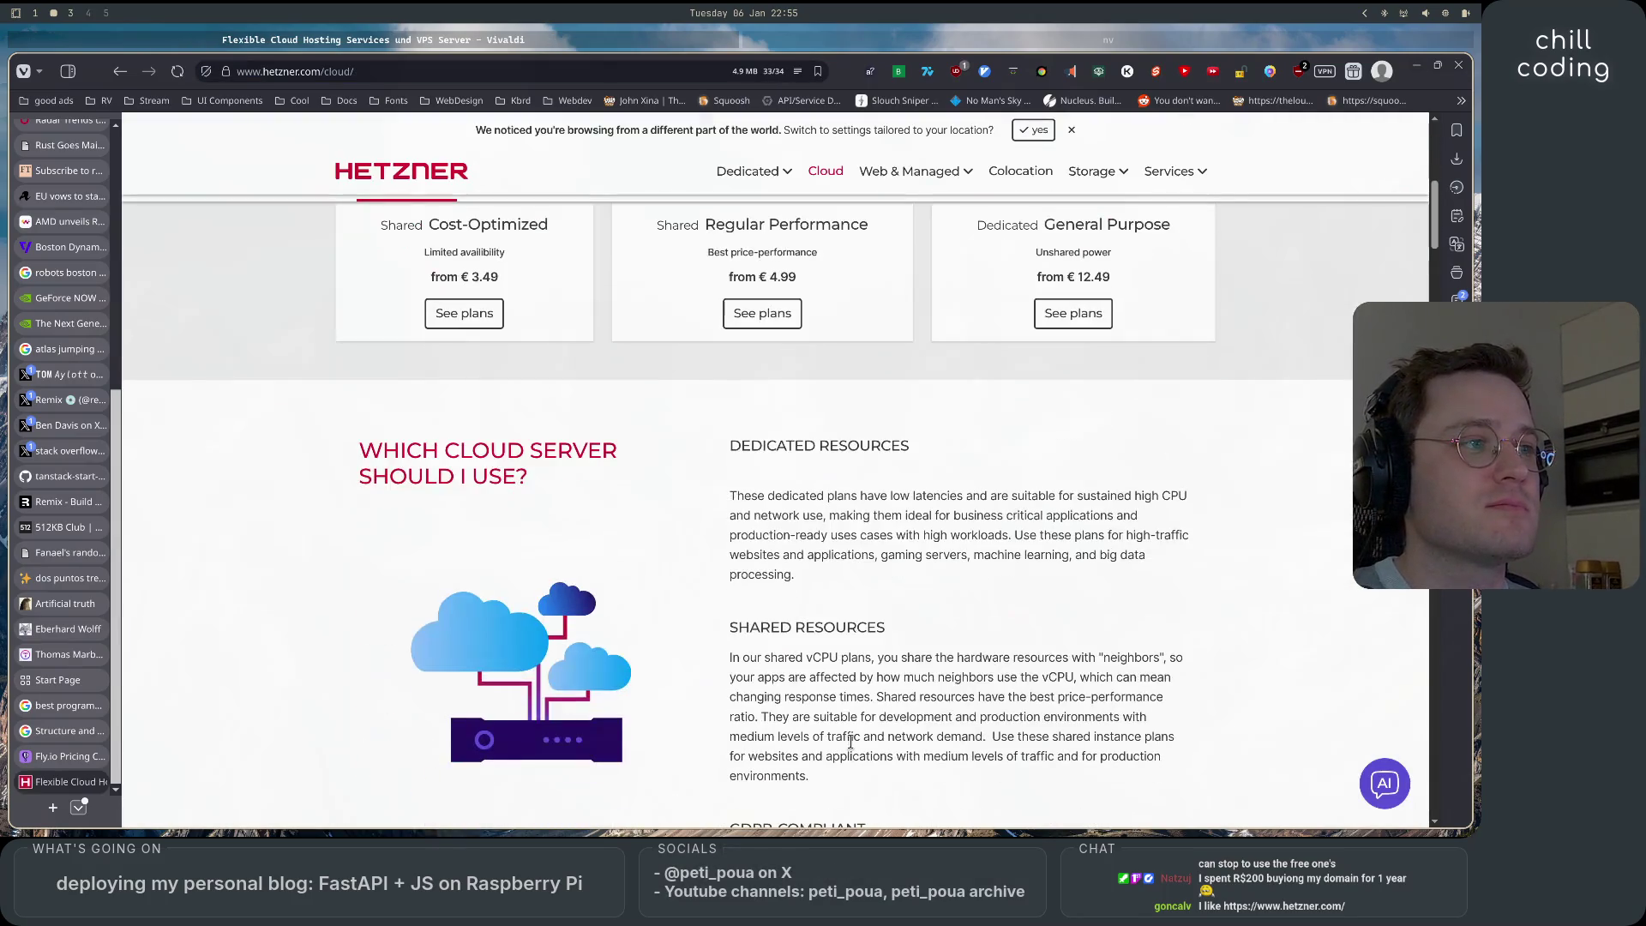
scroll(851, 742, up, 4)
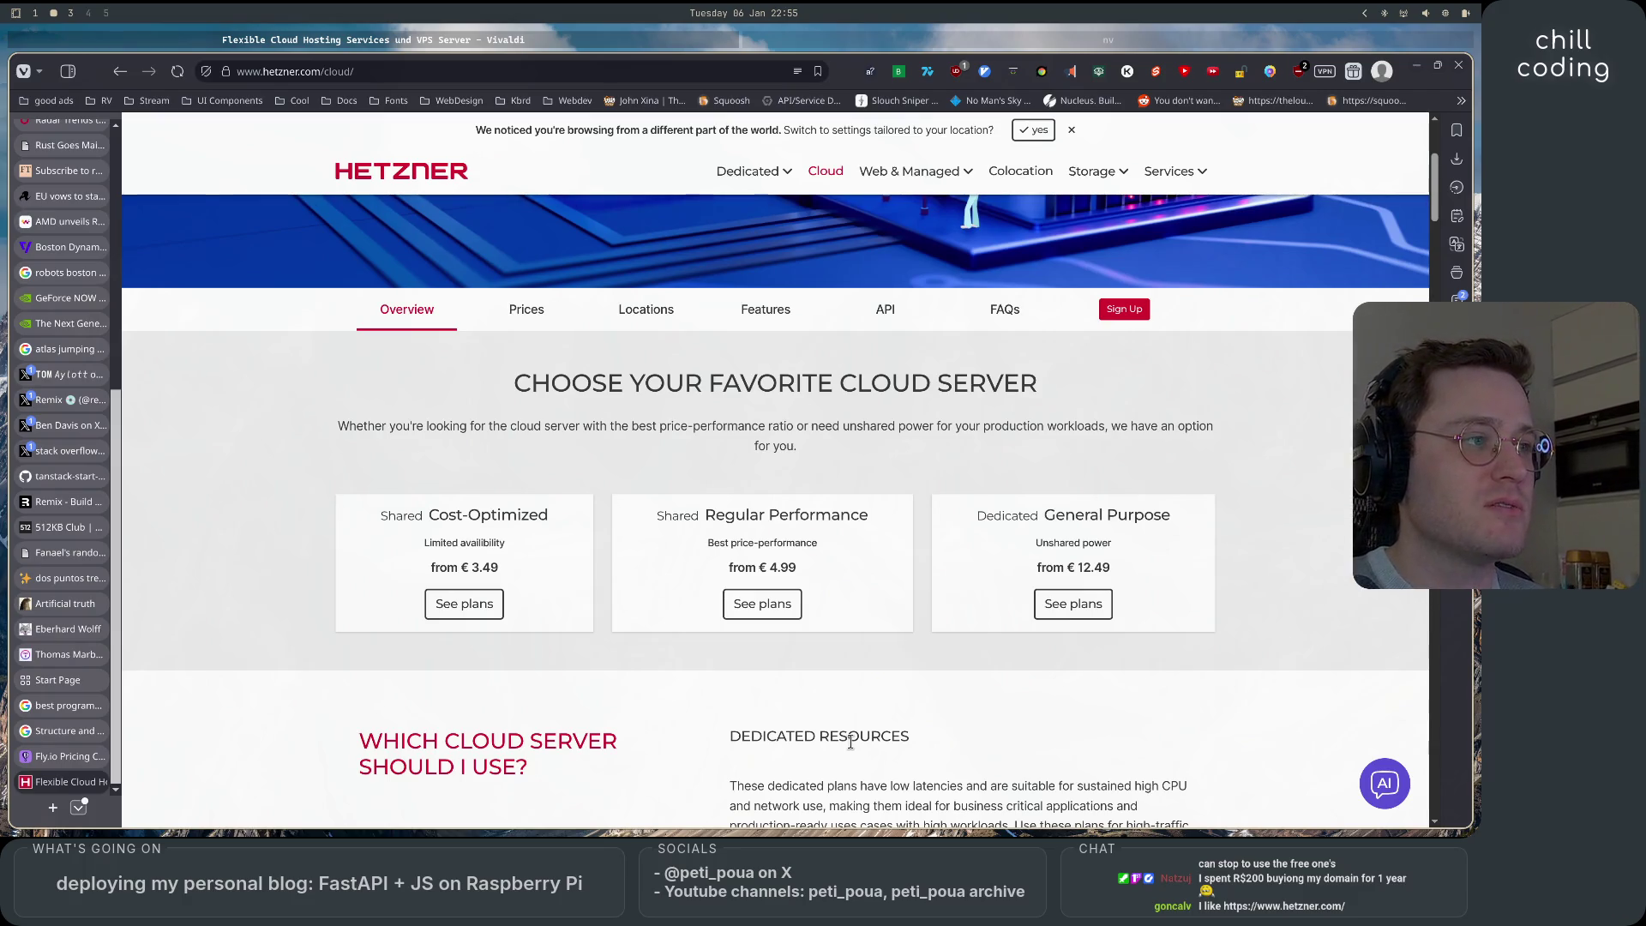
scroll(850, 742, down, 2)
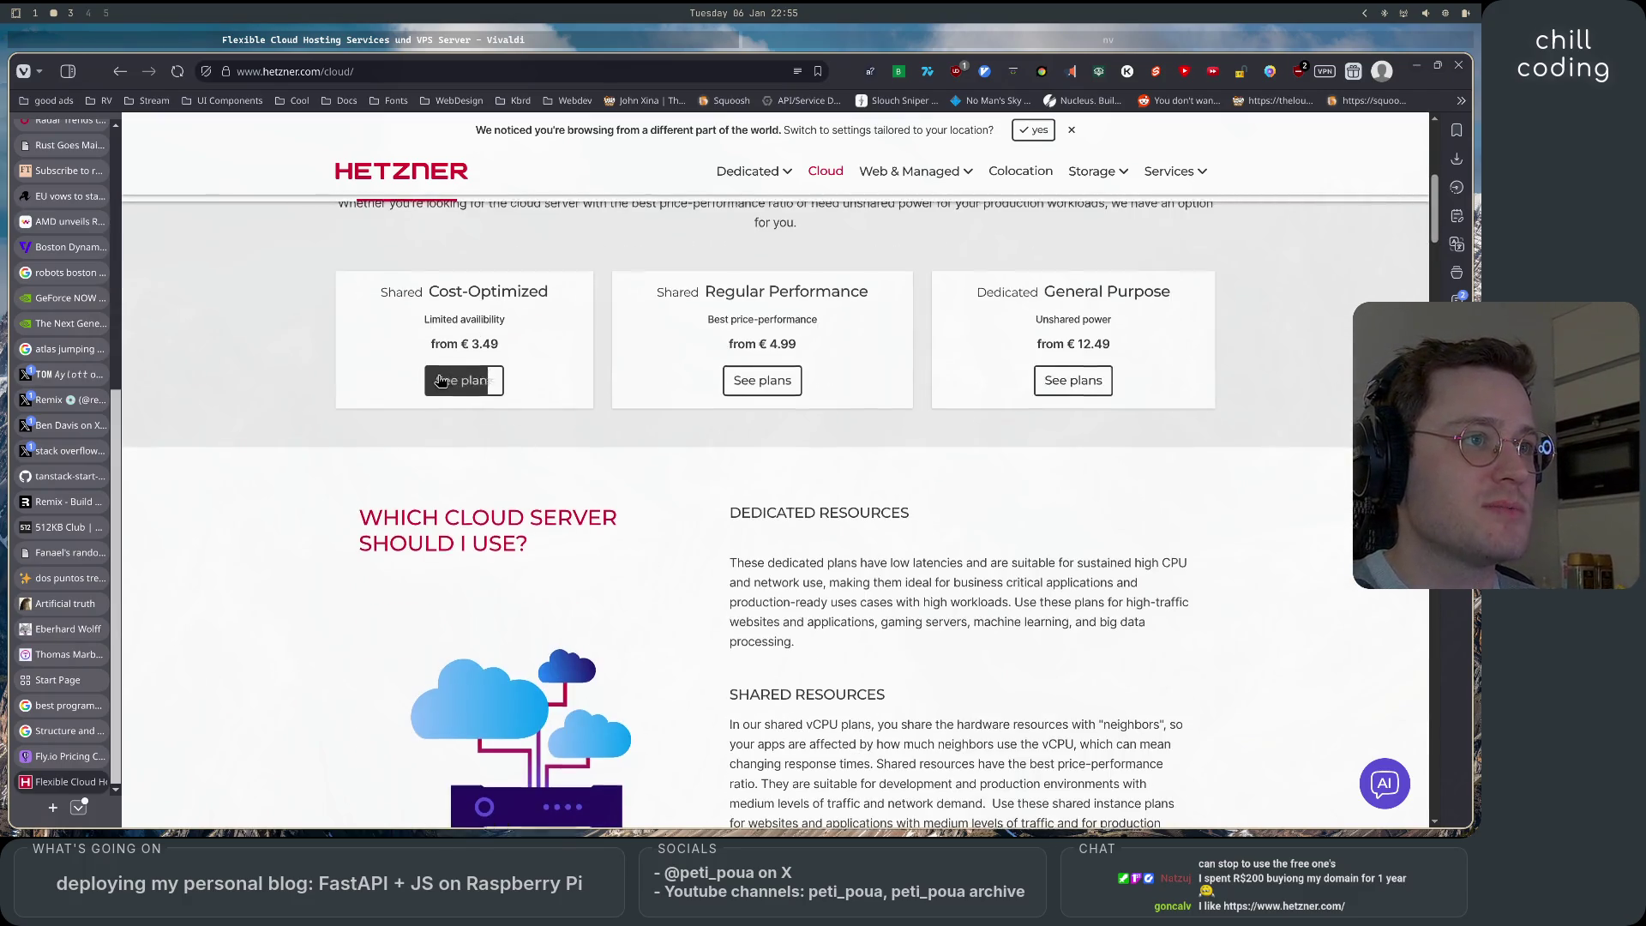
Show the Shared Cost-Optimized plan table and note CX23's €3.49 monthly price.
click(439, 382)
scroll(196, 454, down, 1)
double_click(1149, 353)
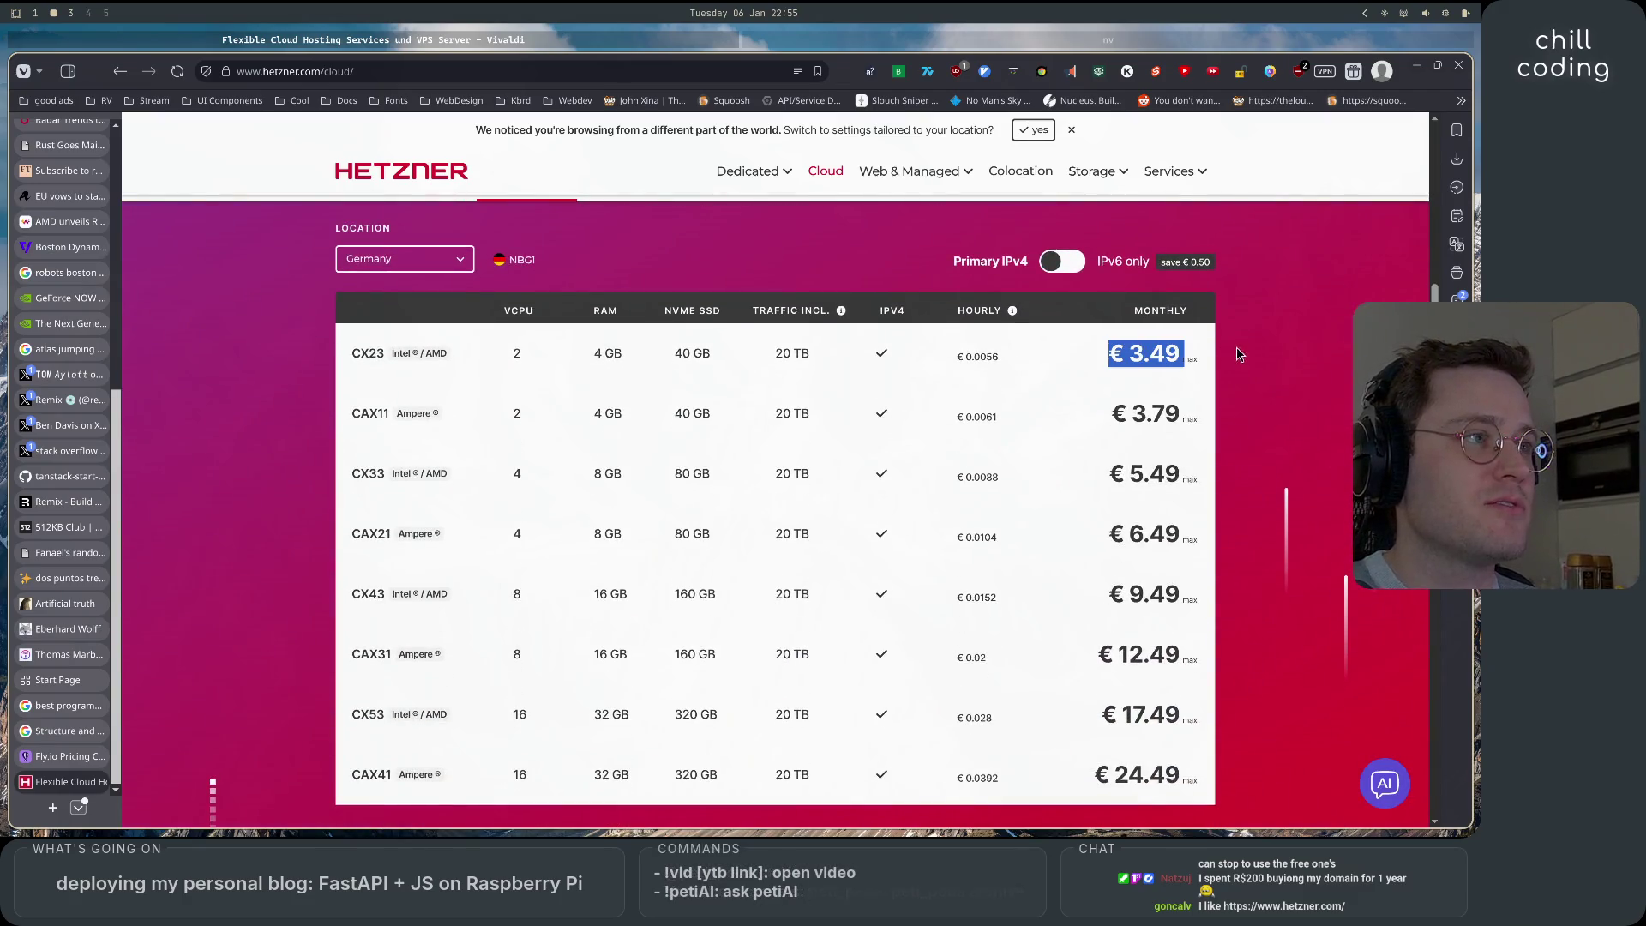
click(1241, 422)
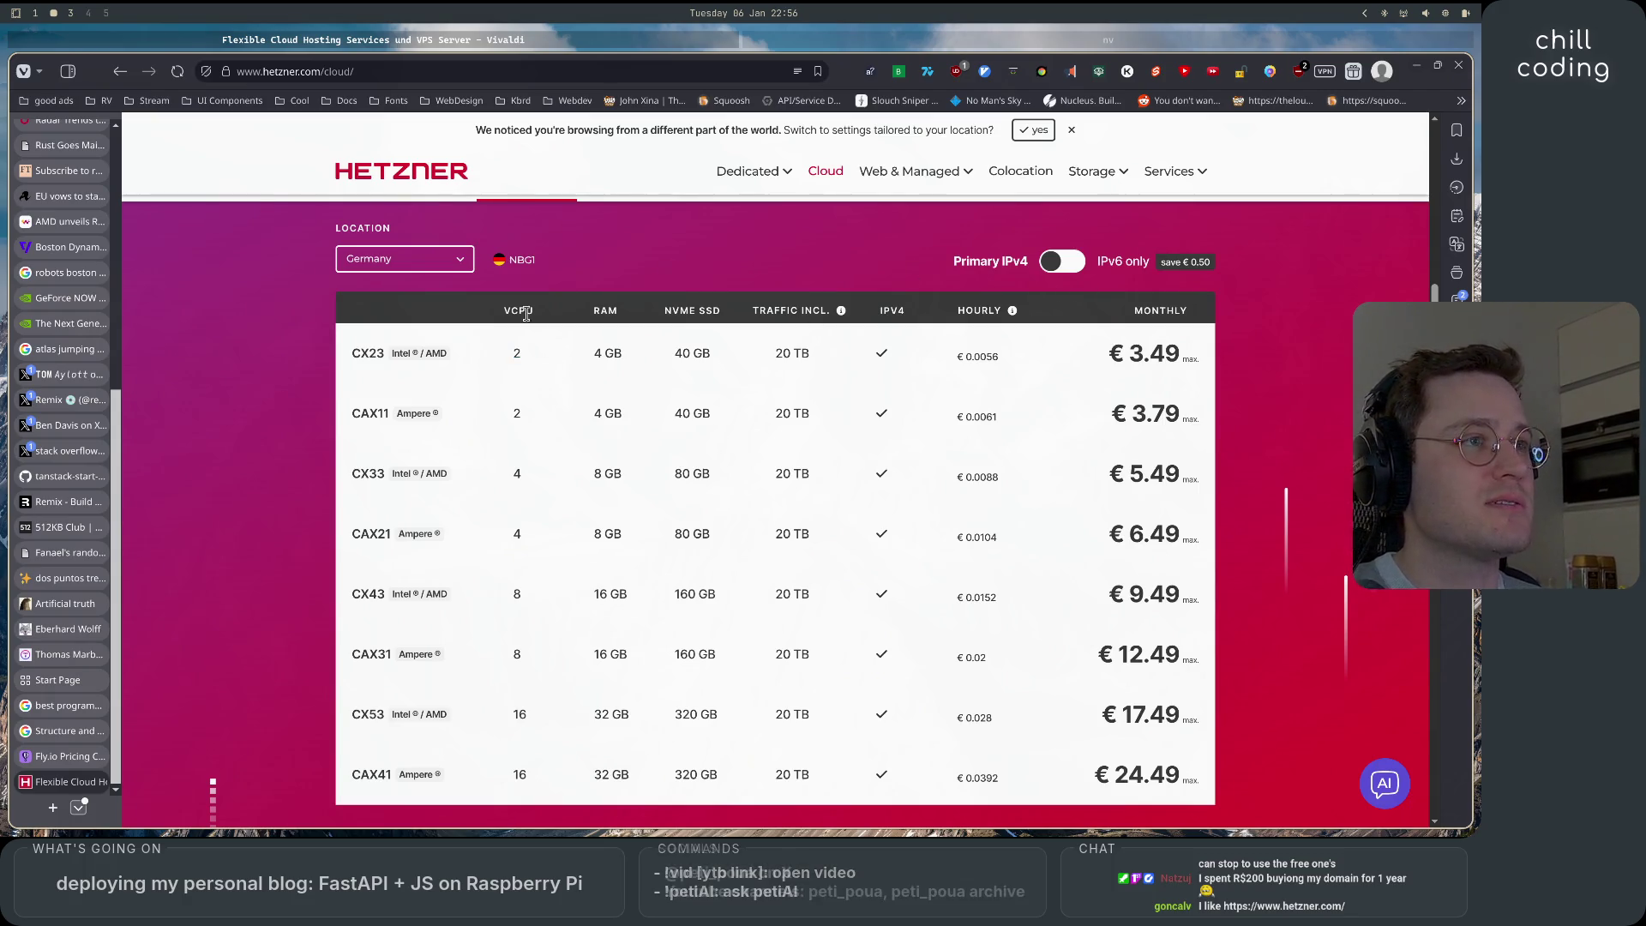
Compare Hetzner's pricing table with the Fly.io Pricing Calculator tab.
click(65, 756)
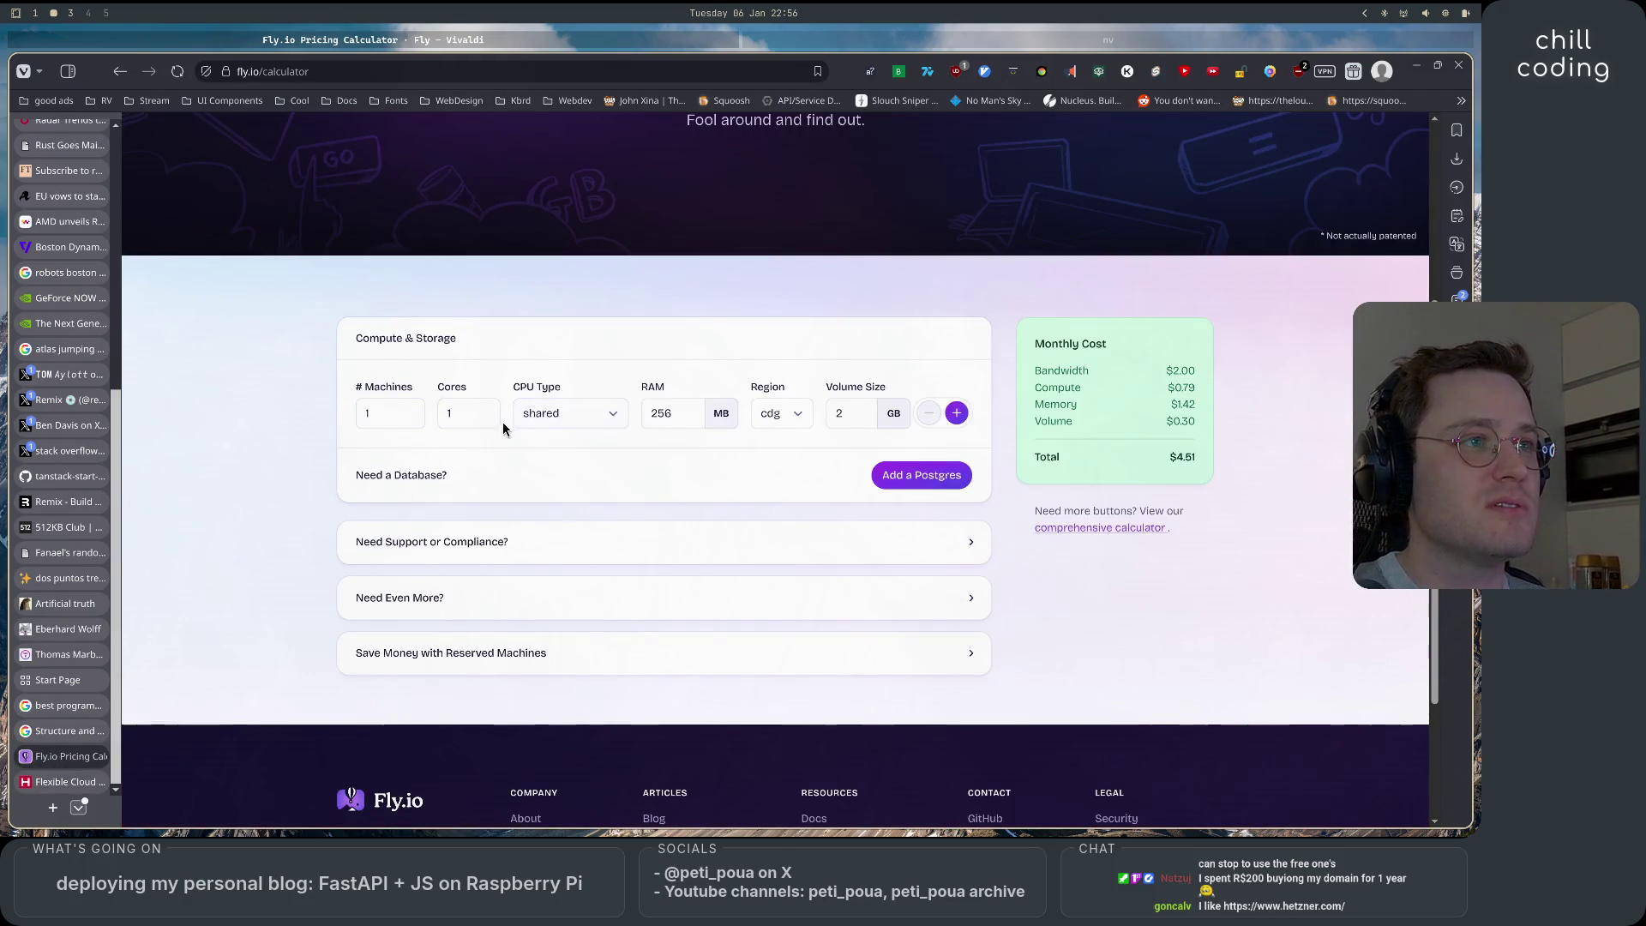
key(ctrl+Tab)
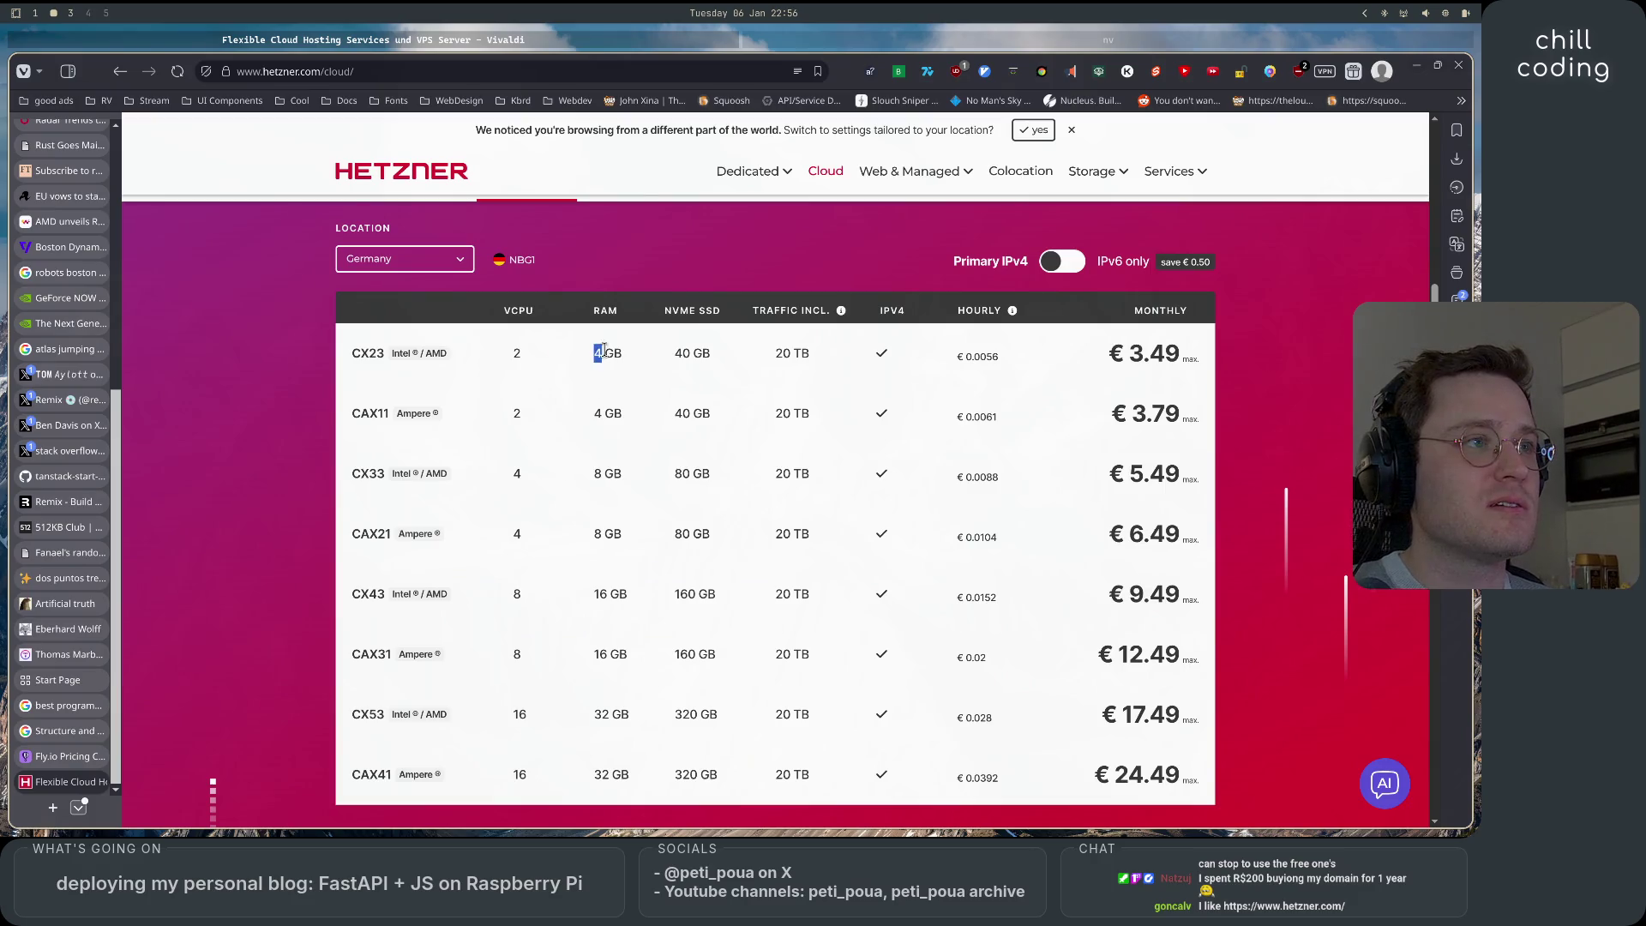
click(69, 756)
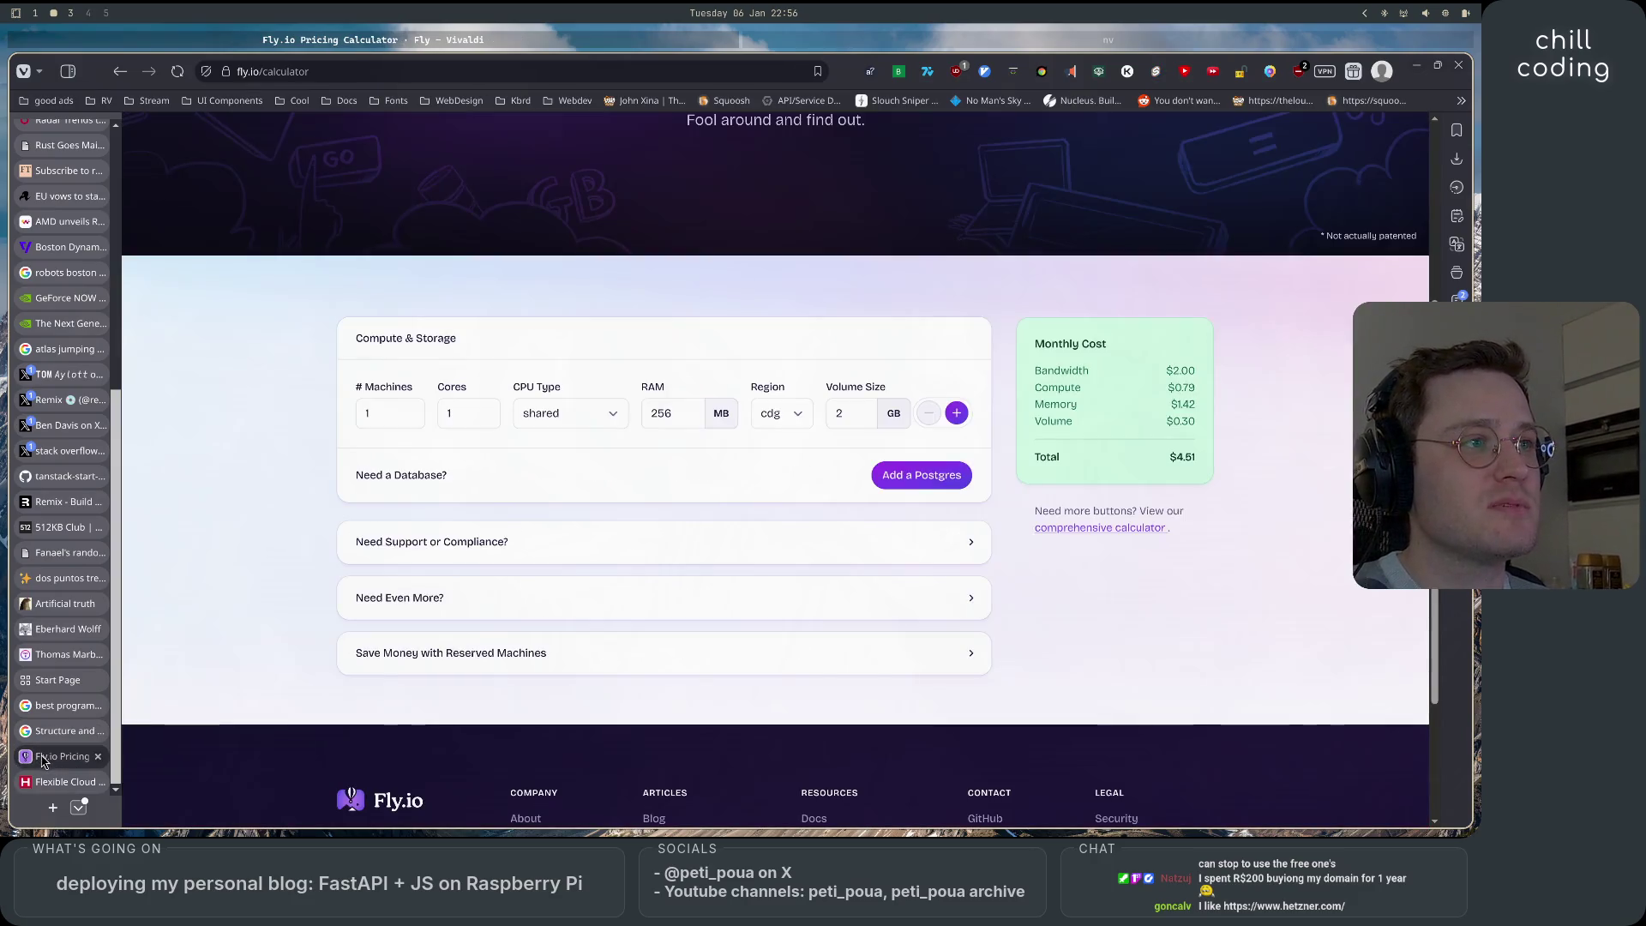
click(57, 783)
drag(487, 378, 1193, 333)
click(1231, 404)
Switch the datacenter location to Finland (HEL1), then back to Germany (NBG1).
scroll(1238, 470, up, 2)
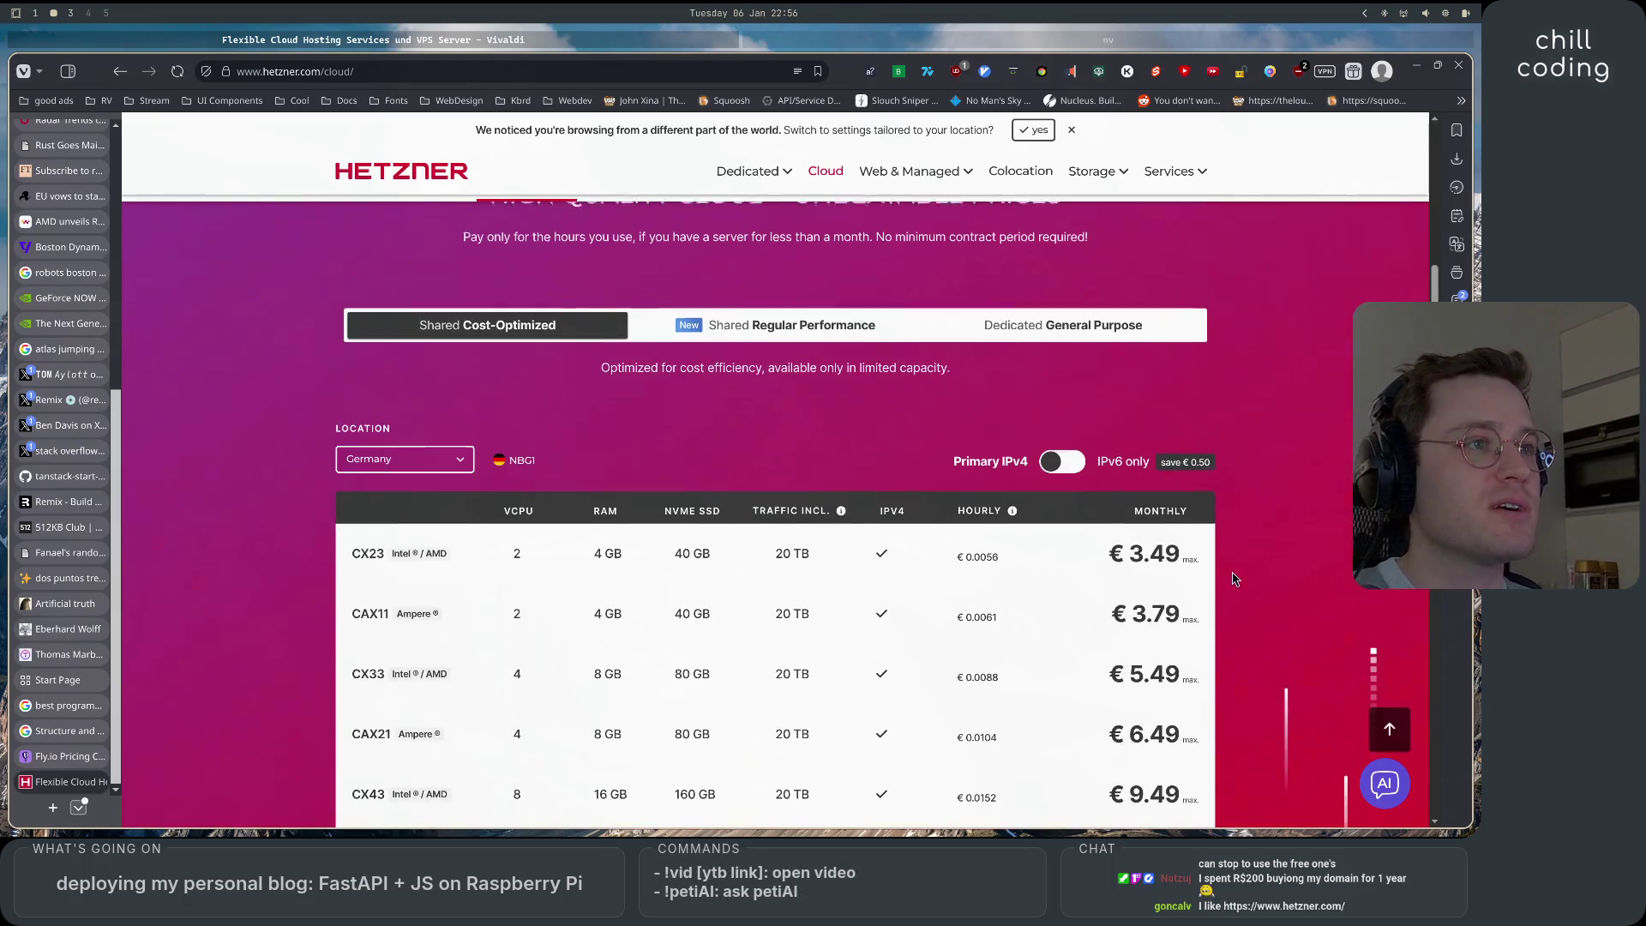
click(446, 463)
click(423, 513)
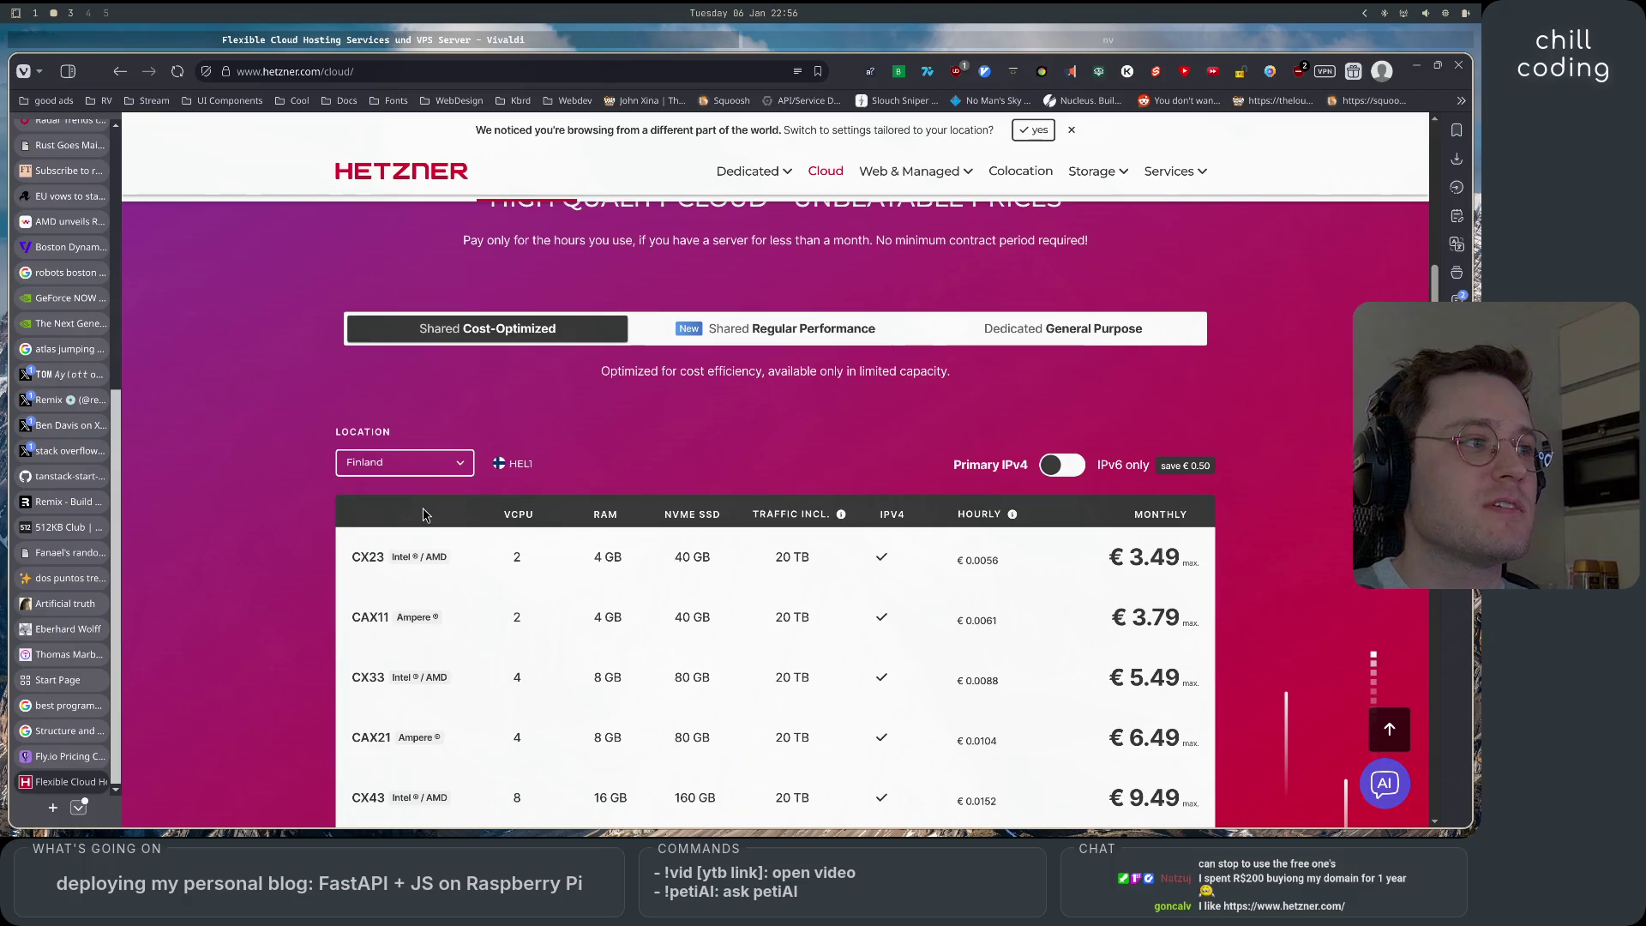
click(439, 472)
click(412, 485)
scroll(361, 442, down, 3)
scroll(356, 449, up, 2)
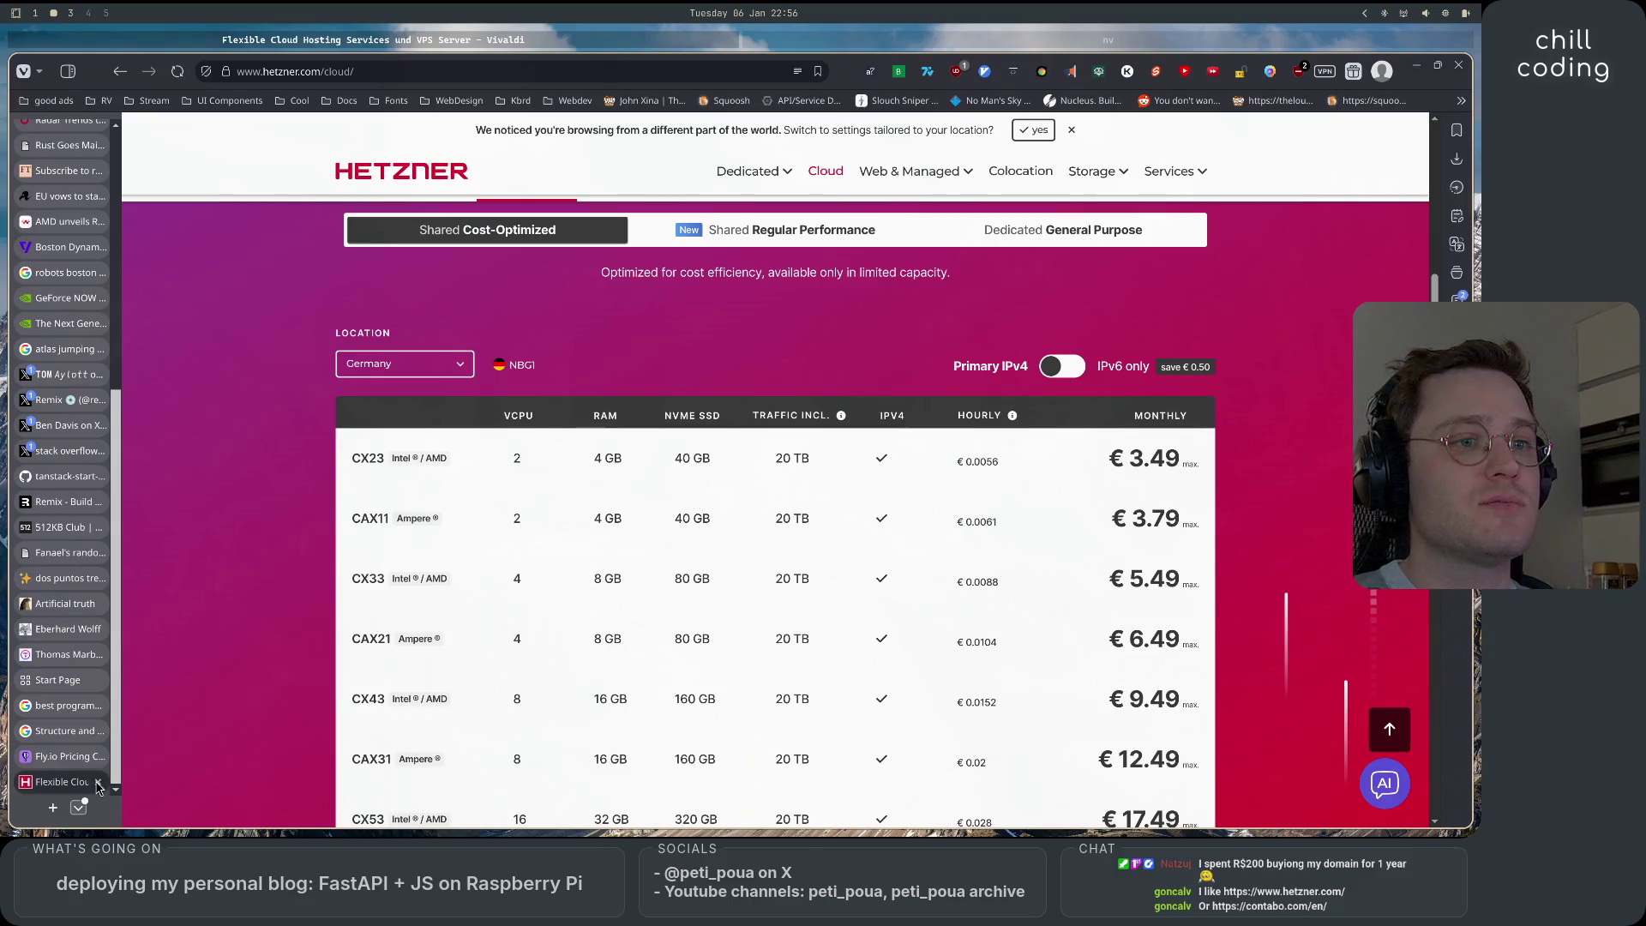
Close the Hetzner and Fly.io tabs and start a fresh Start Page tab.
key(ctrl+w)
key(ctrl+w)
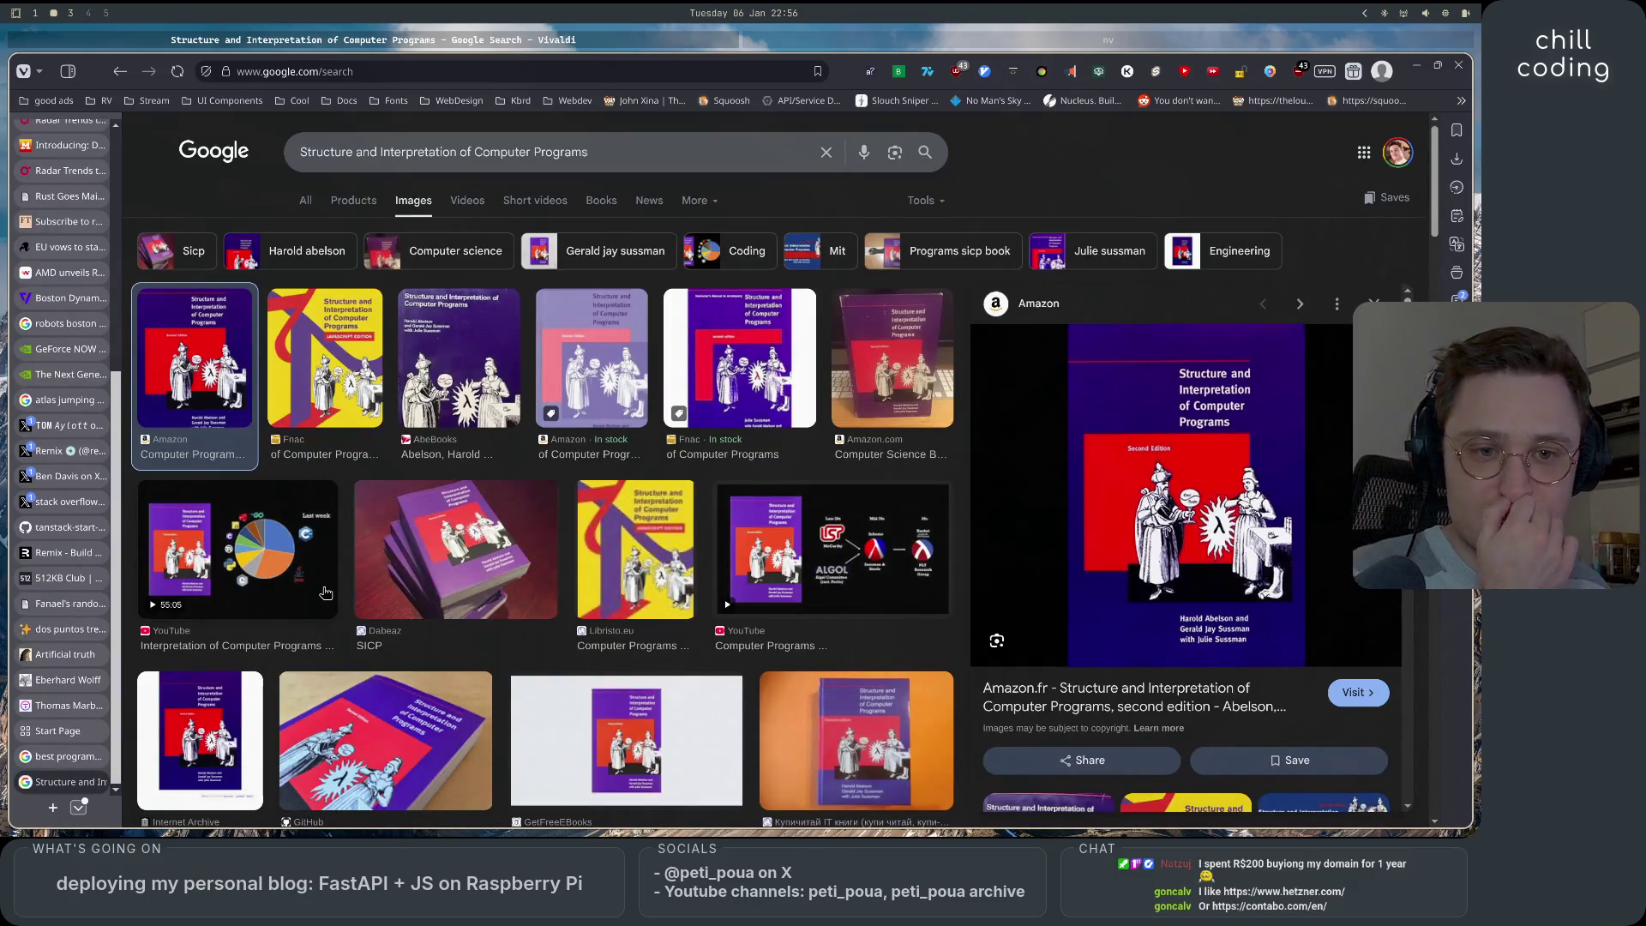
key(super+1)
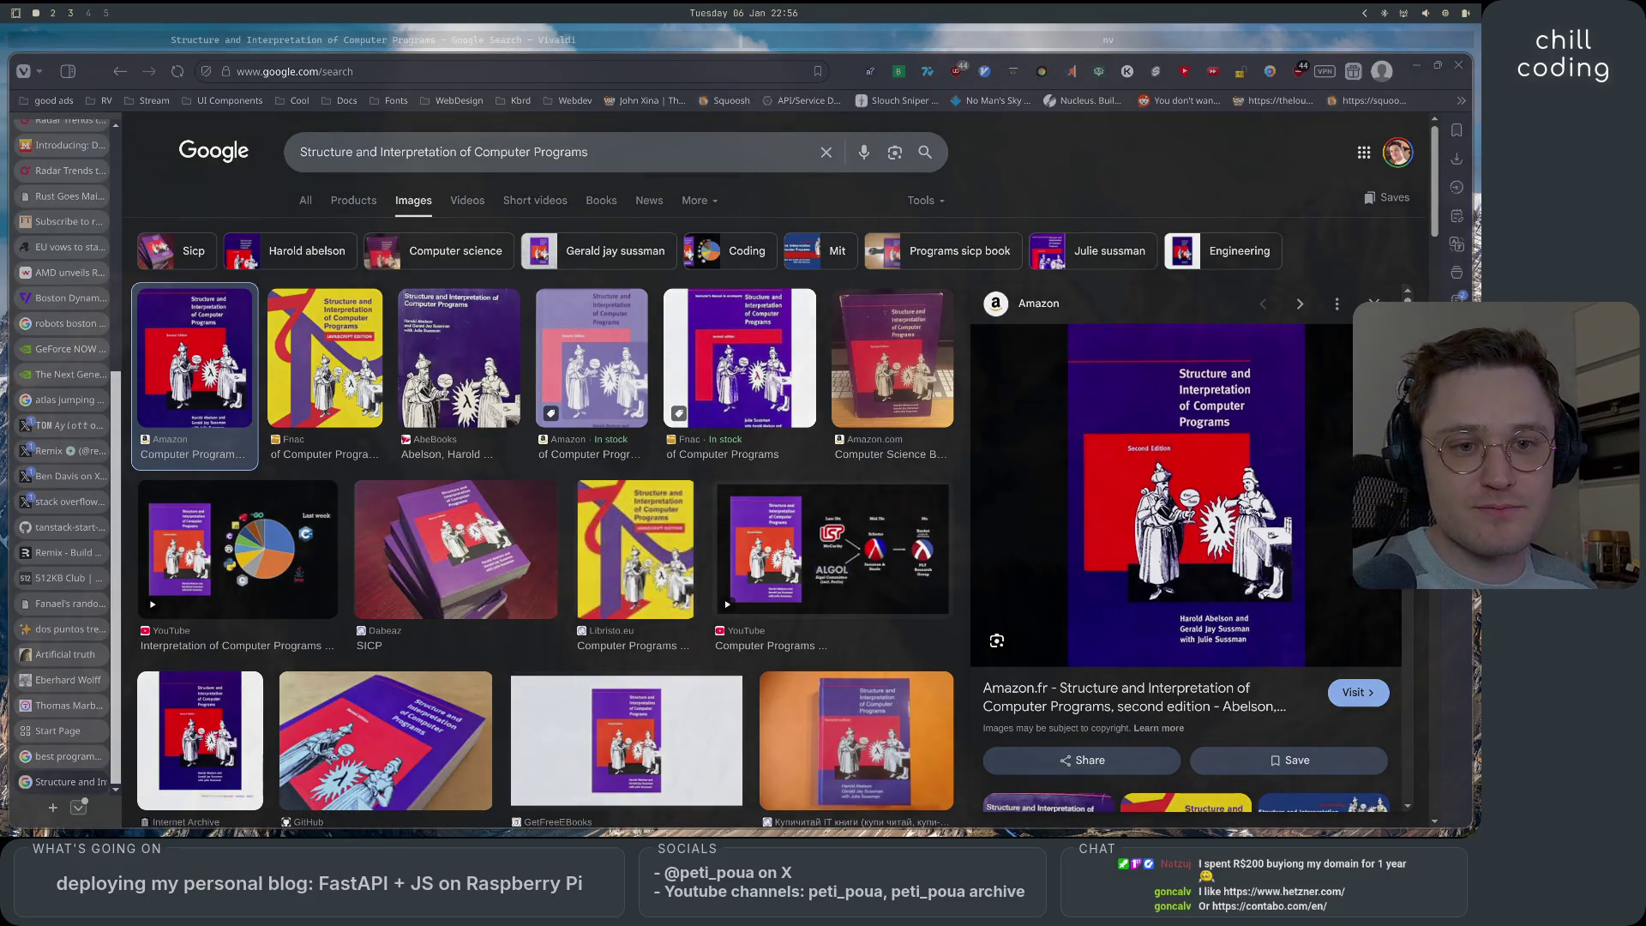
key(super+2)
click(53, 806)
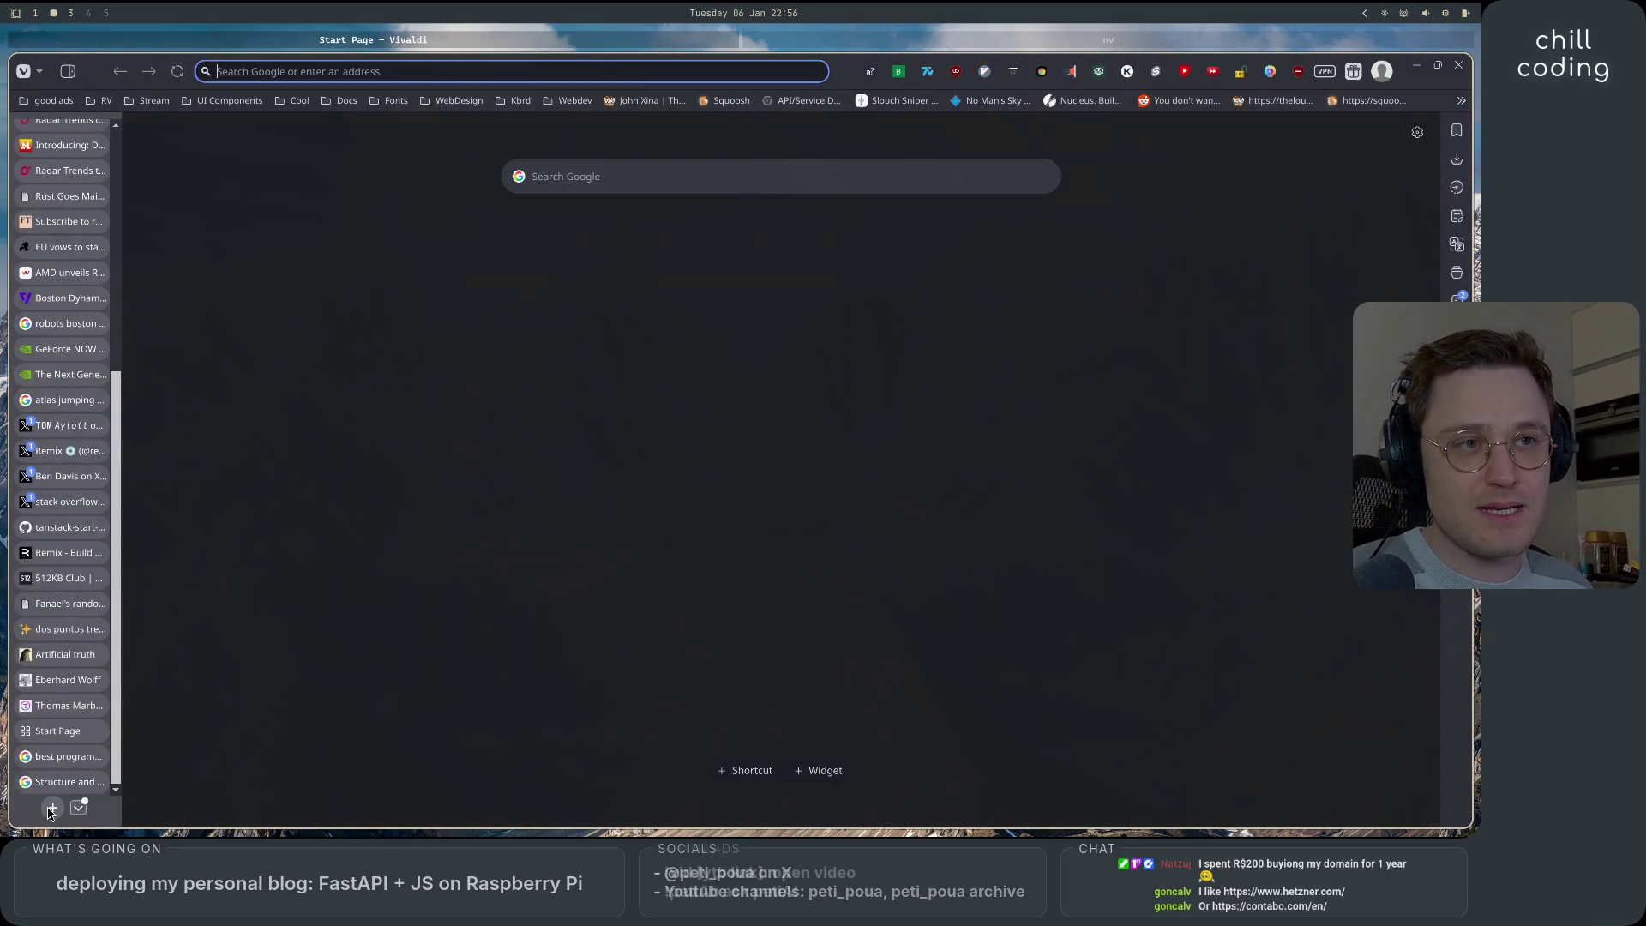
Load contabo.com/en/ and go to its full Cloud VPS pricing page.
key(ctrl+v)
key(Return)
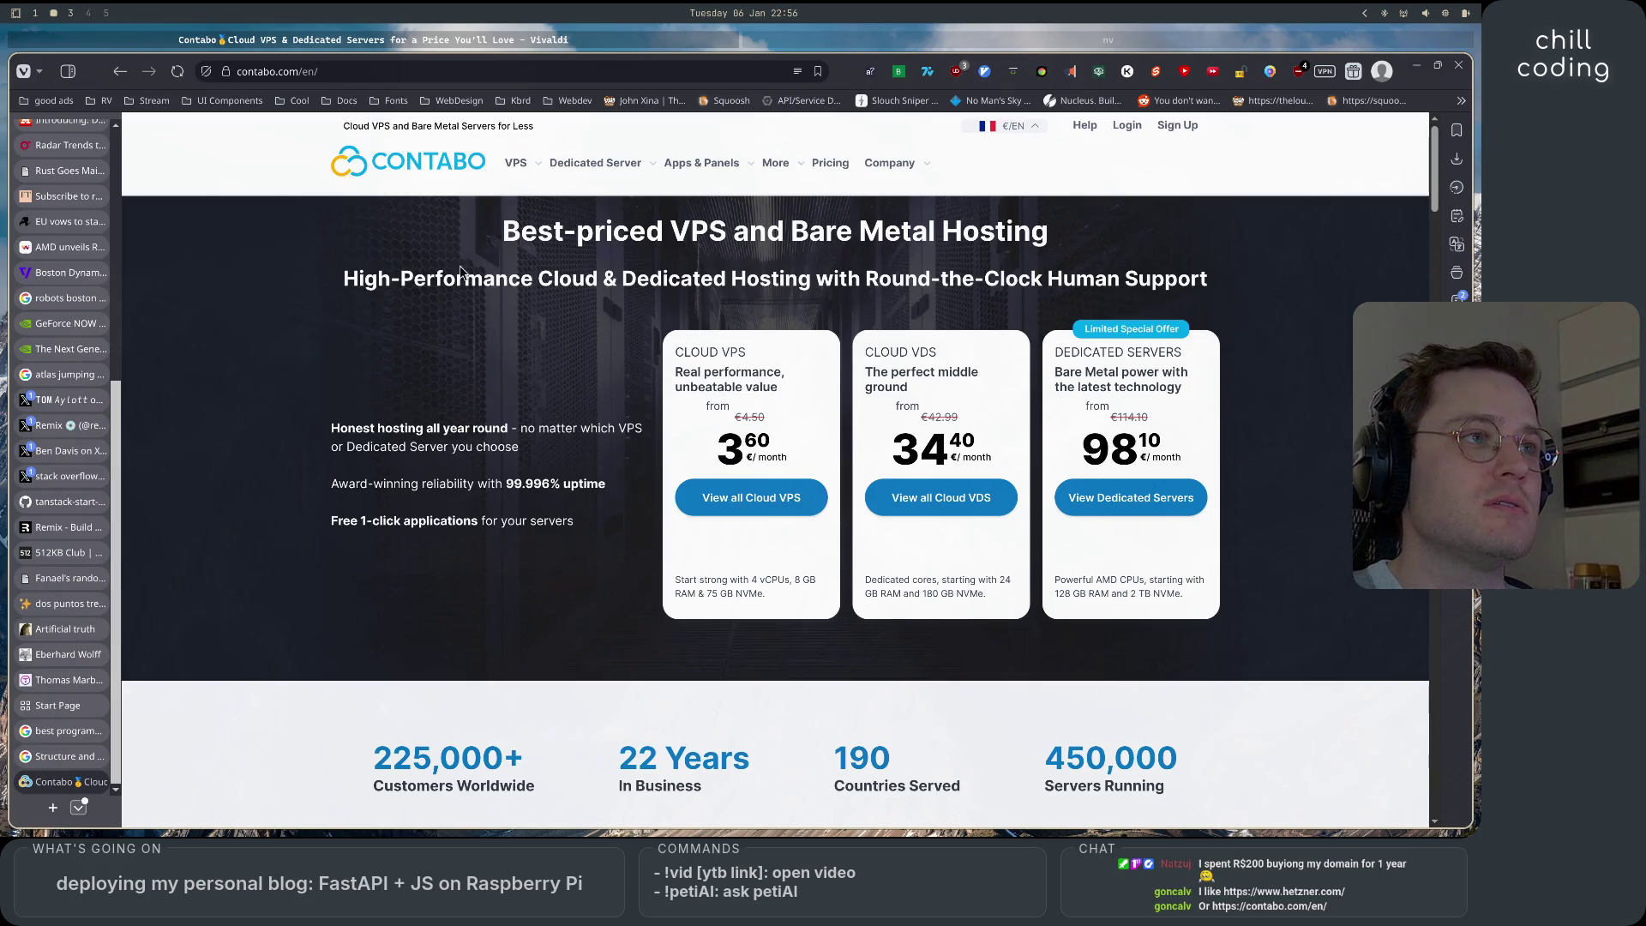
drag(343, 278, 1176, 291)
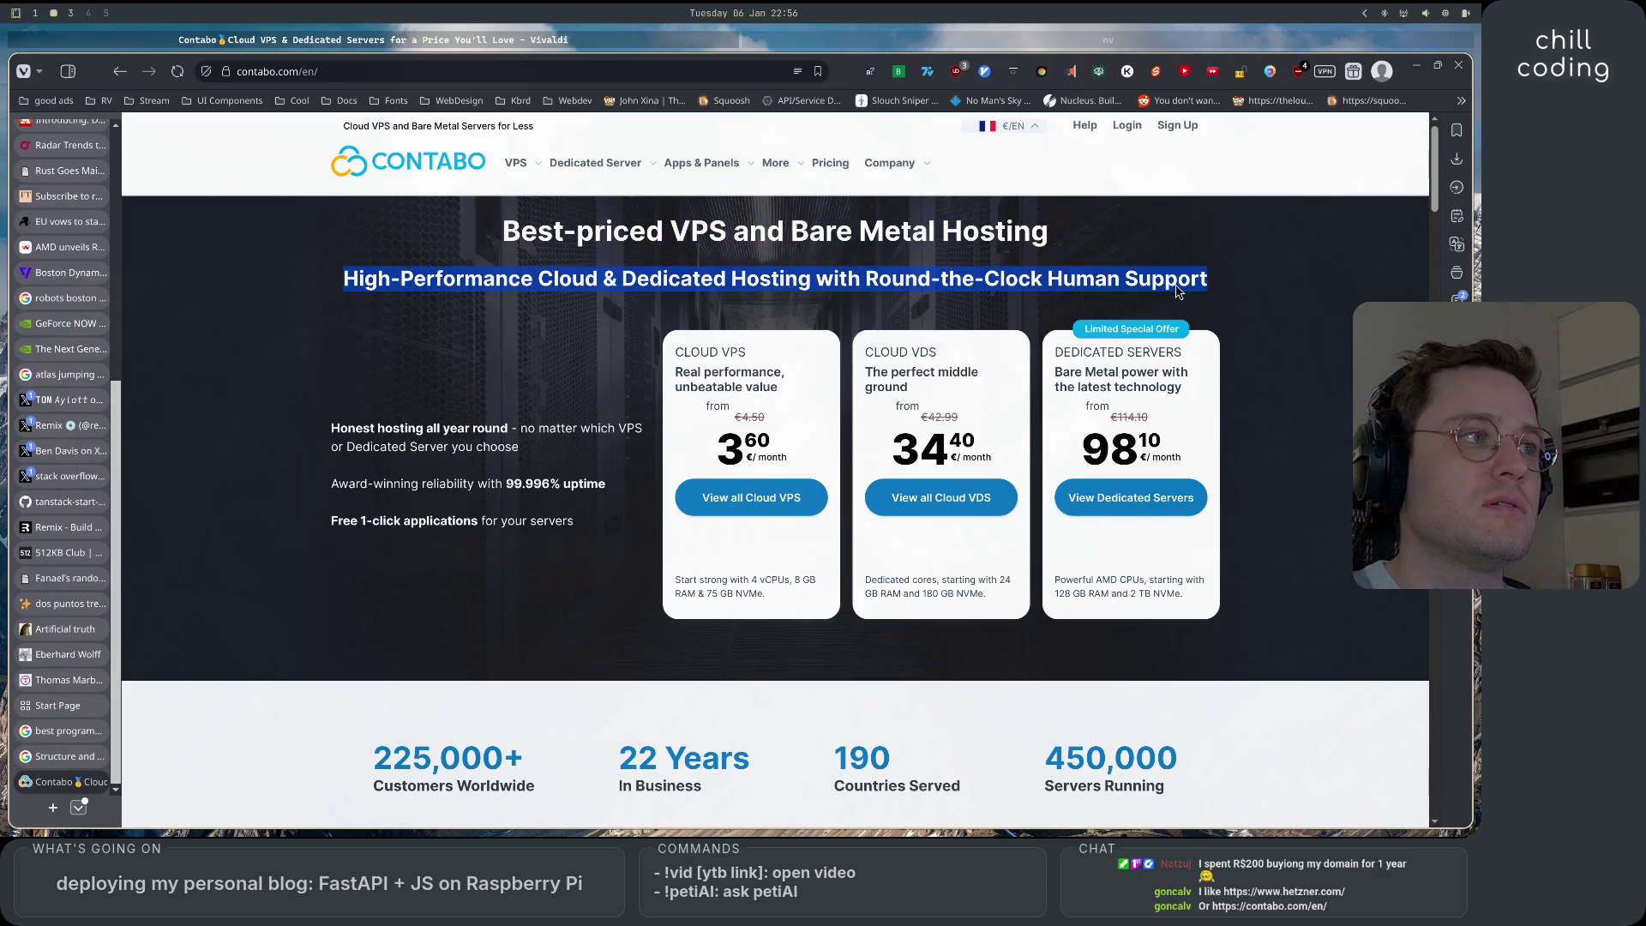
click(1176, 292)
click(760, 514)
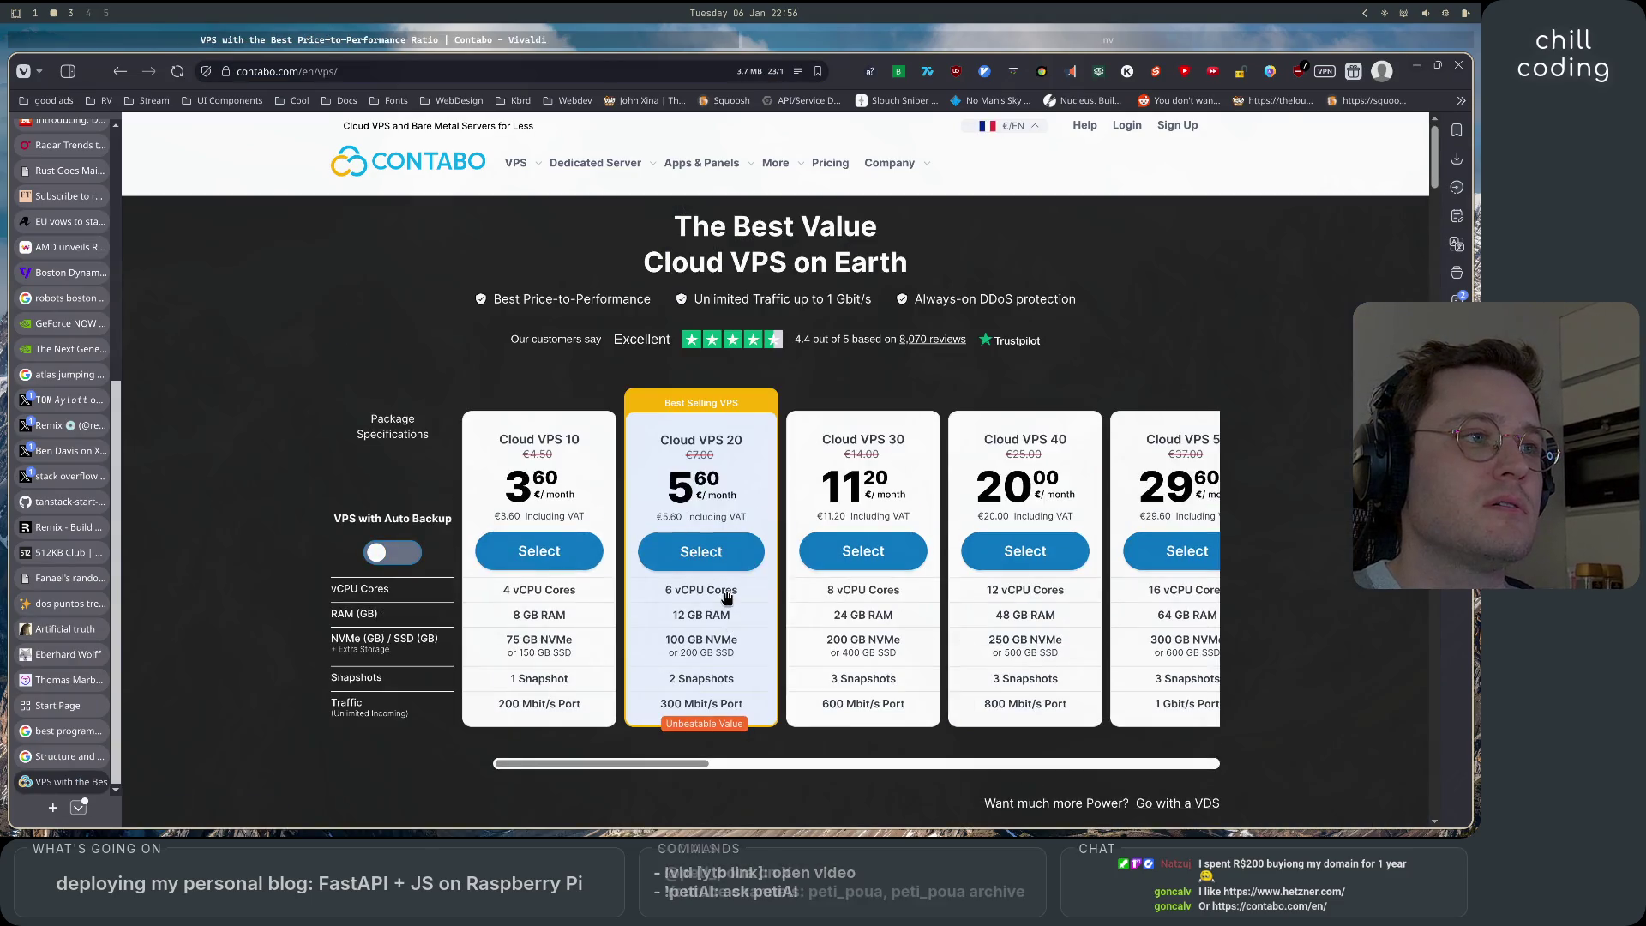
scroll(527, 514, down, 2)
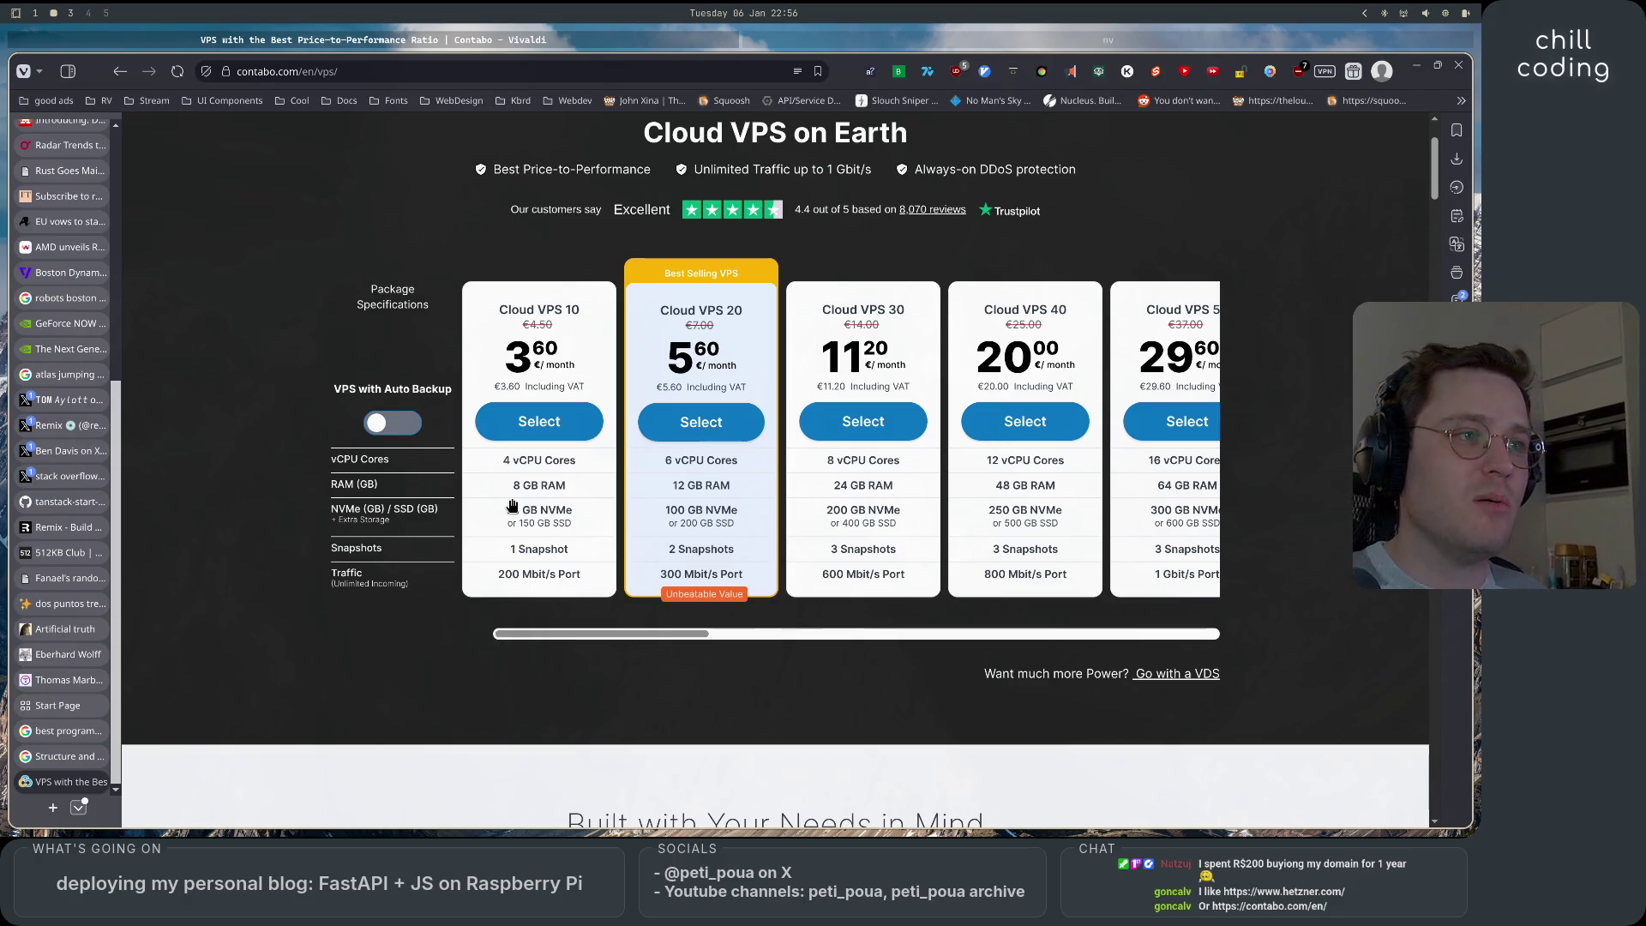
click(401, 424)
click(402, 424)
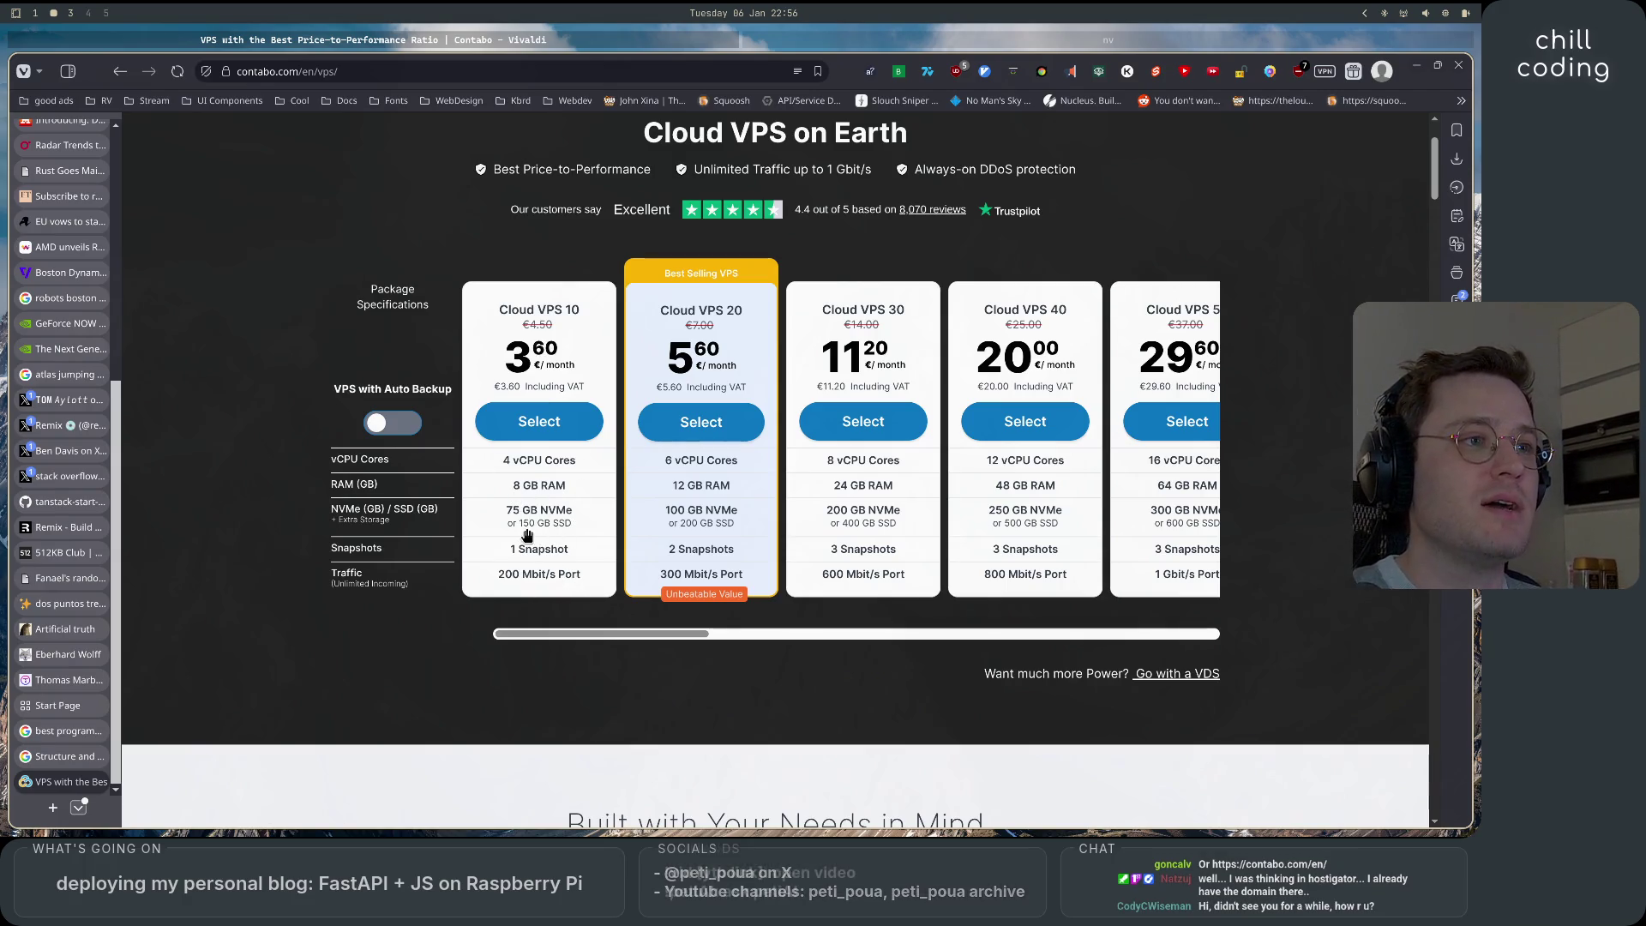
mouse_move(567, 634)
mouse_down()
mouse_move(1071, 659)
mouse_move(375, 660)
mouse_up()
scroll(375, 660, up, 2)
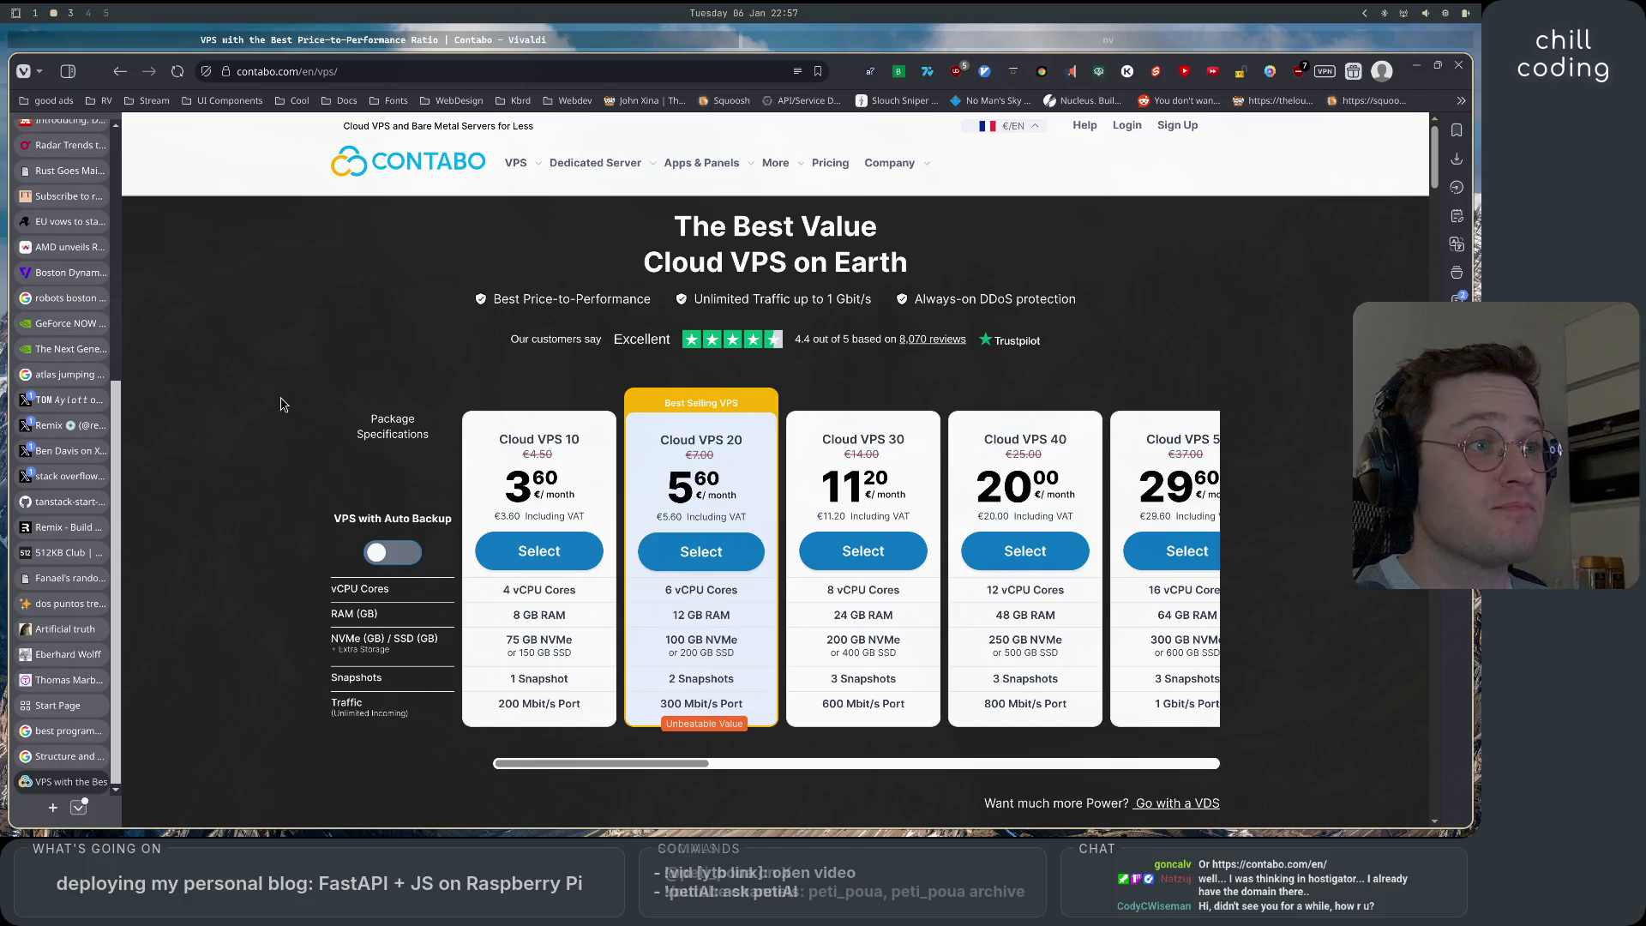
drag(601, 523, 616, 522)
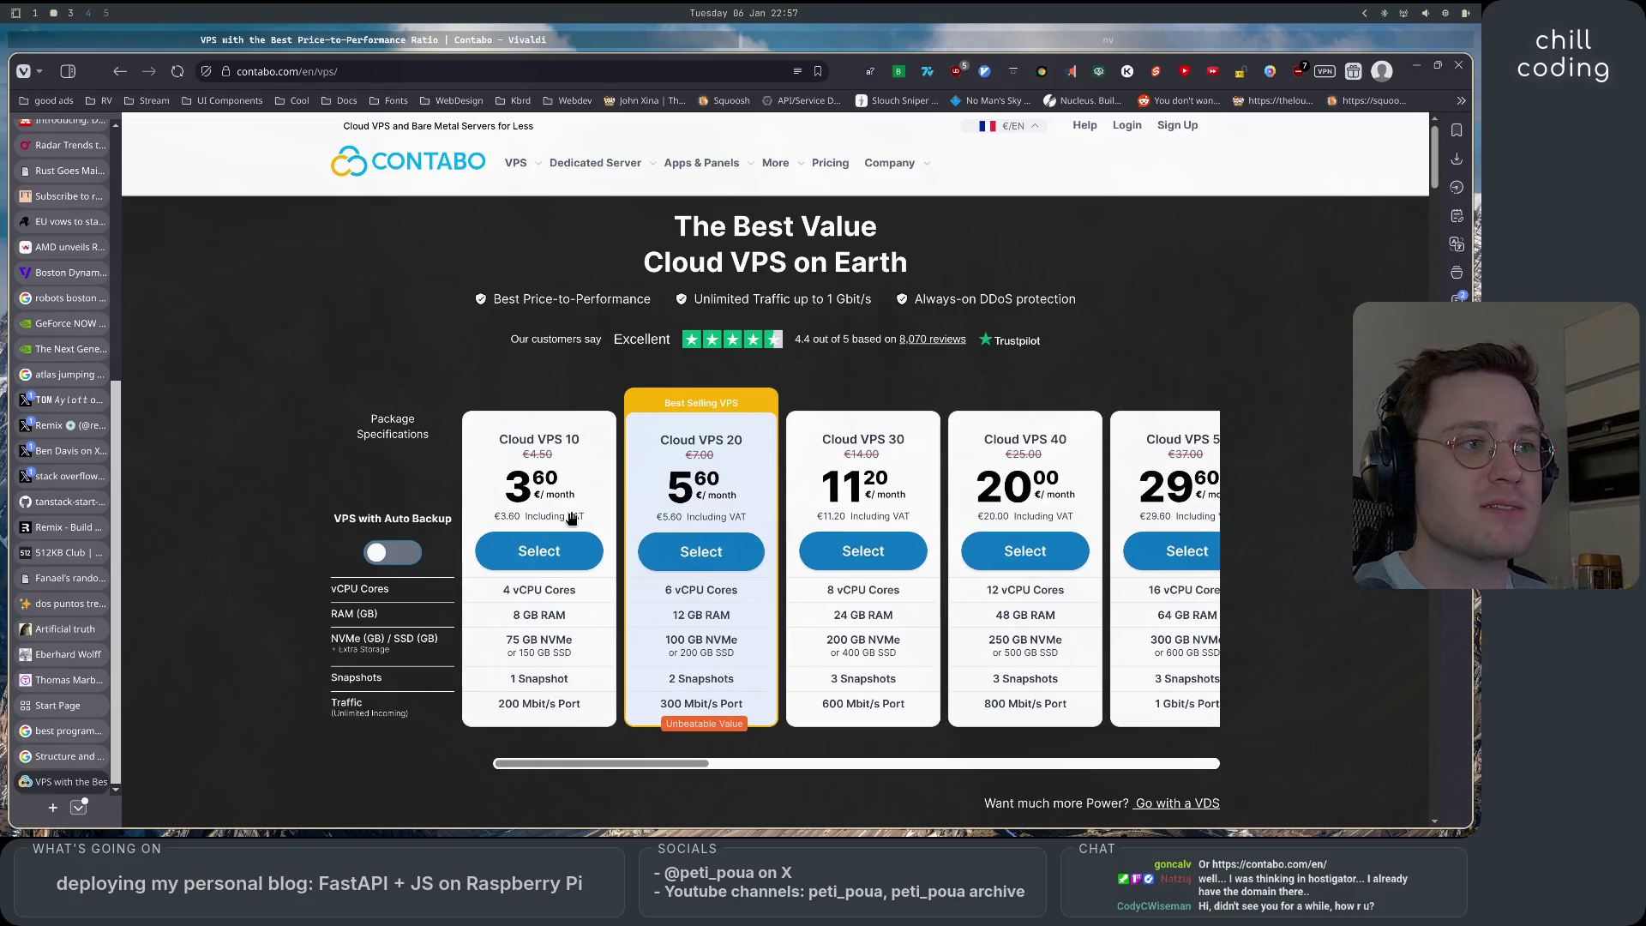
scroll(296, 455, down, 10)
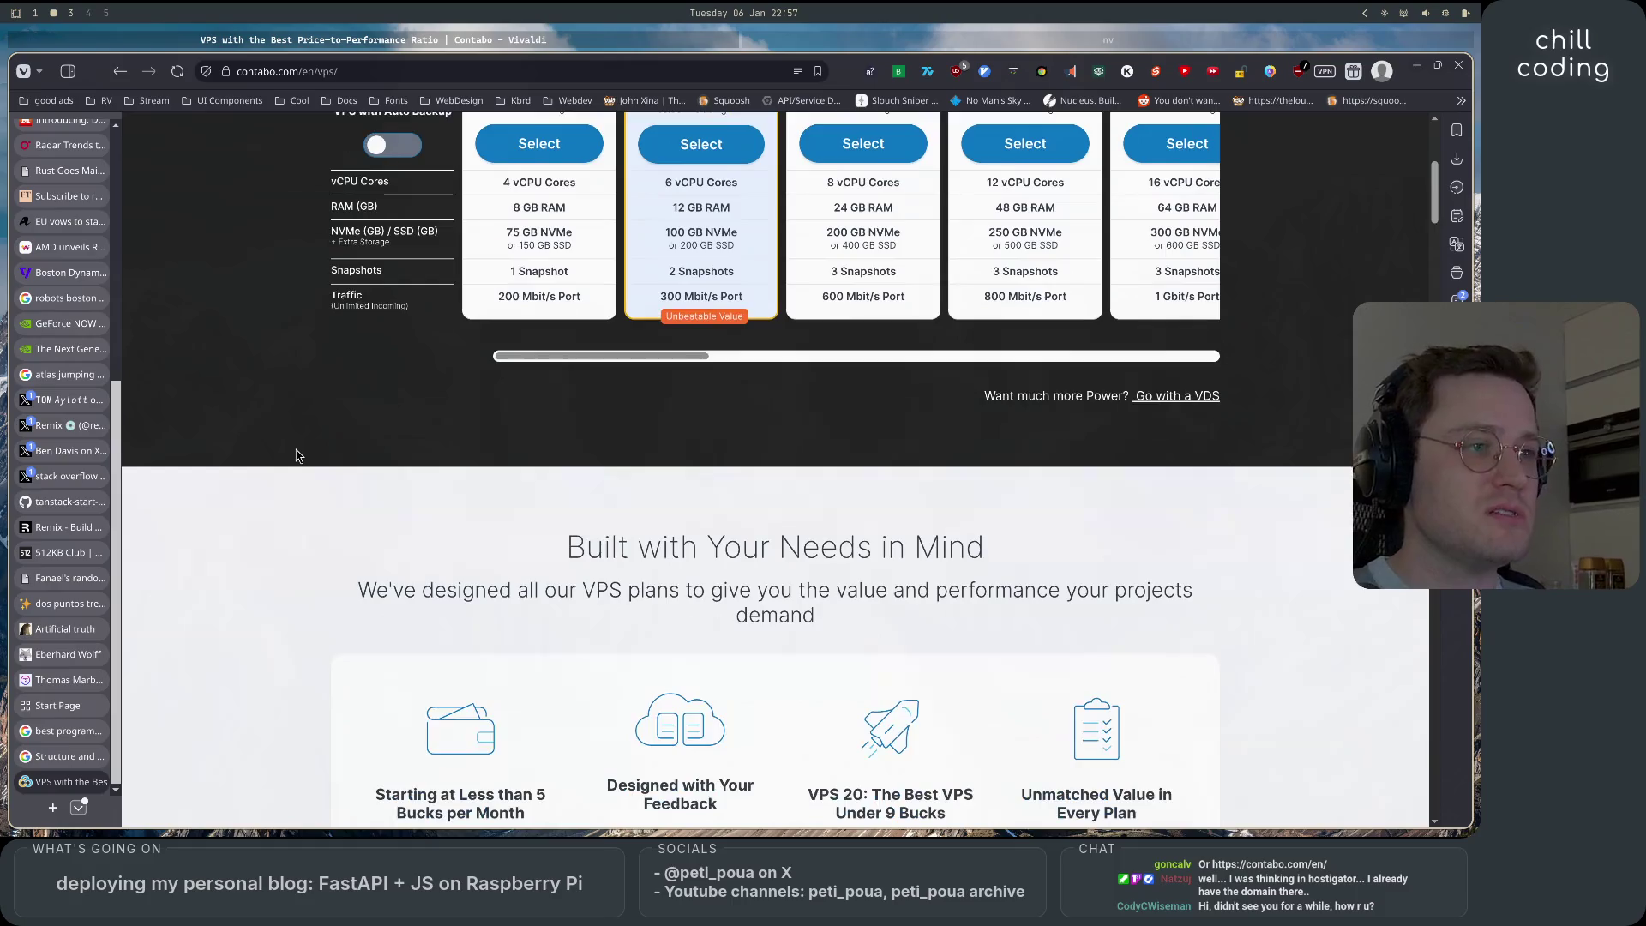
scroll(295, 455, up, 10)
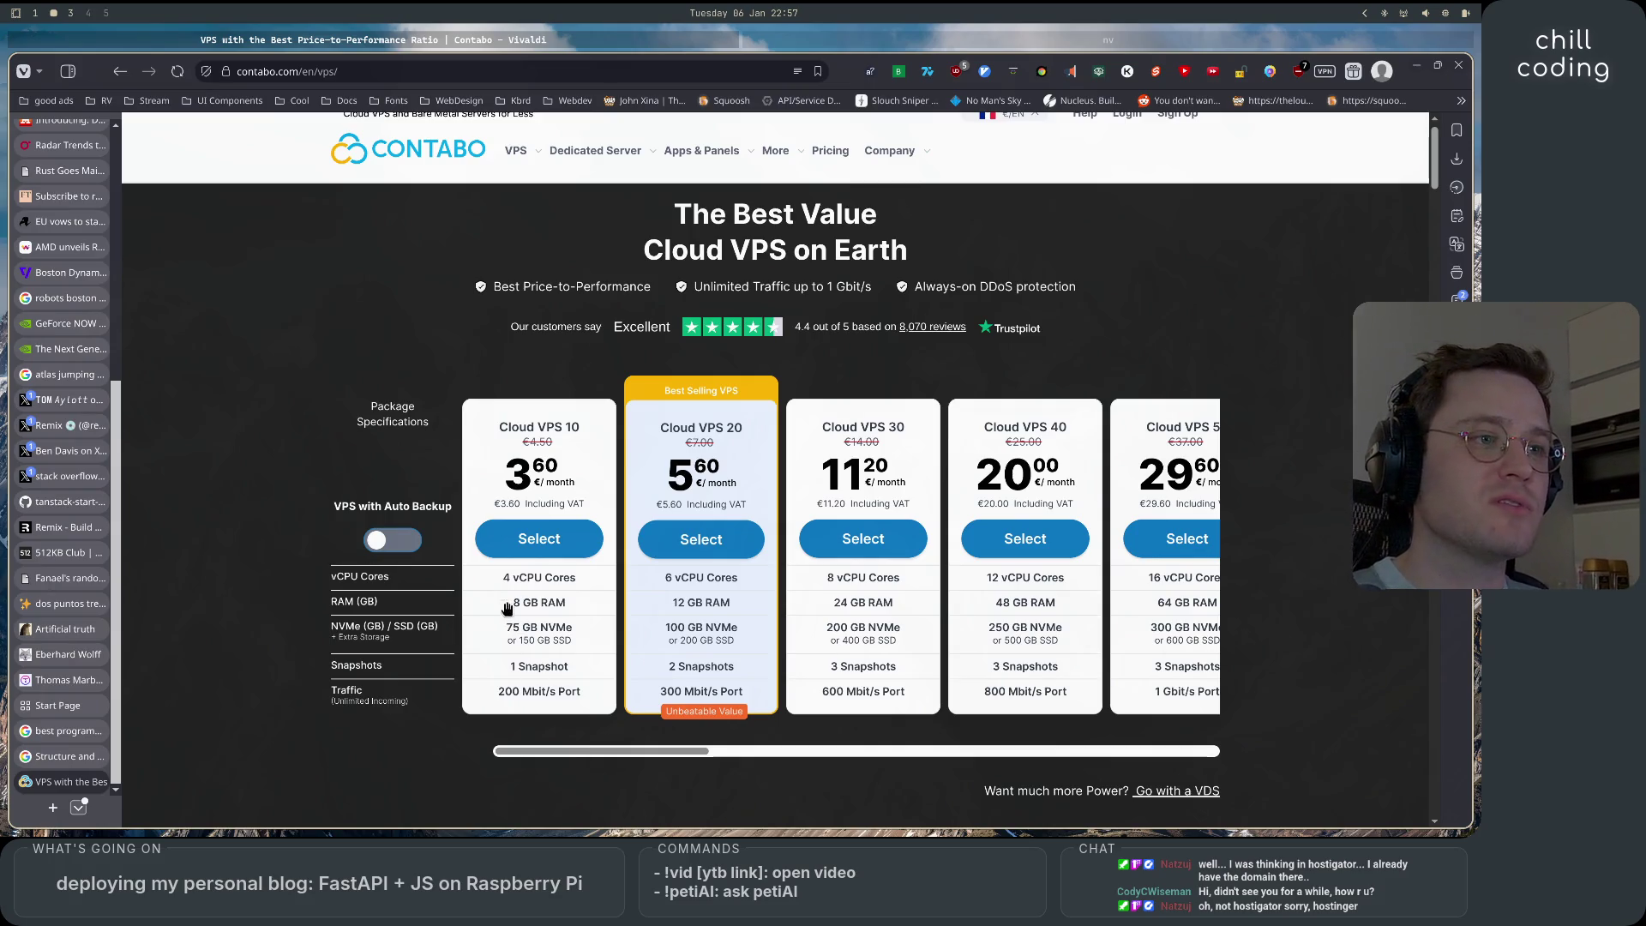
scroll(557, 754, right, 3)
scroll(480, 759, left, 3)
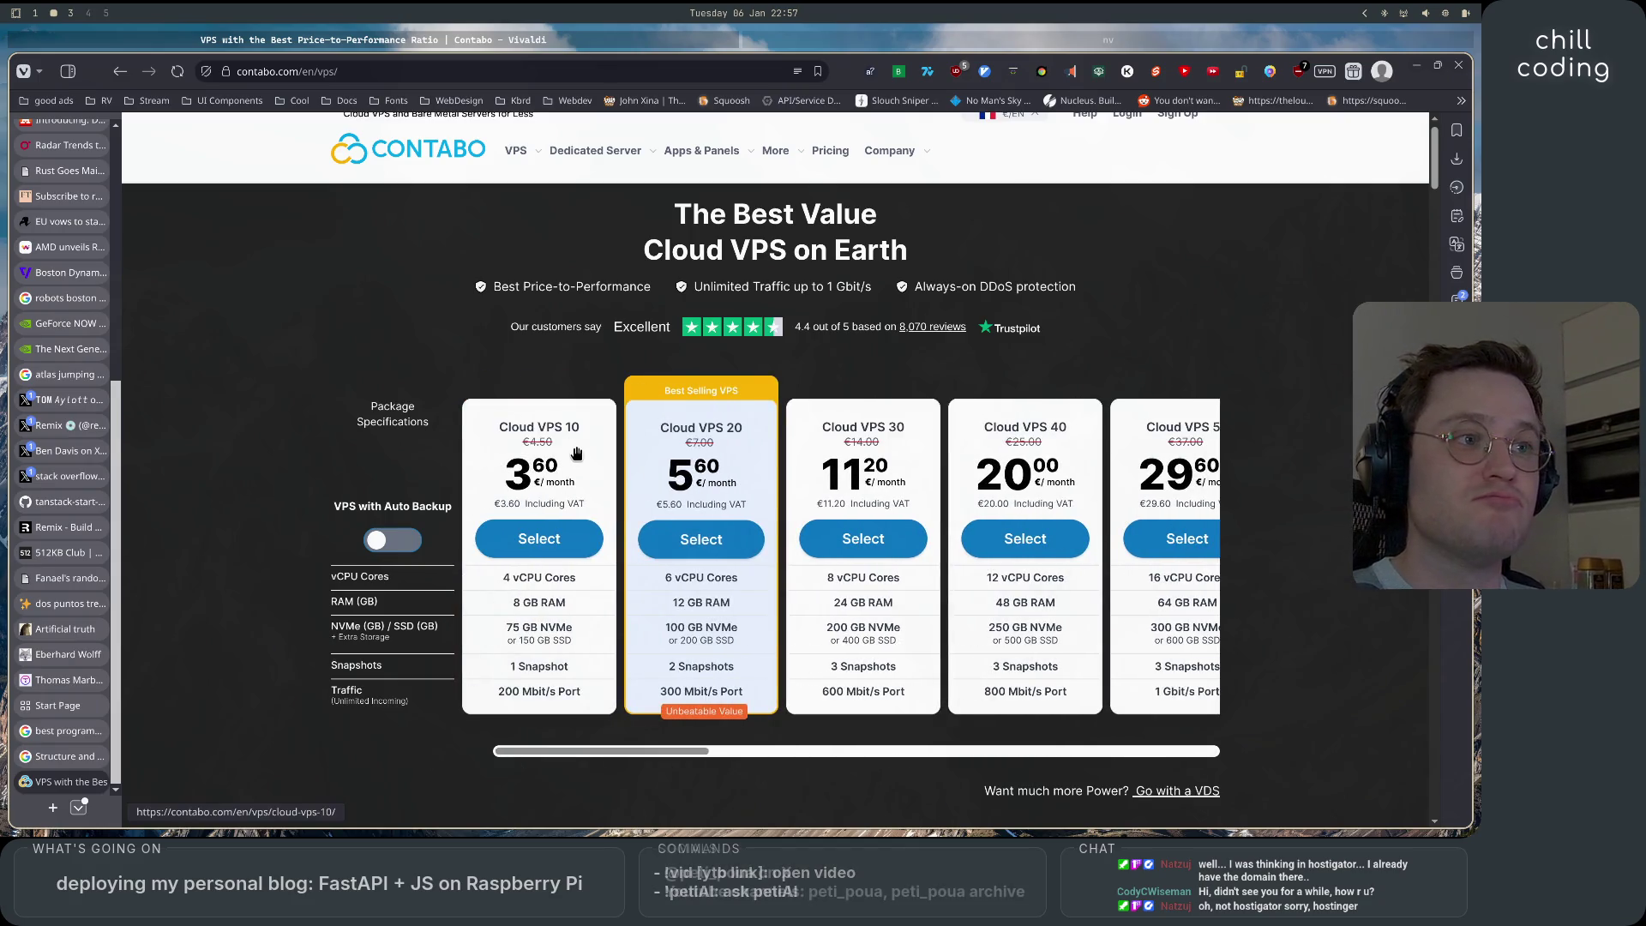
scroll(592, 463, up, 1)
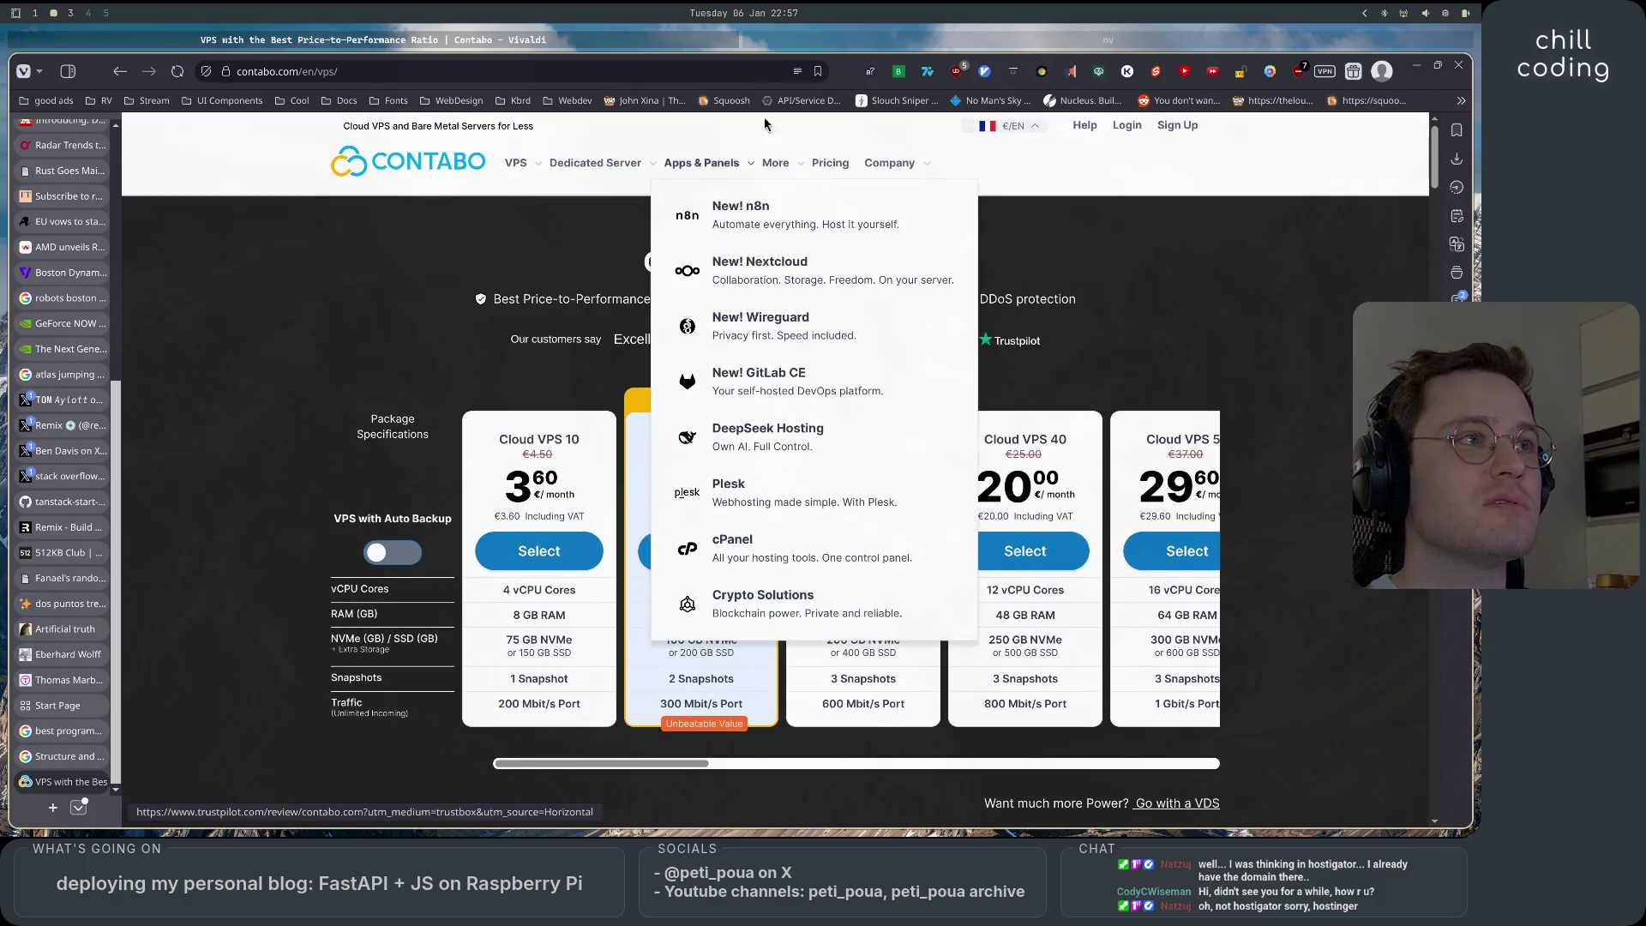
Bookmark the Contabo VPS page into the Webdev folder.
click(818, 71)
click(772, 440)
scroll(793, 443, down, 1)
click(772, 439)
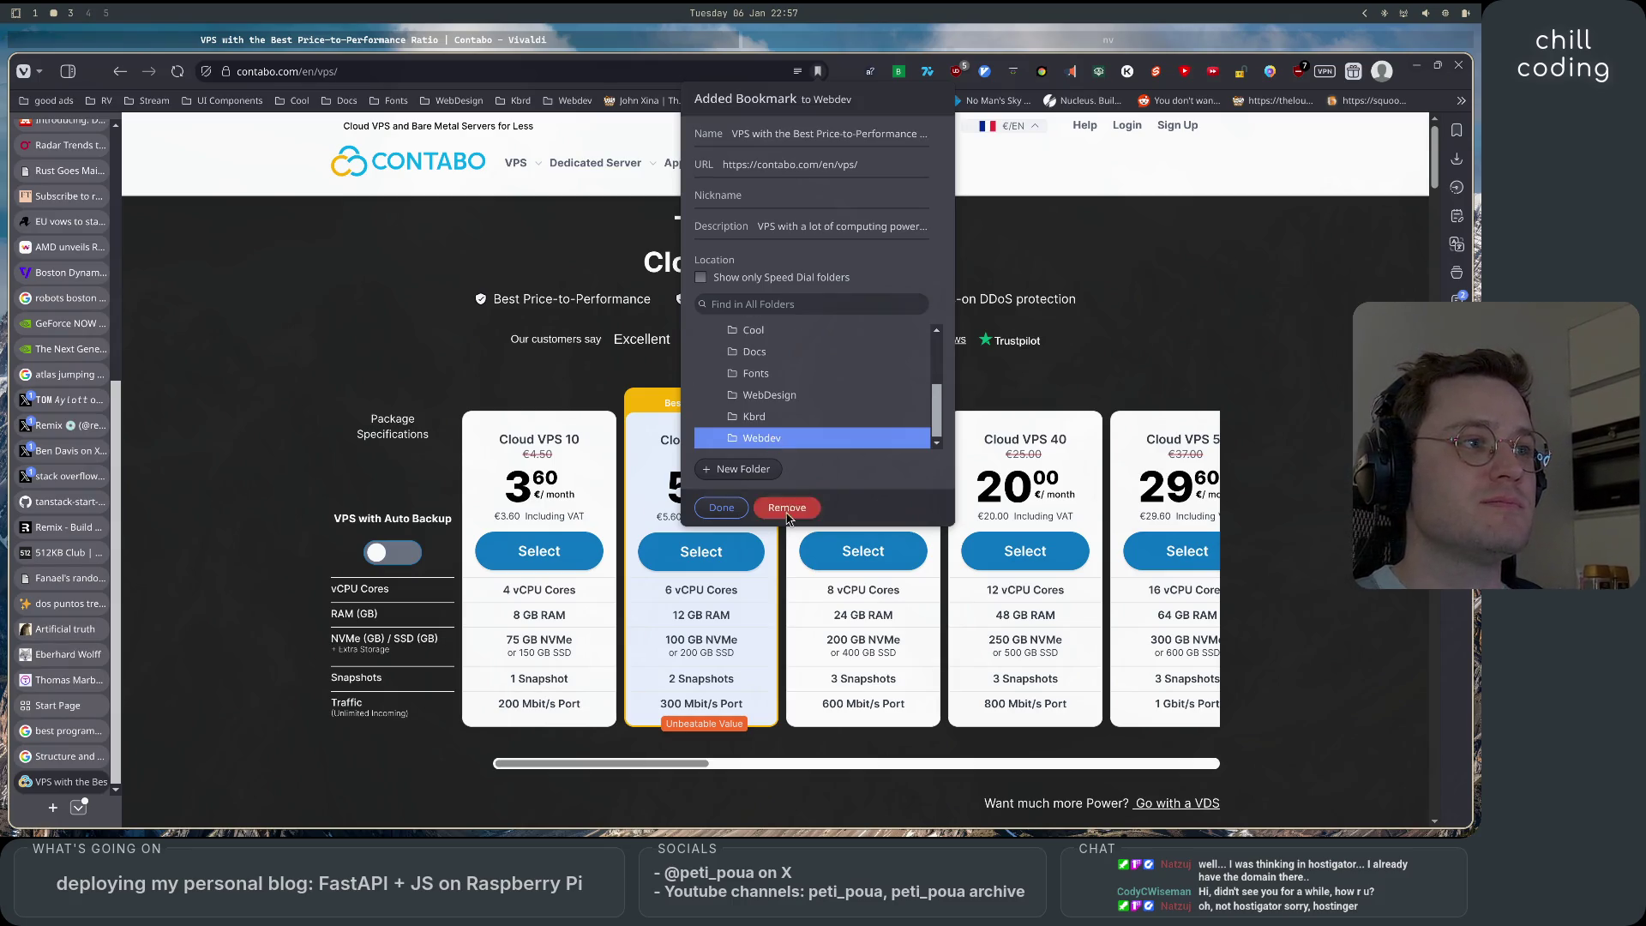
click(721, 508)
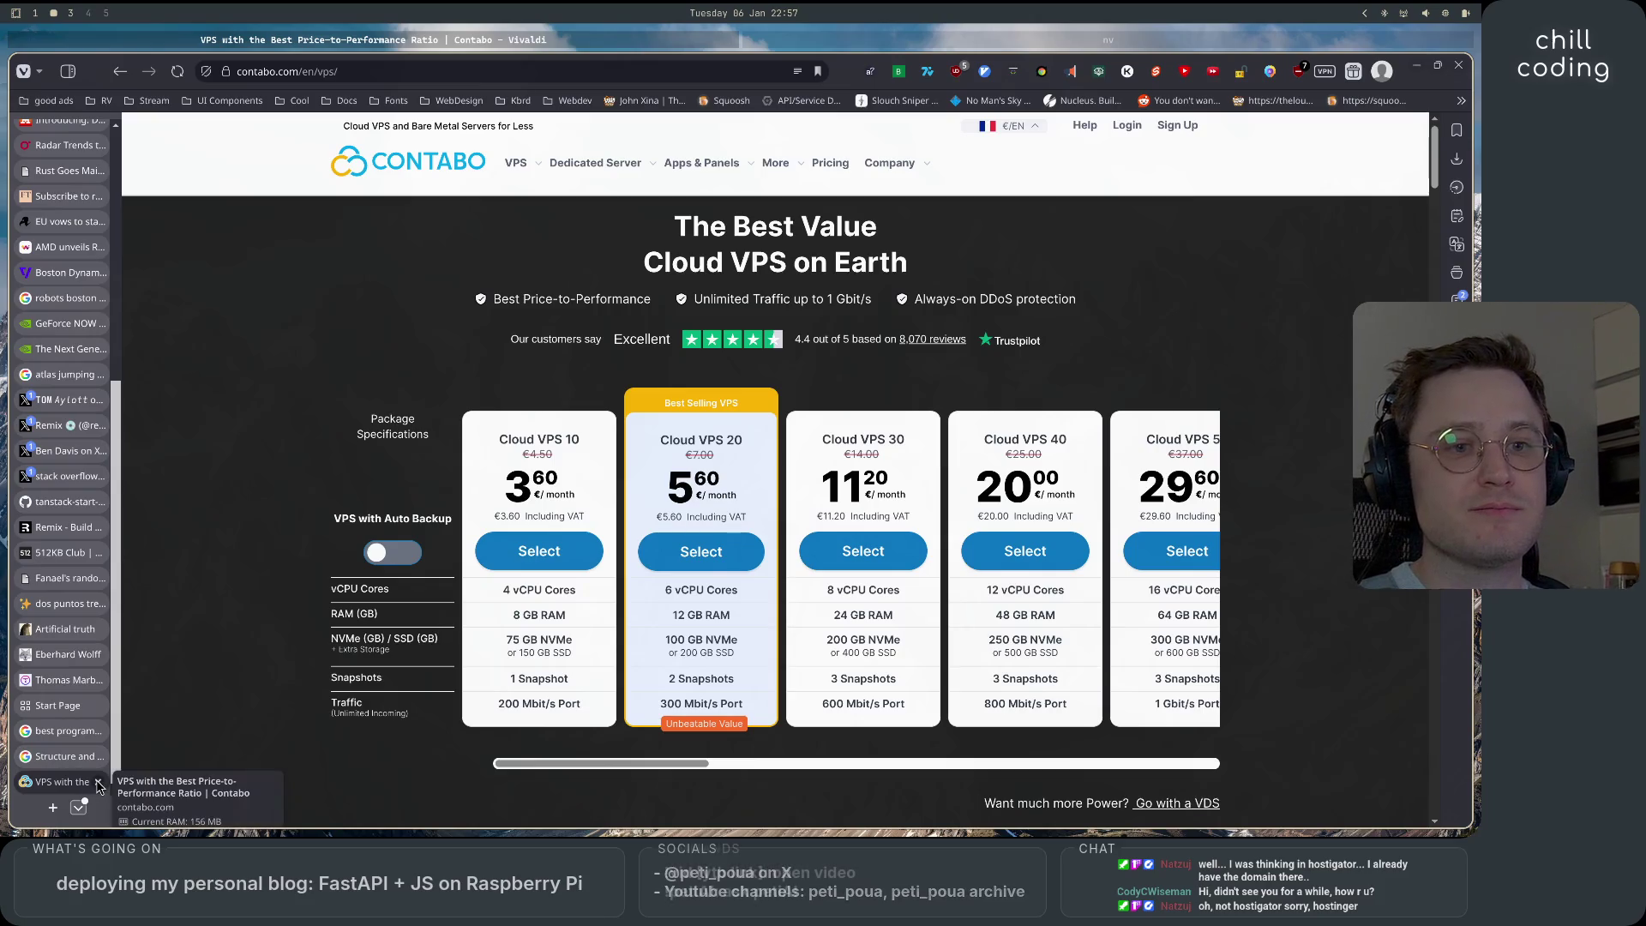
Close the Contabo VPS, Structure and best programming books tabs.
click(98, 783)
click(99, 785)
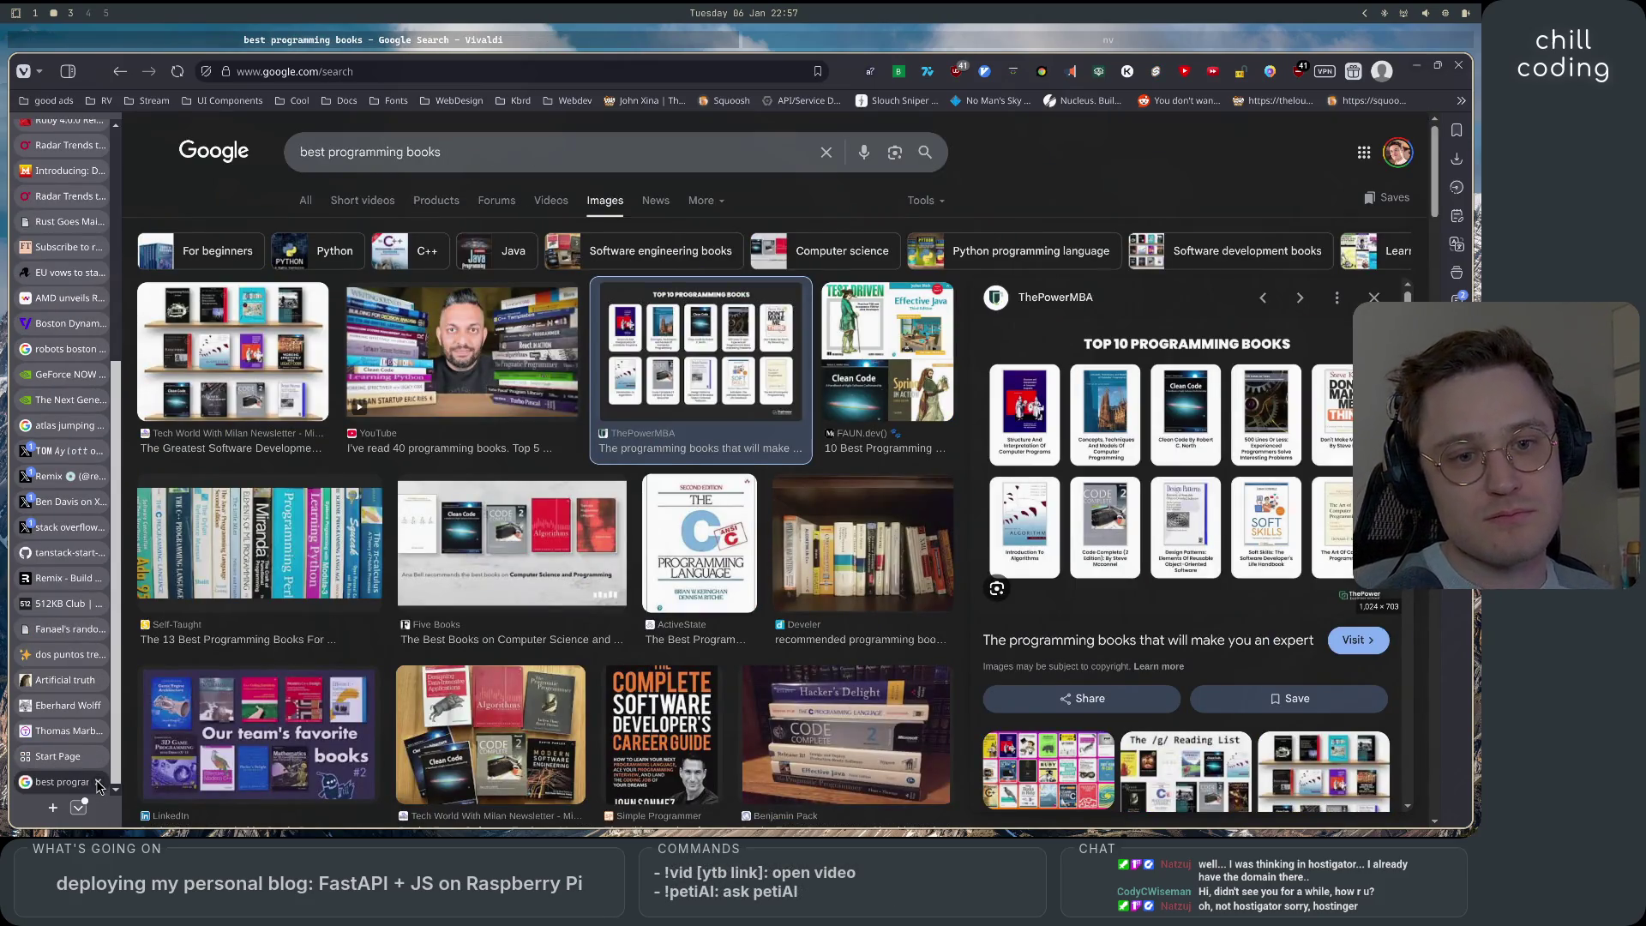
click(99, 783)
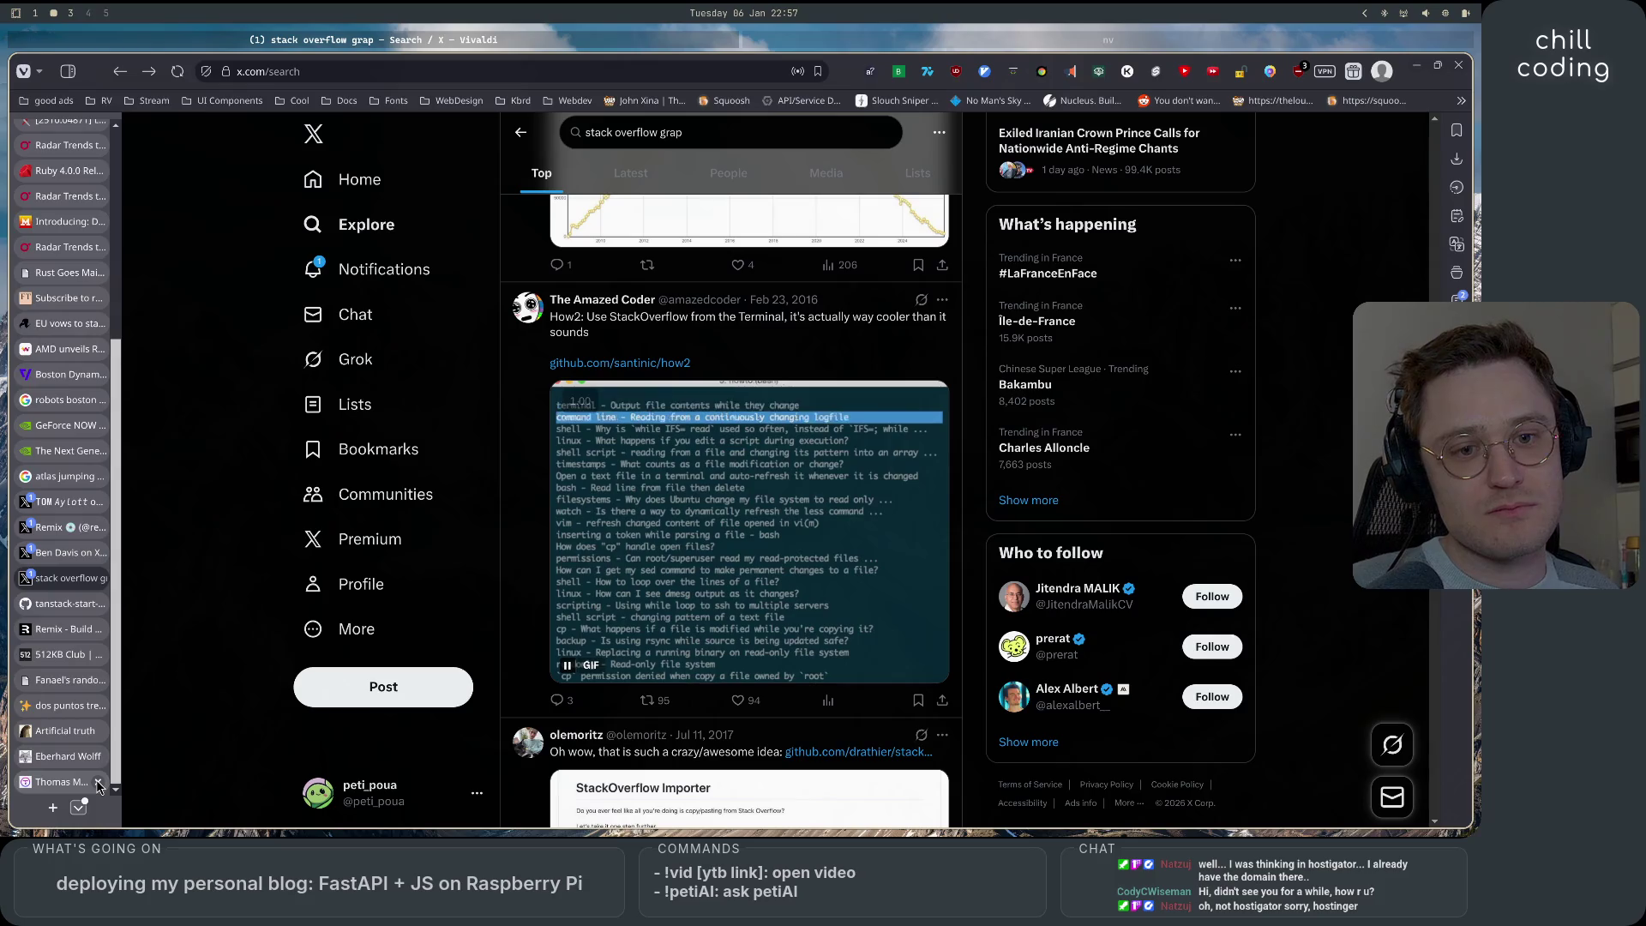
Close one more old tab, switch to the Neovim window, then return to Vivaldi's X search.
click(99, 784)
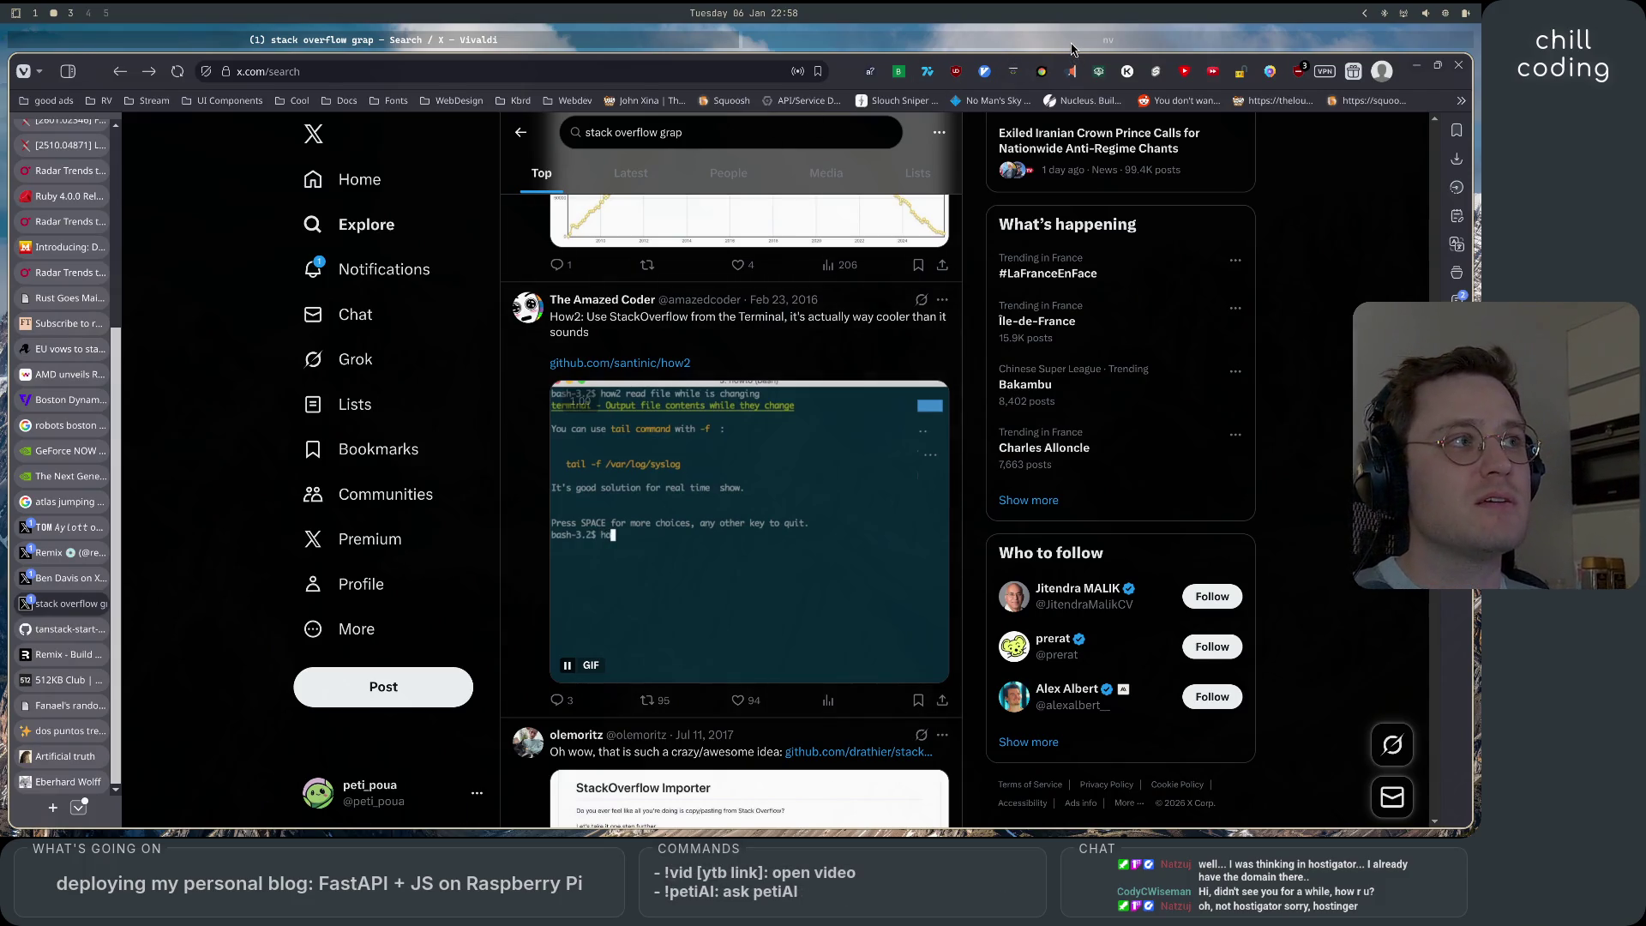
click(1072, 45)
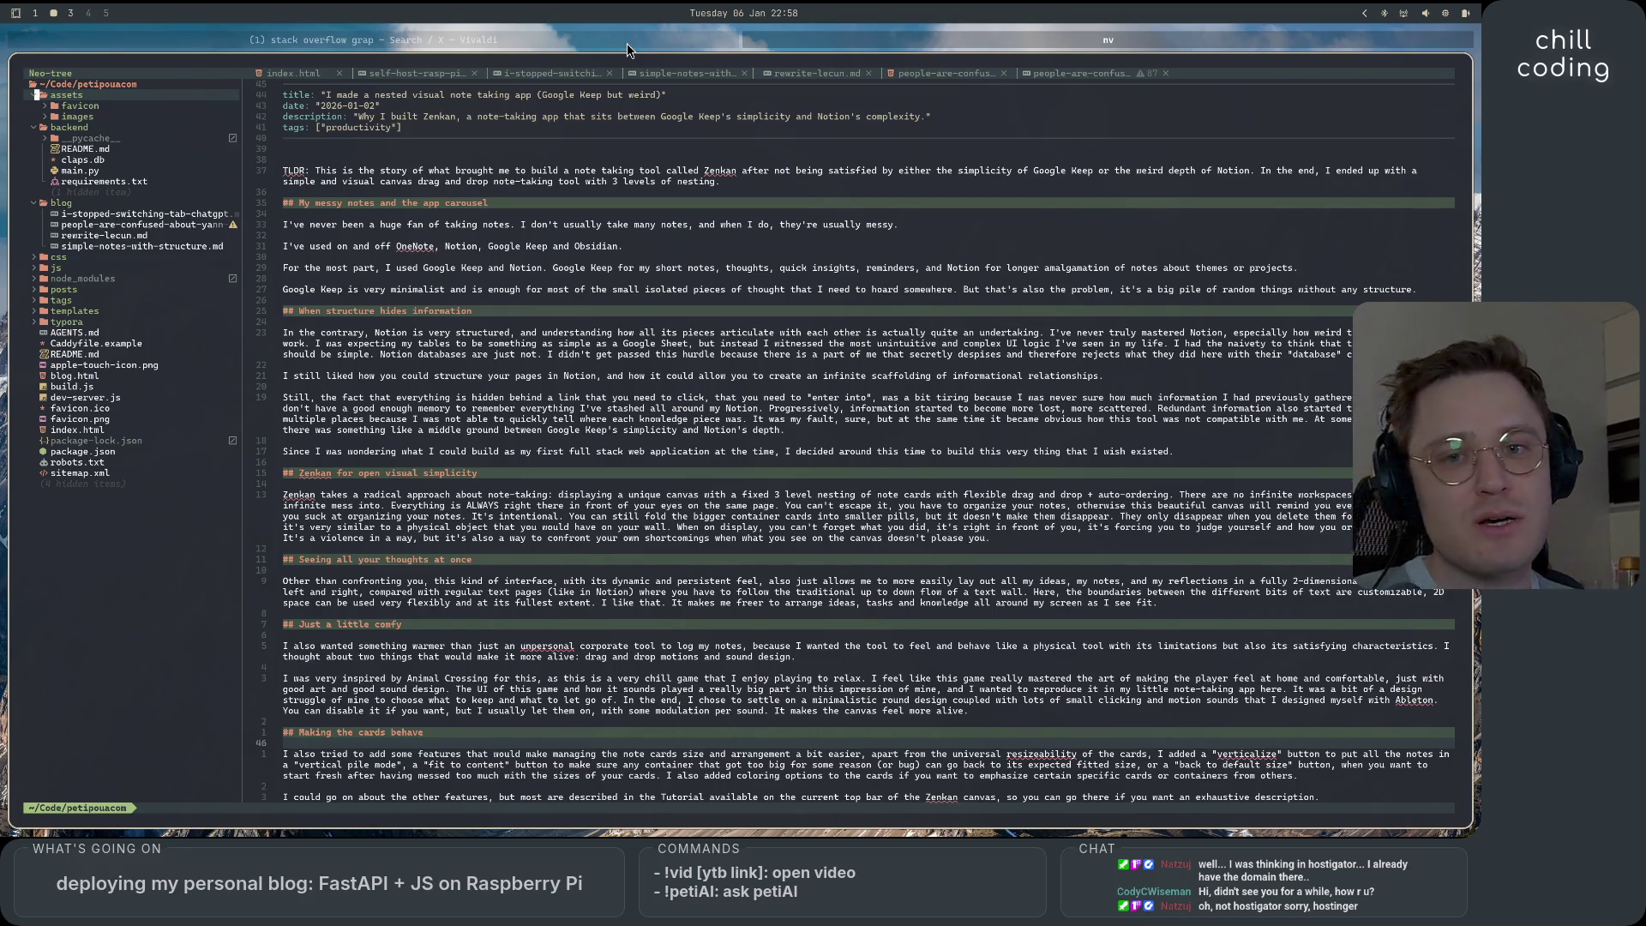
click(626, 43)
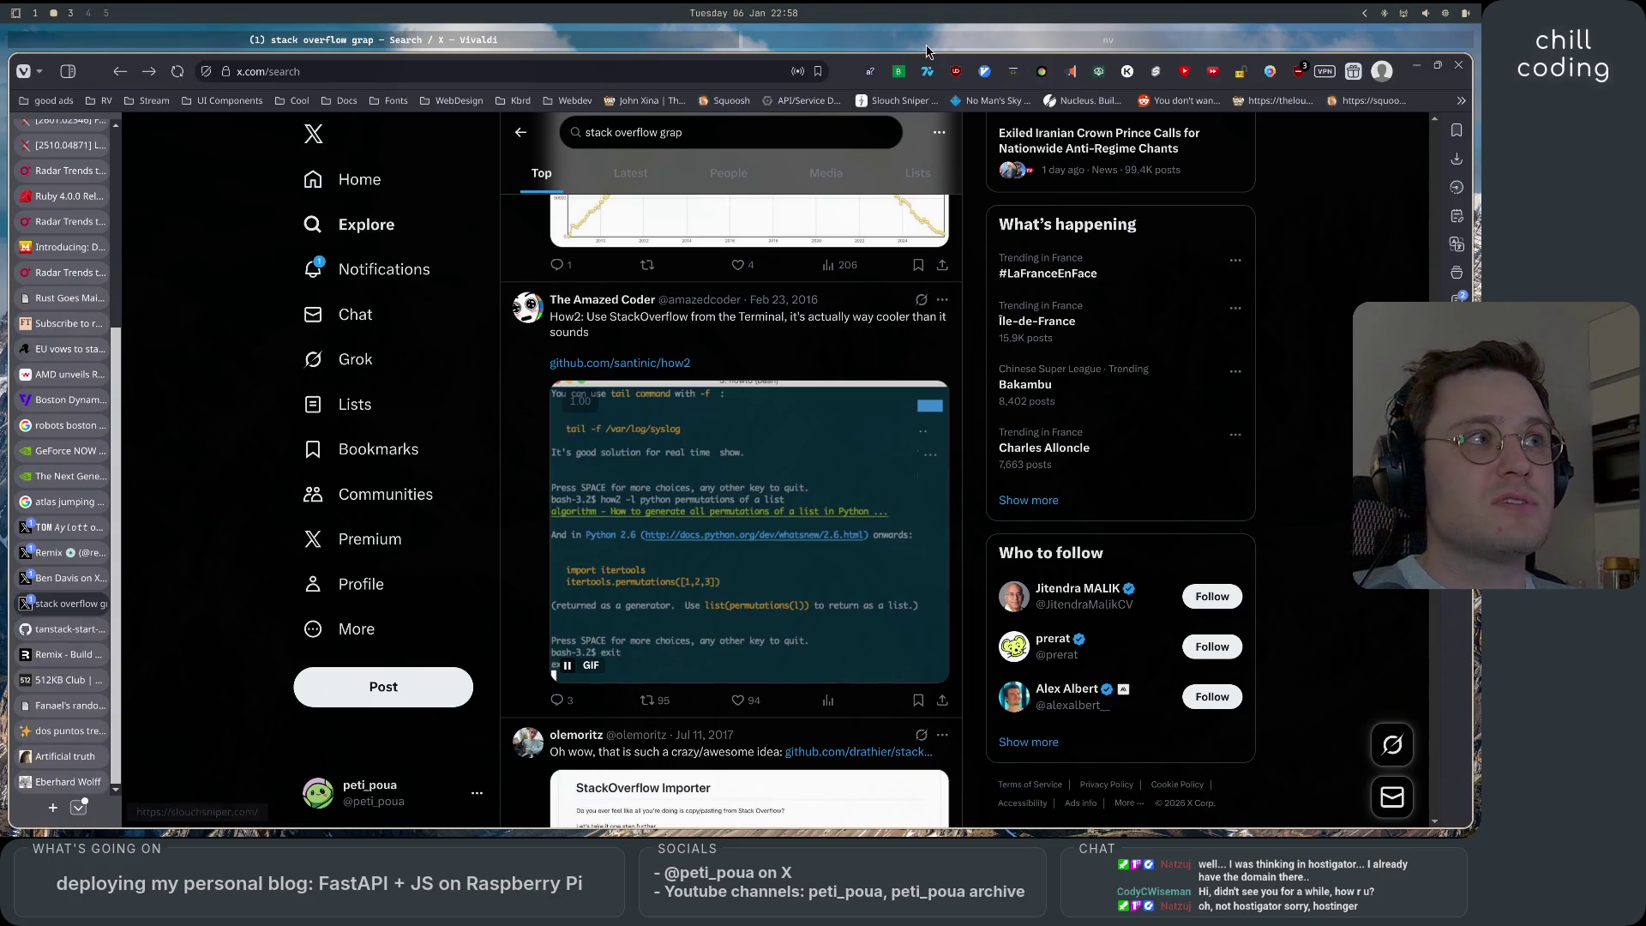
click(925, 48)
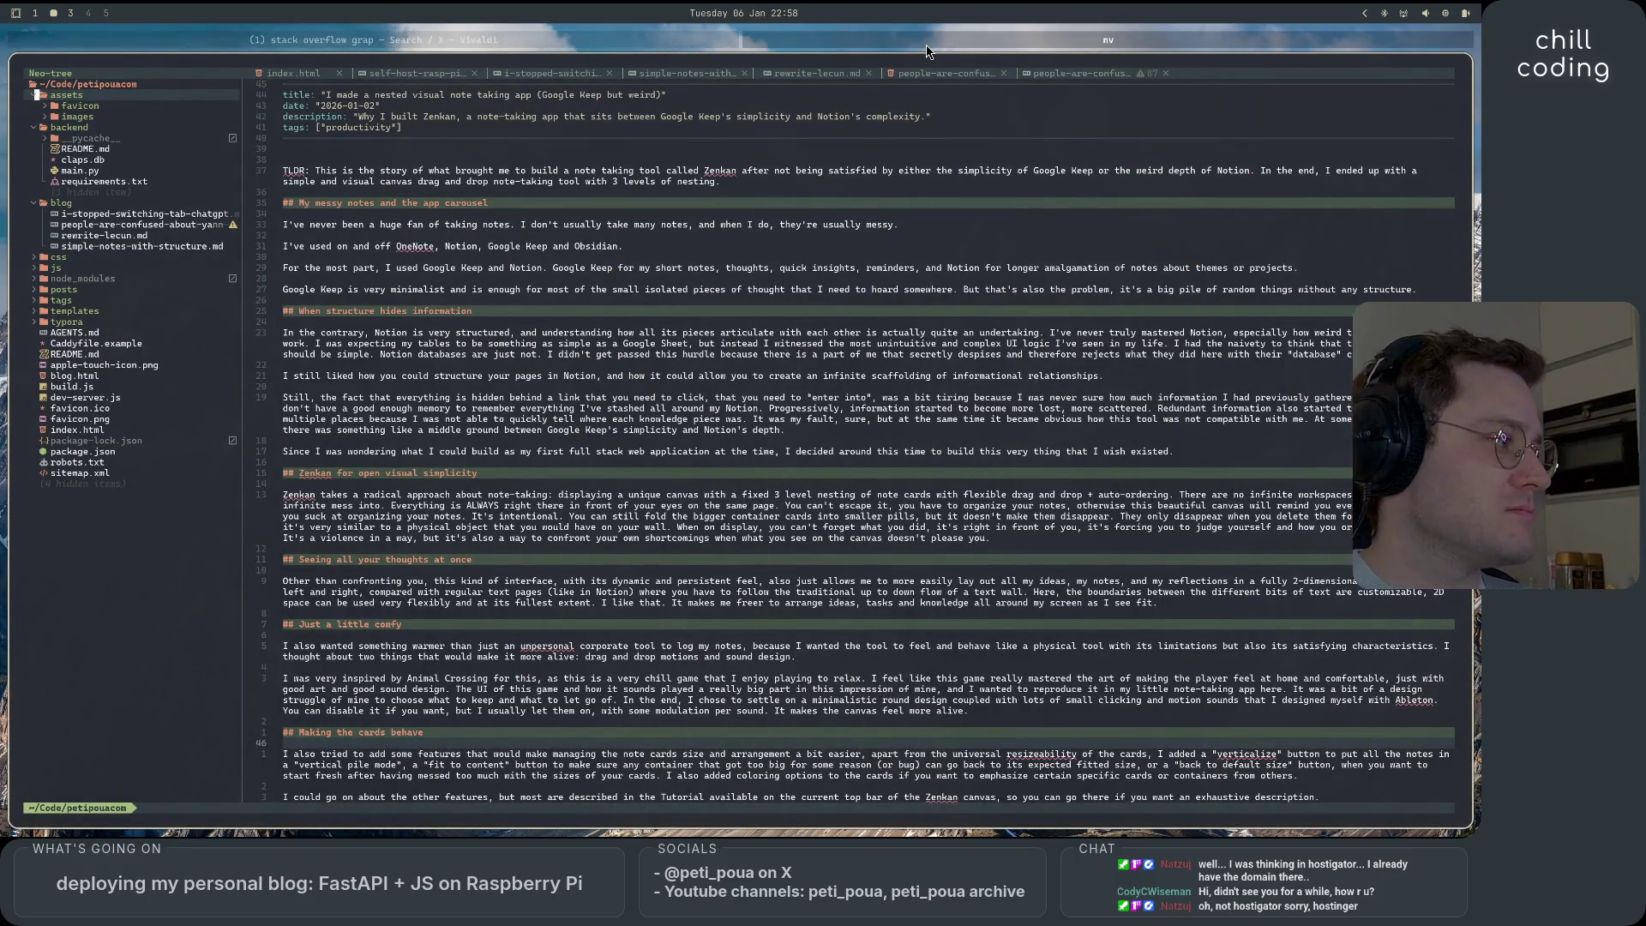
key(super+shift+3)
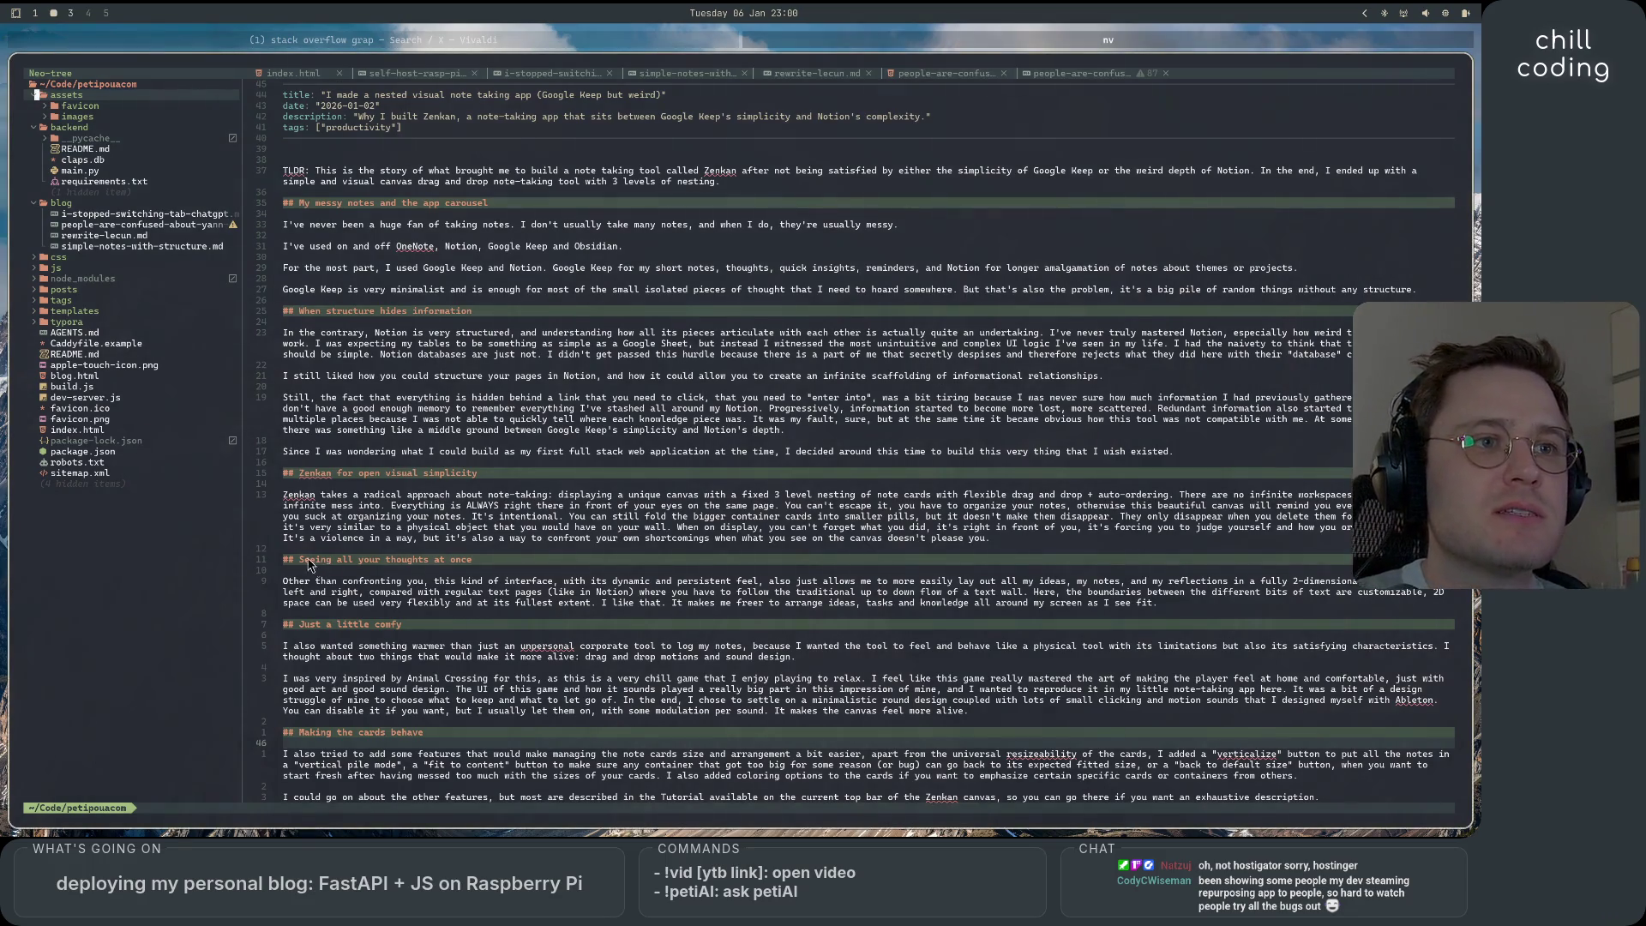
Show hidden files in Neovim's file tree, then check workspaces 3 and 1.
click(186, 485)
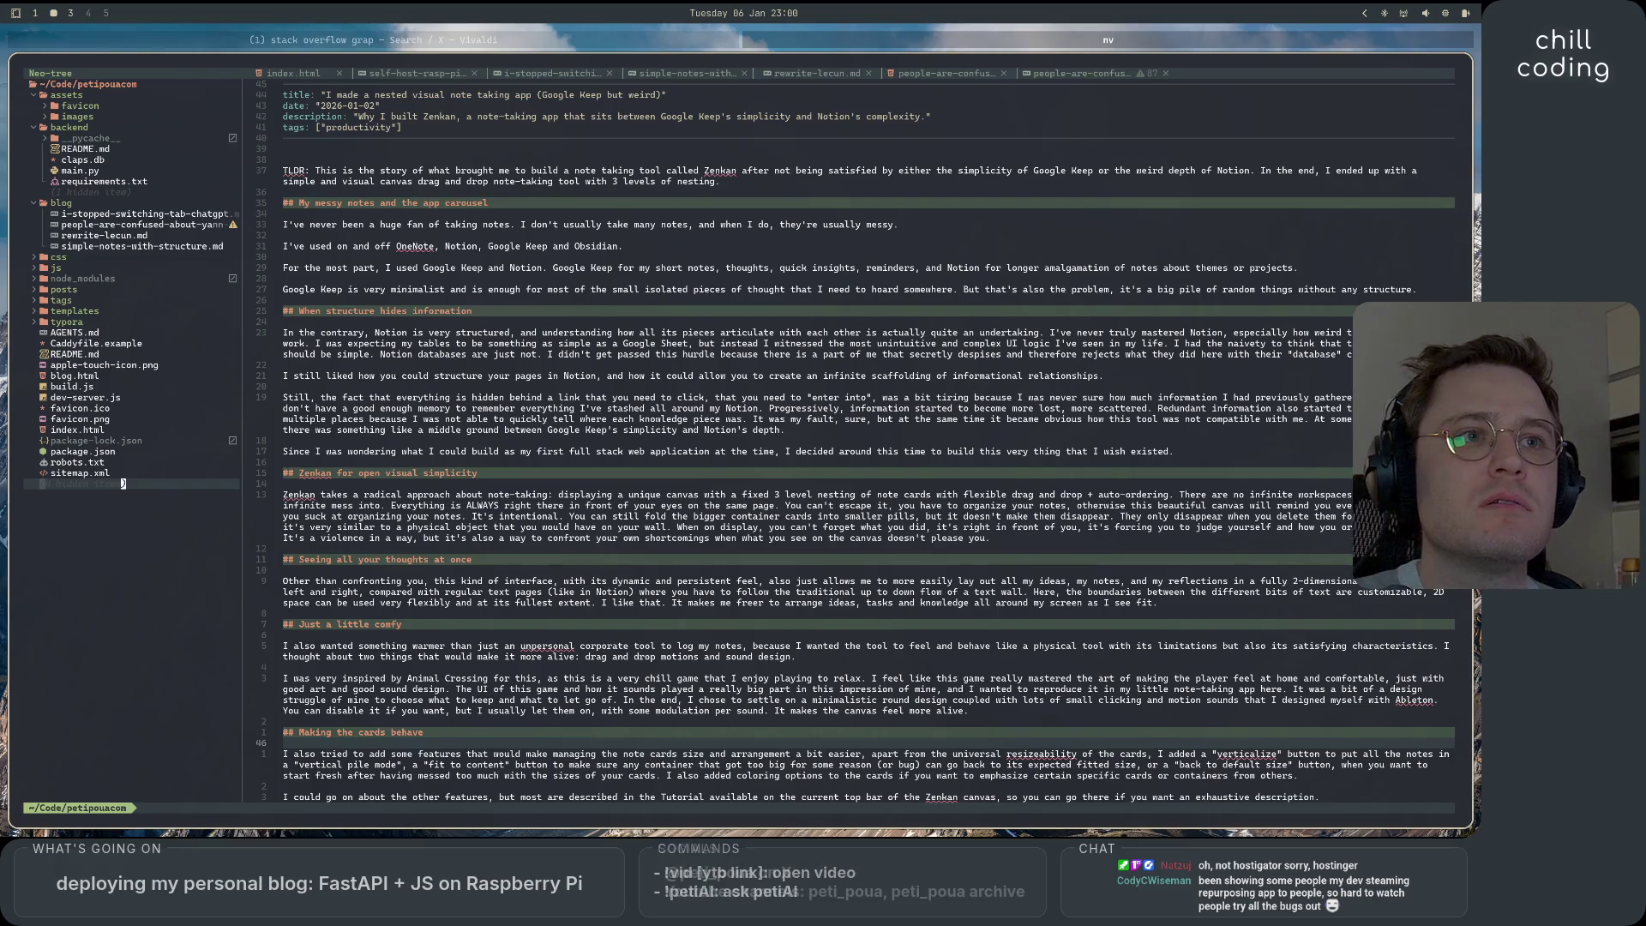
key(H)
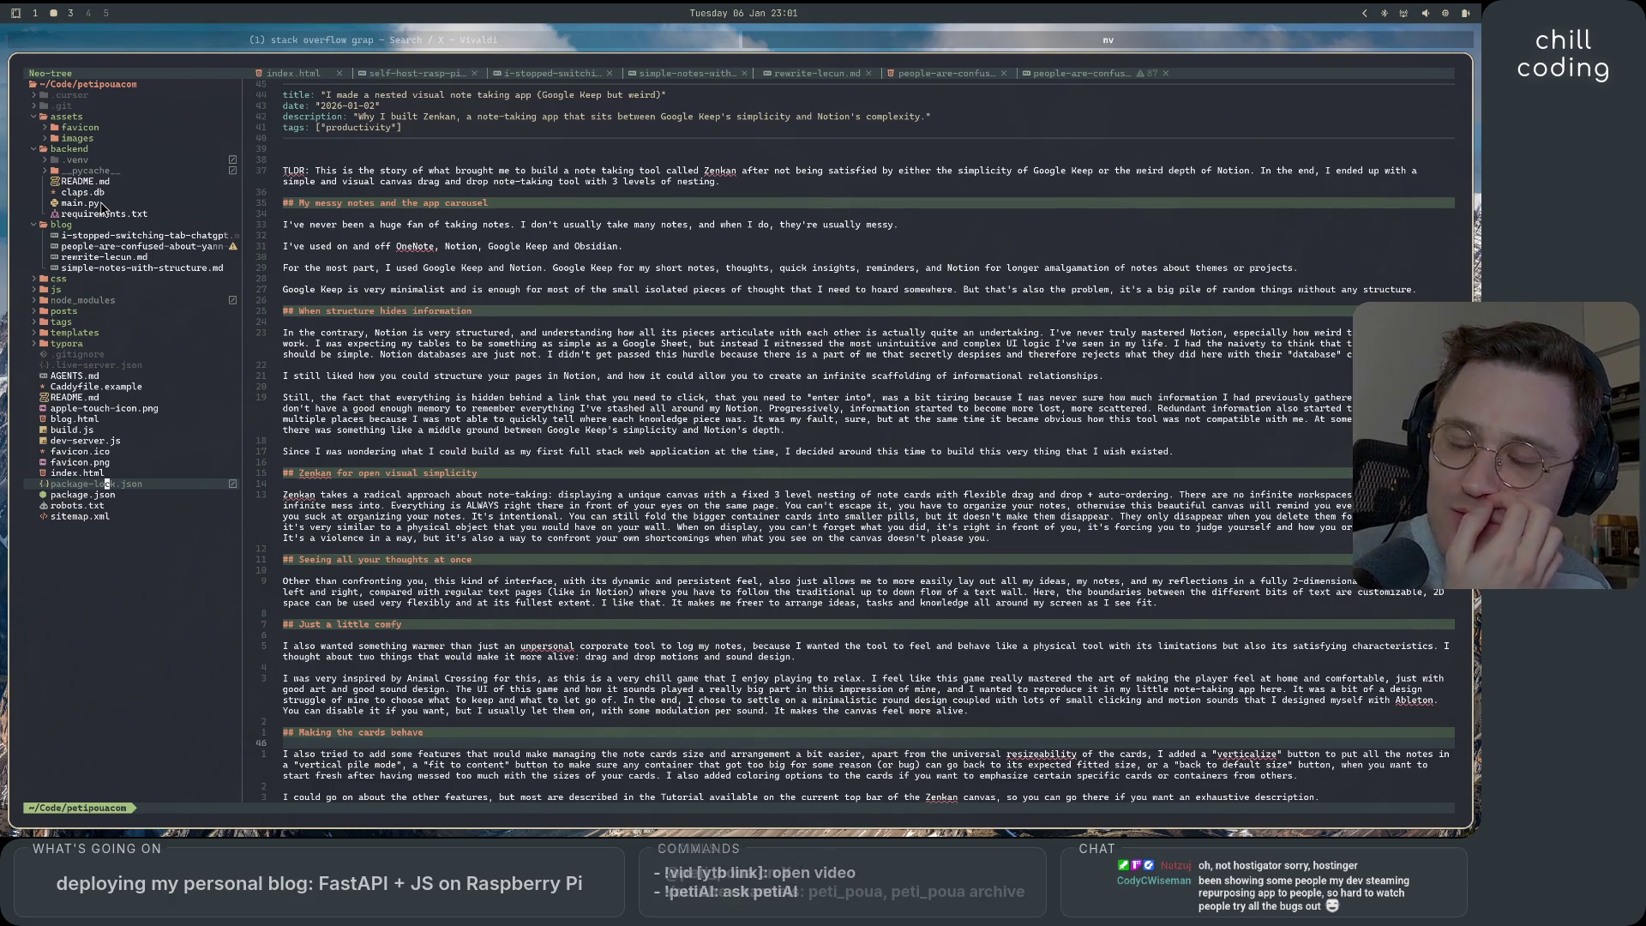
key(super+shift+3)
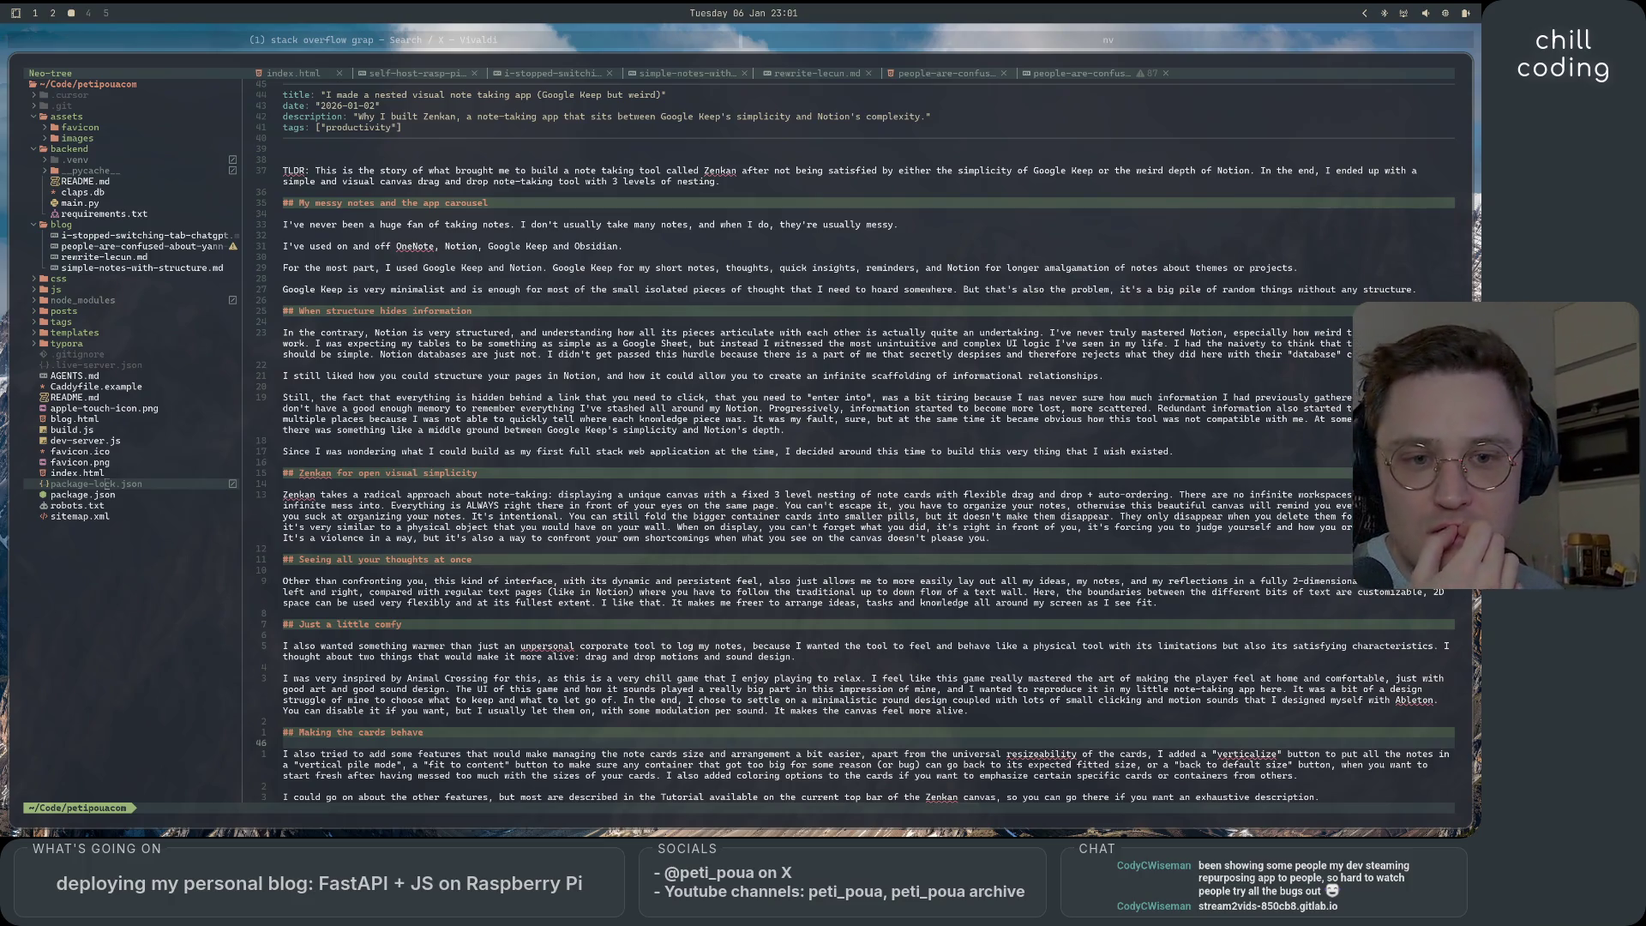
key(super+shift+1)
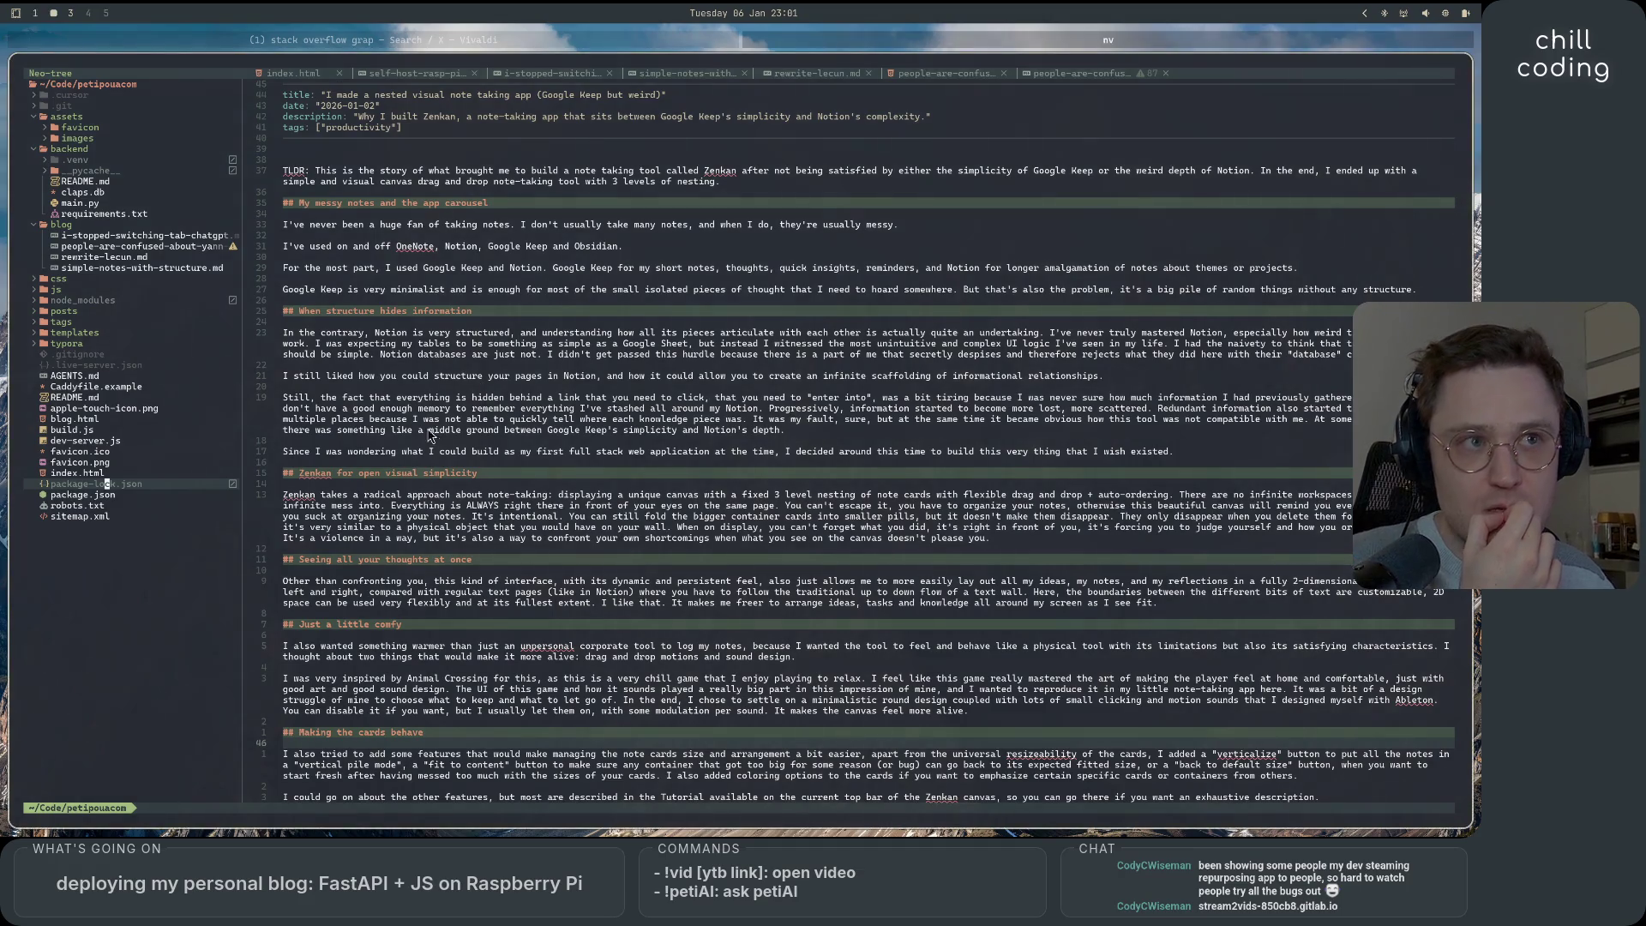
key(super+2)
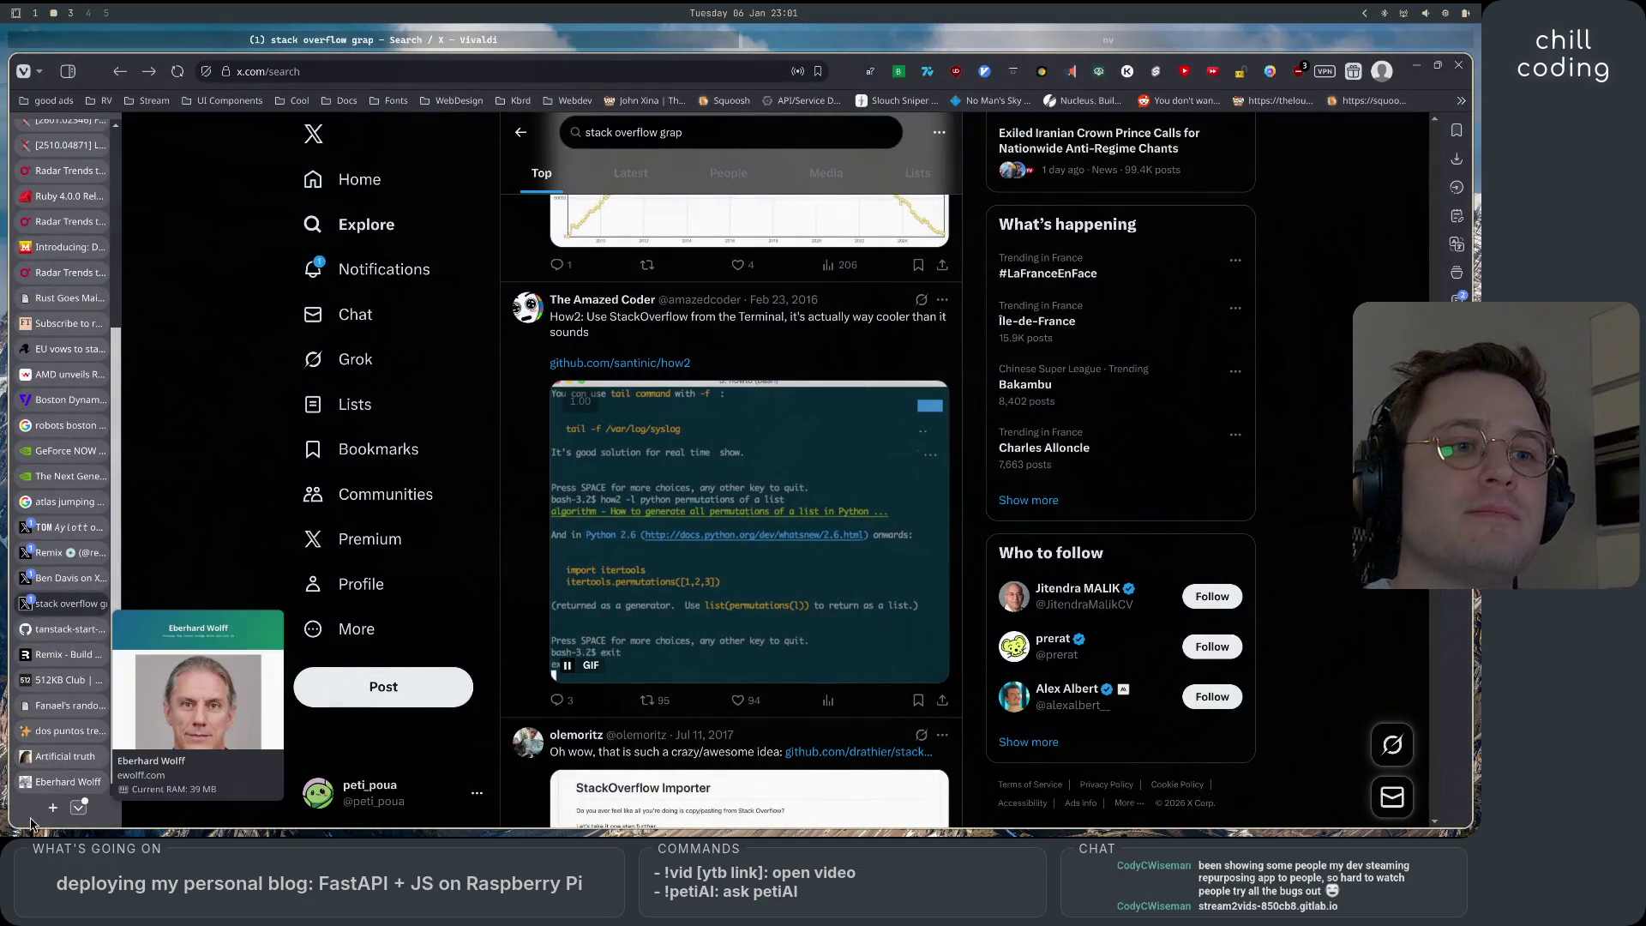
click(53, 808)
text(https://stream2vids-850cb8.gitlab.io/)
Load stream2vids-850cb8.gitlab.io and read the 'One coding session' hero and feature list.
key(Return)
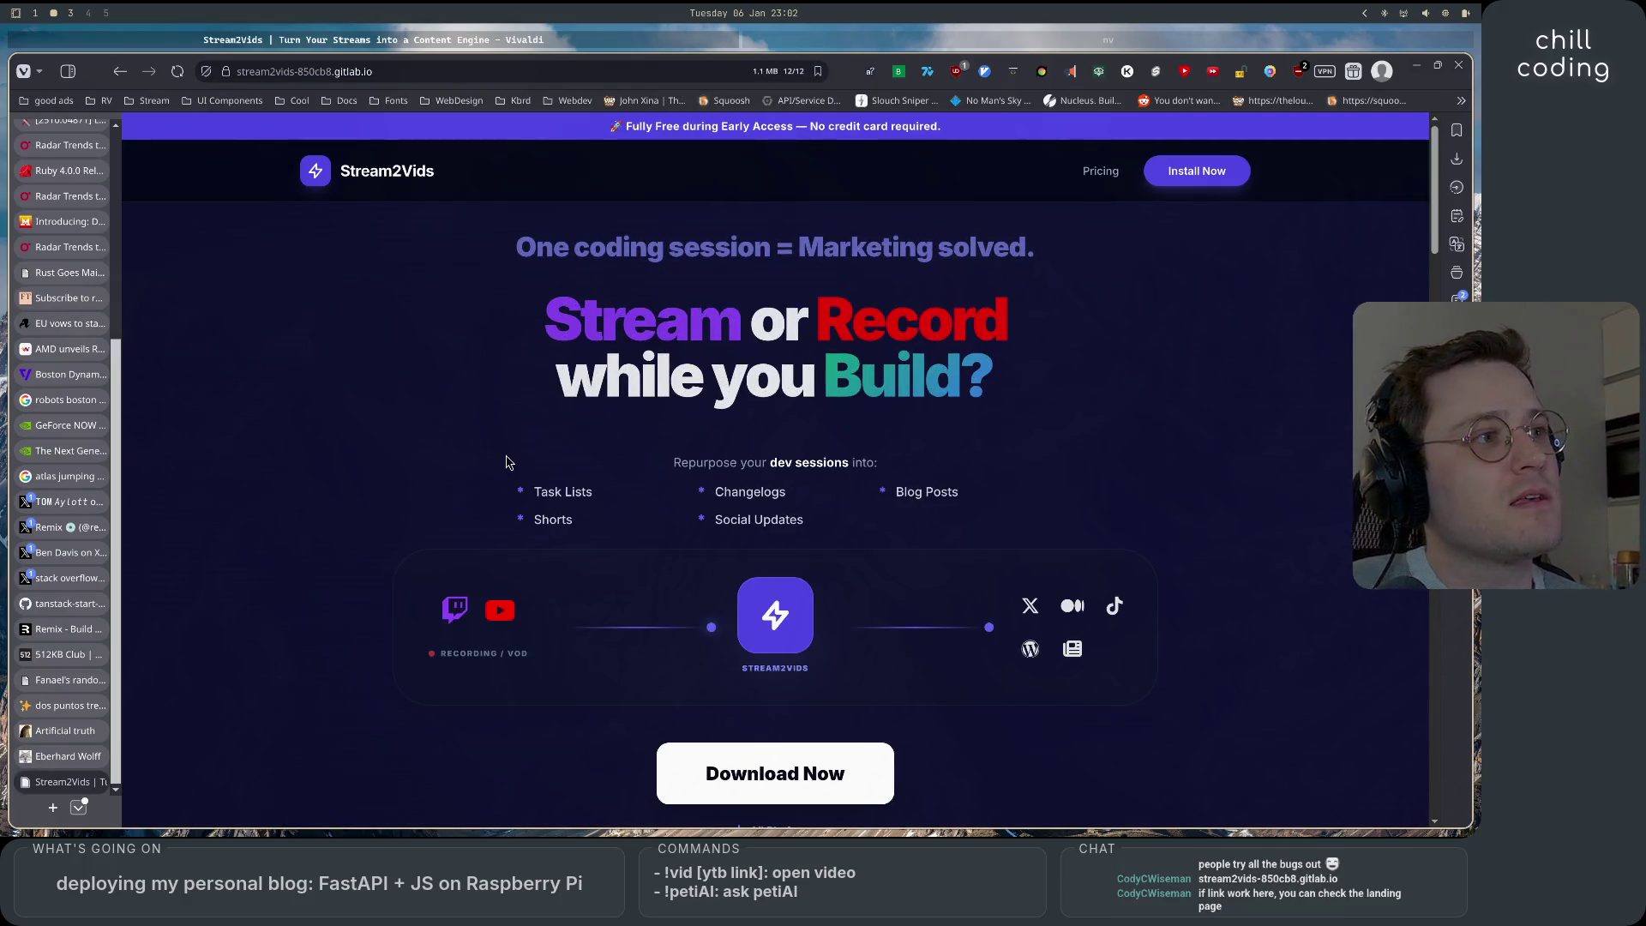
drag(538, 243, 964, 241)
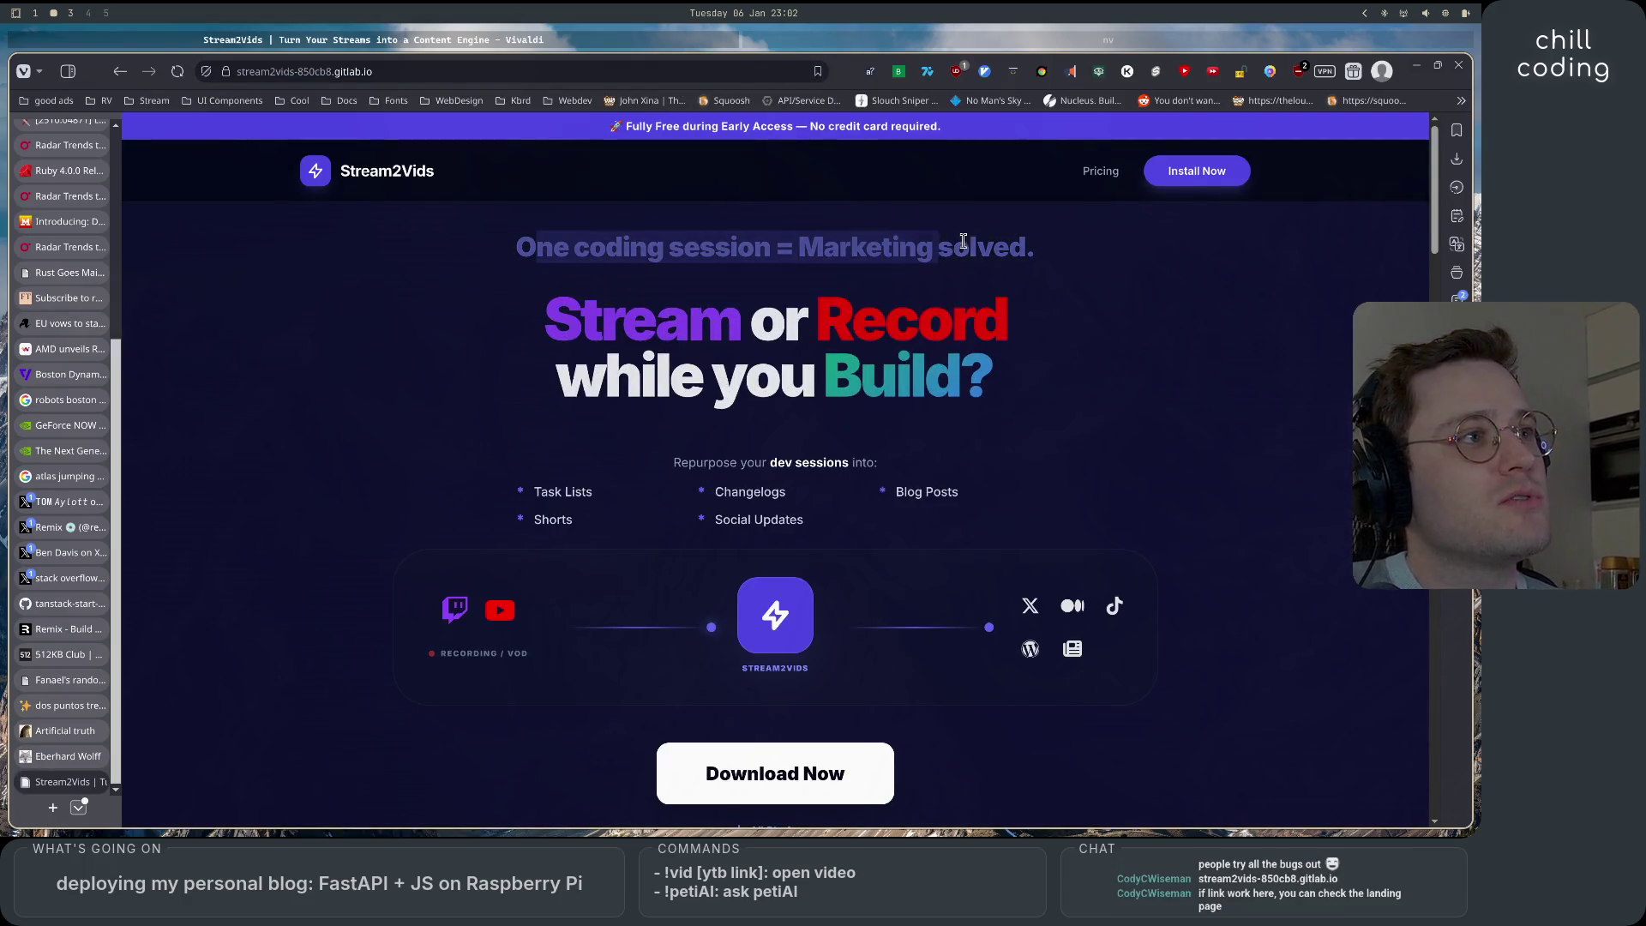
click(1054, 286)
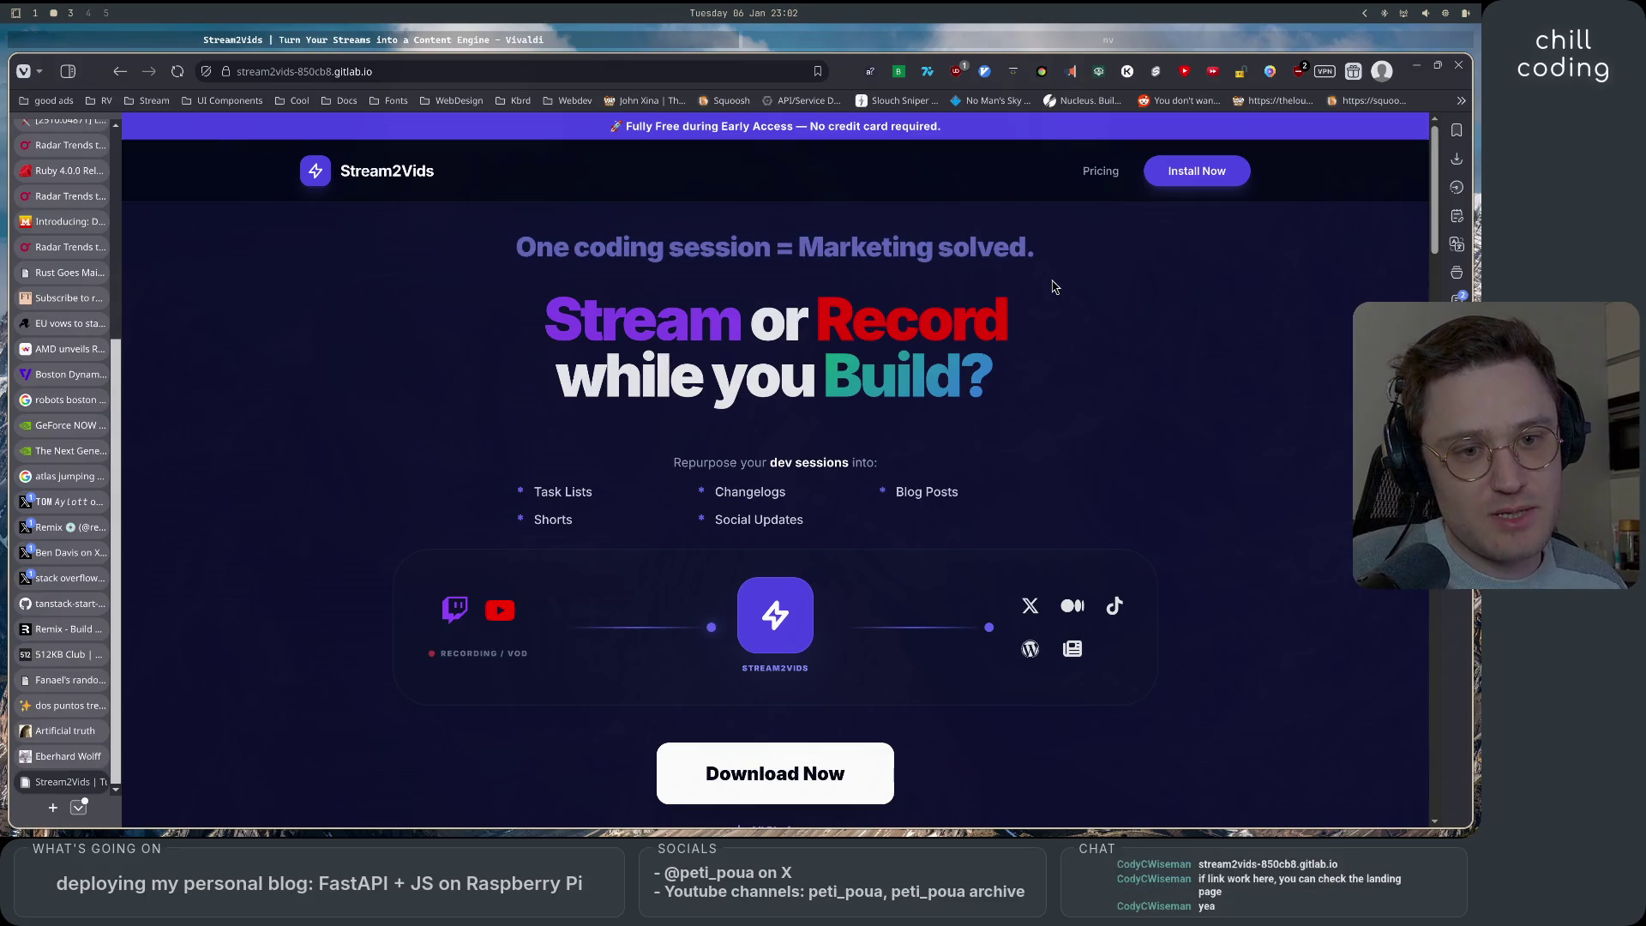
mouse_move(557, 337)
mouse_down()
mouse_move(885, 343)
mouse_move(1051, 320)
mouse_up()
click(998, 384)
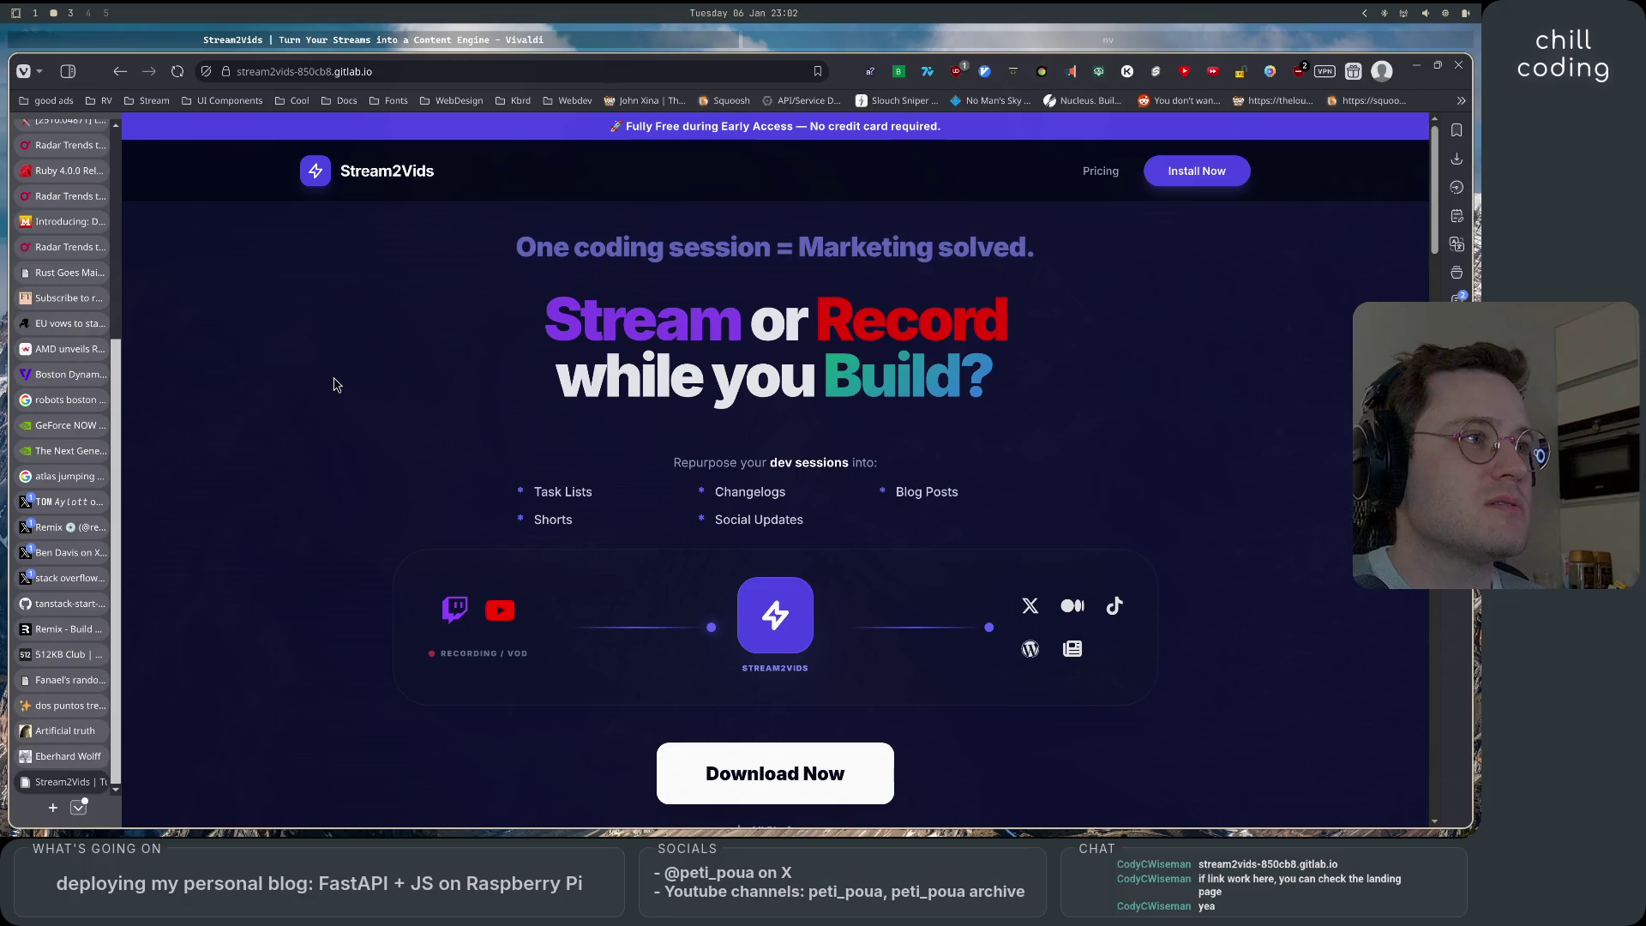
scroll(334, 384, down, 5)
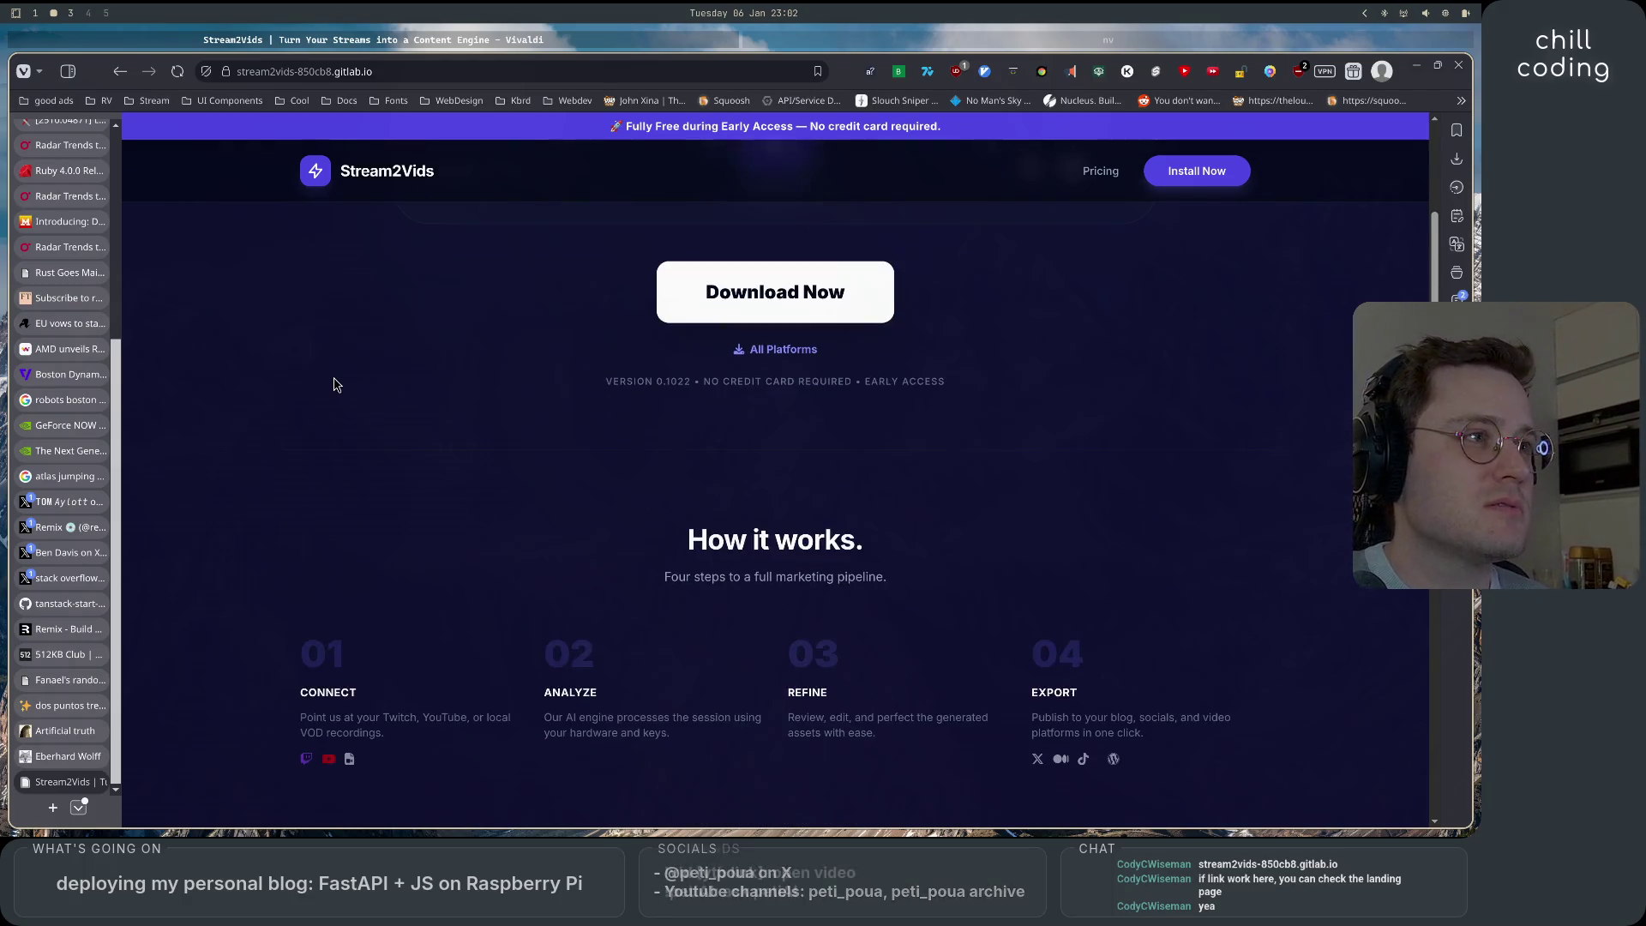
scroll(334, 383, up, 5)
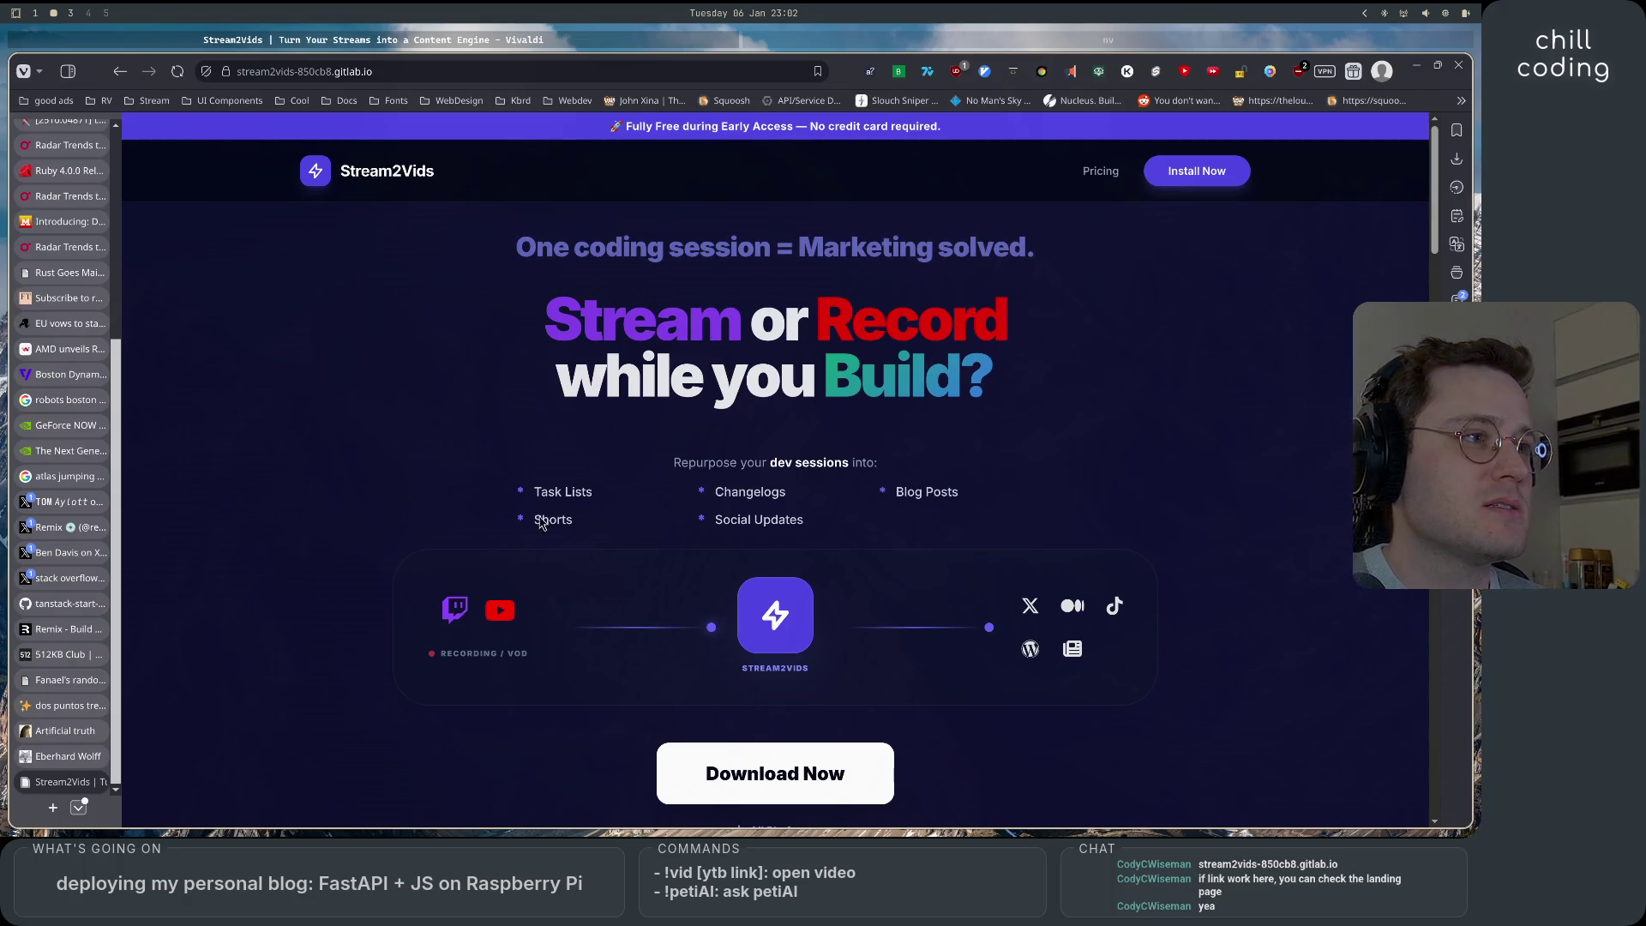
double_click(763, 488)
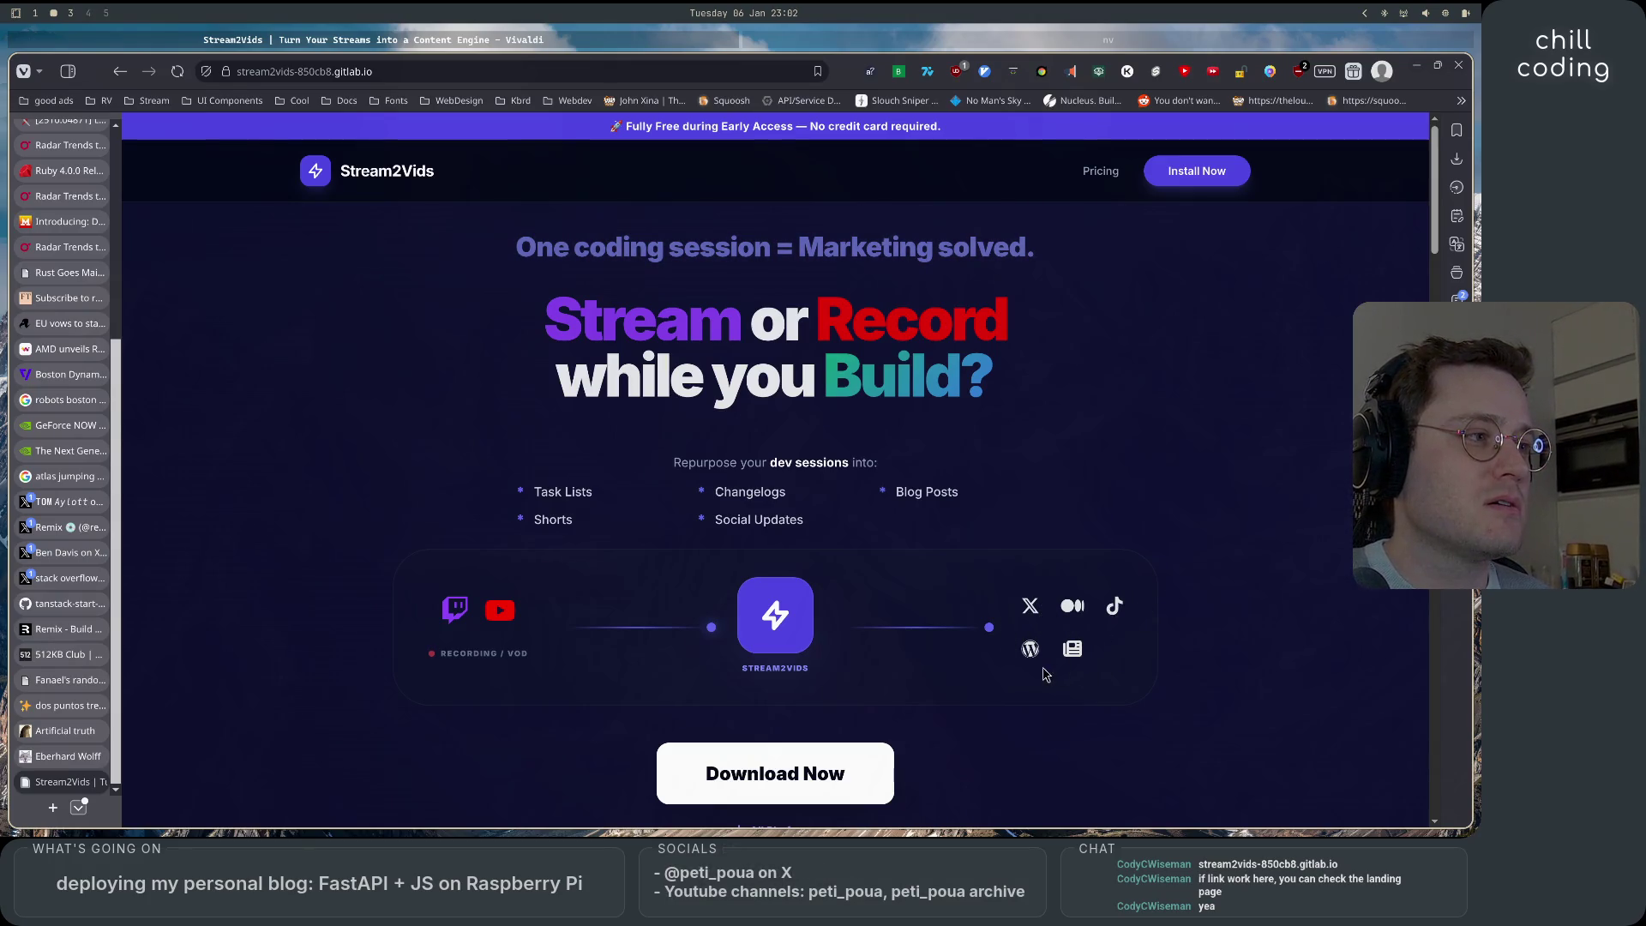
scroll(1046, 673, down, 5)
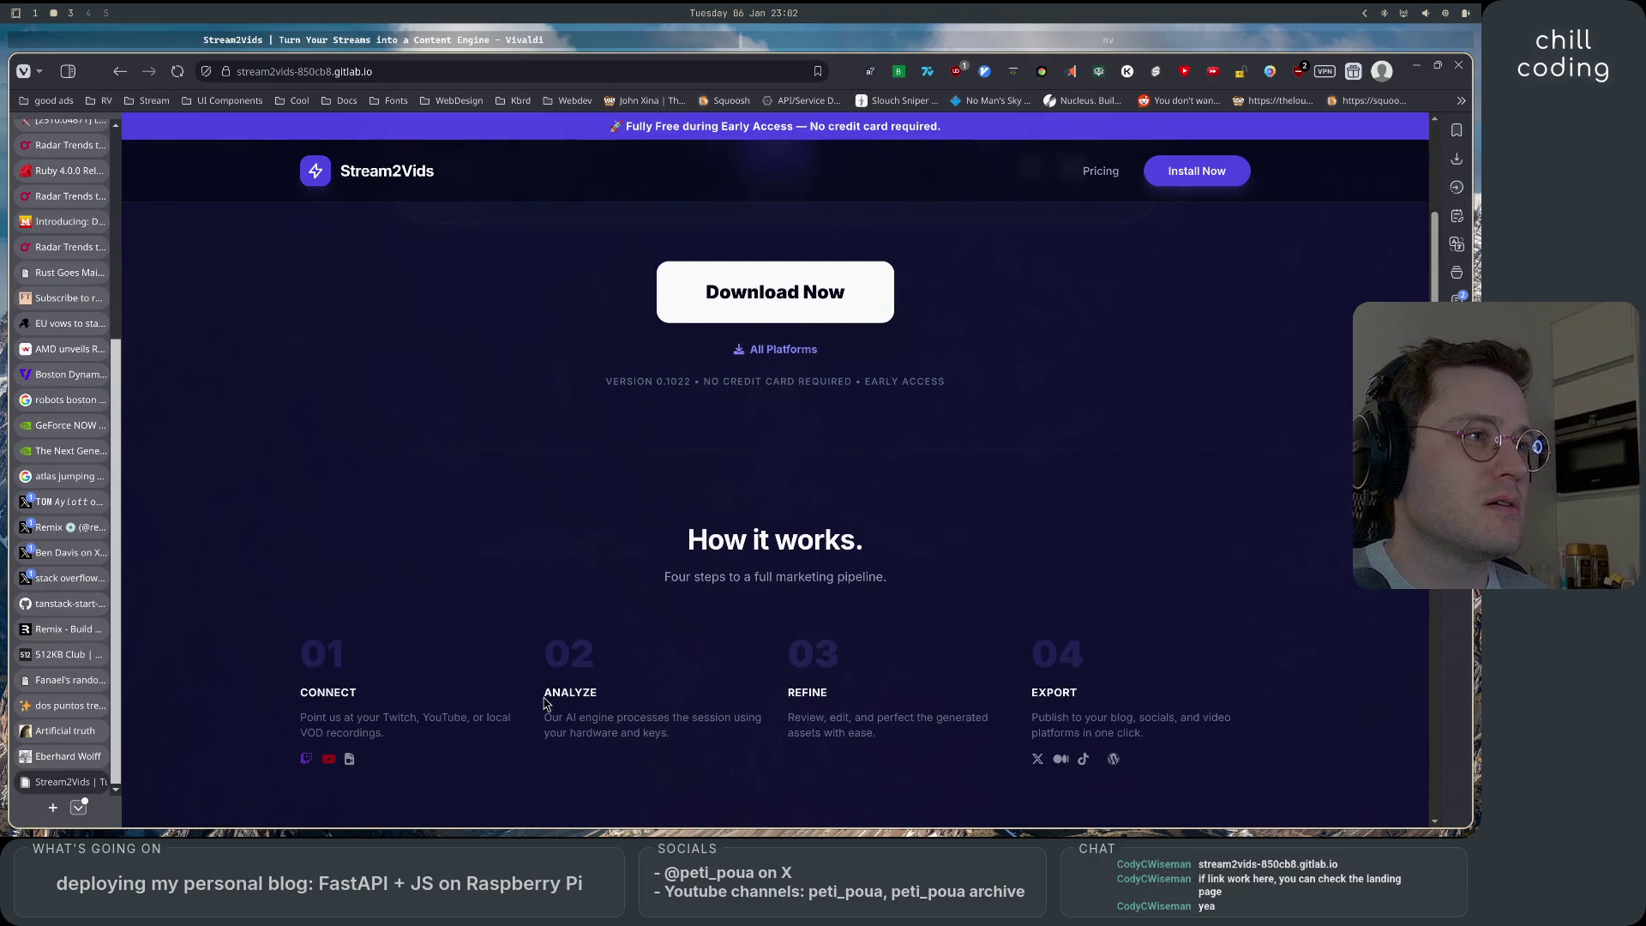
Read the How it works steps, highlighting the Analyze, Refine and Export descriptions.
scroll(543, 703, down, 3)
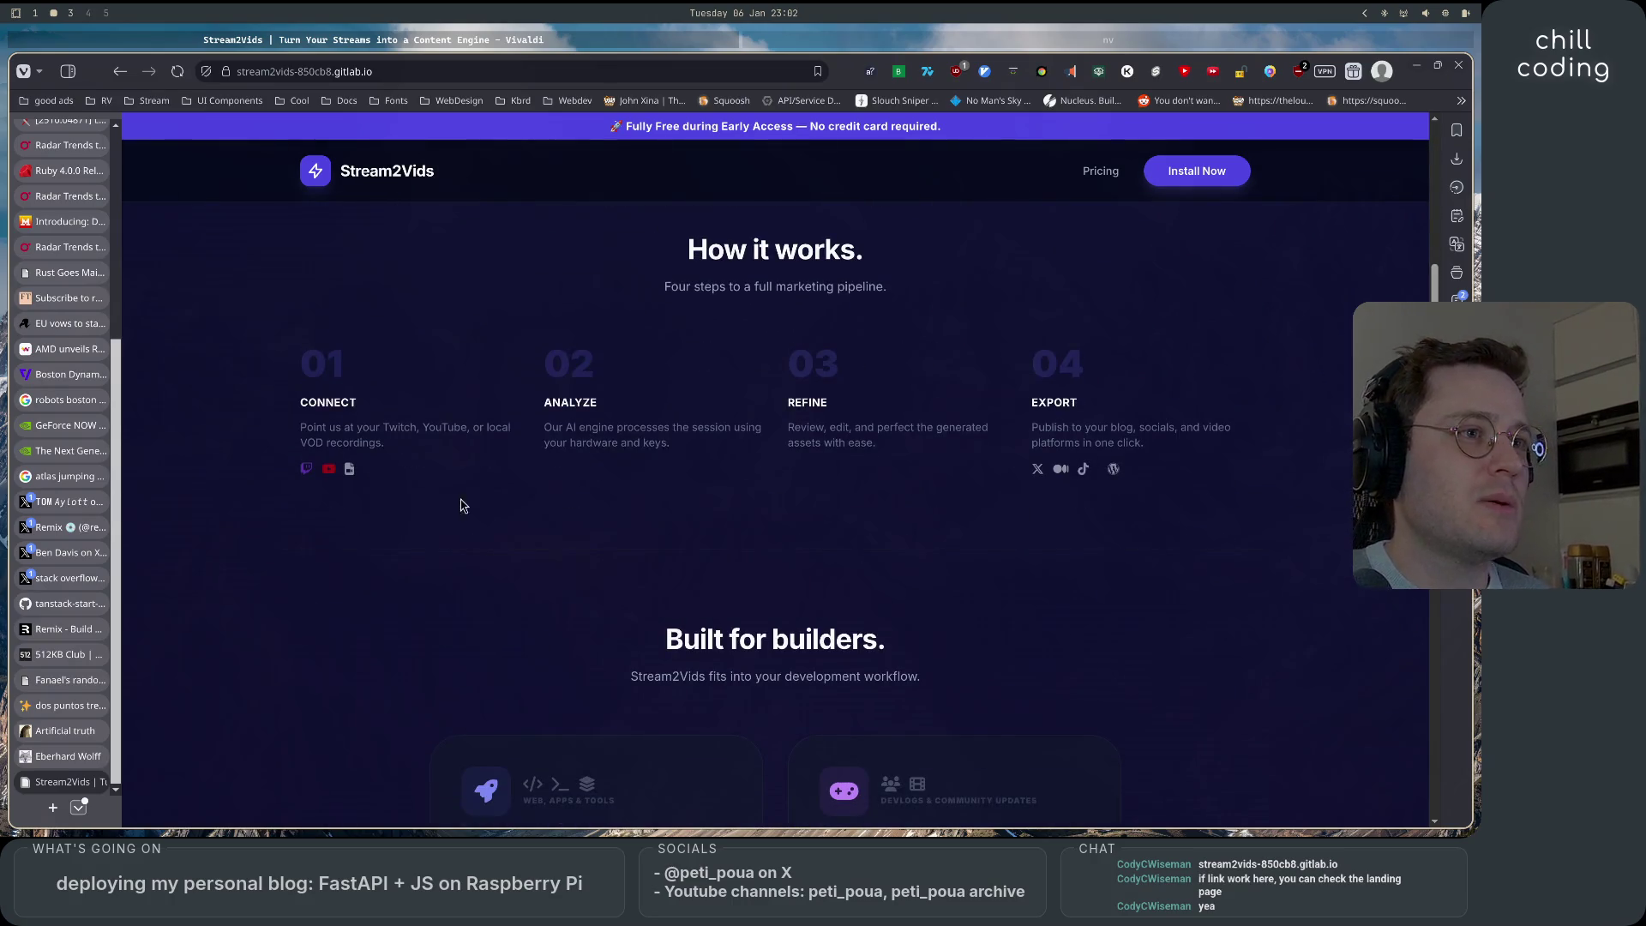
mouse_move(301, 427)
mouse_down()
mouse_move(771, 431)
mouse_move(522, 435)
mouse_move(541, 437)
mouse_up()
click(699, 444)
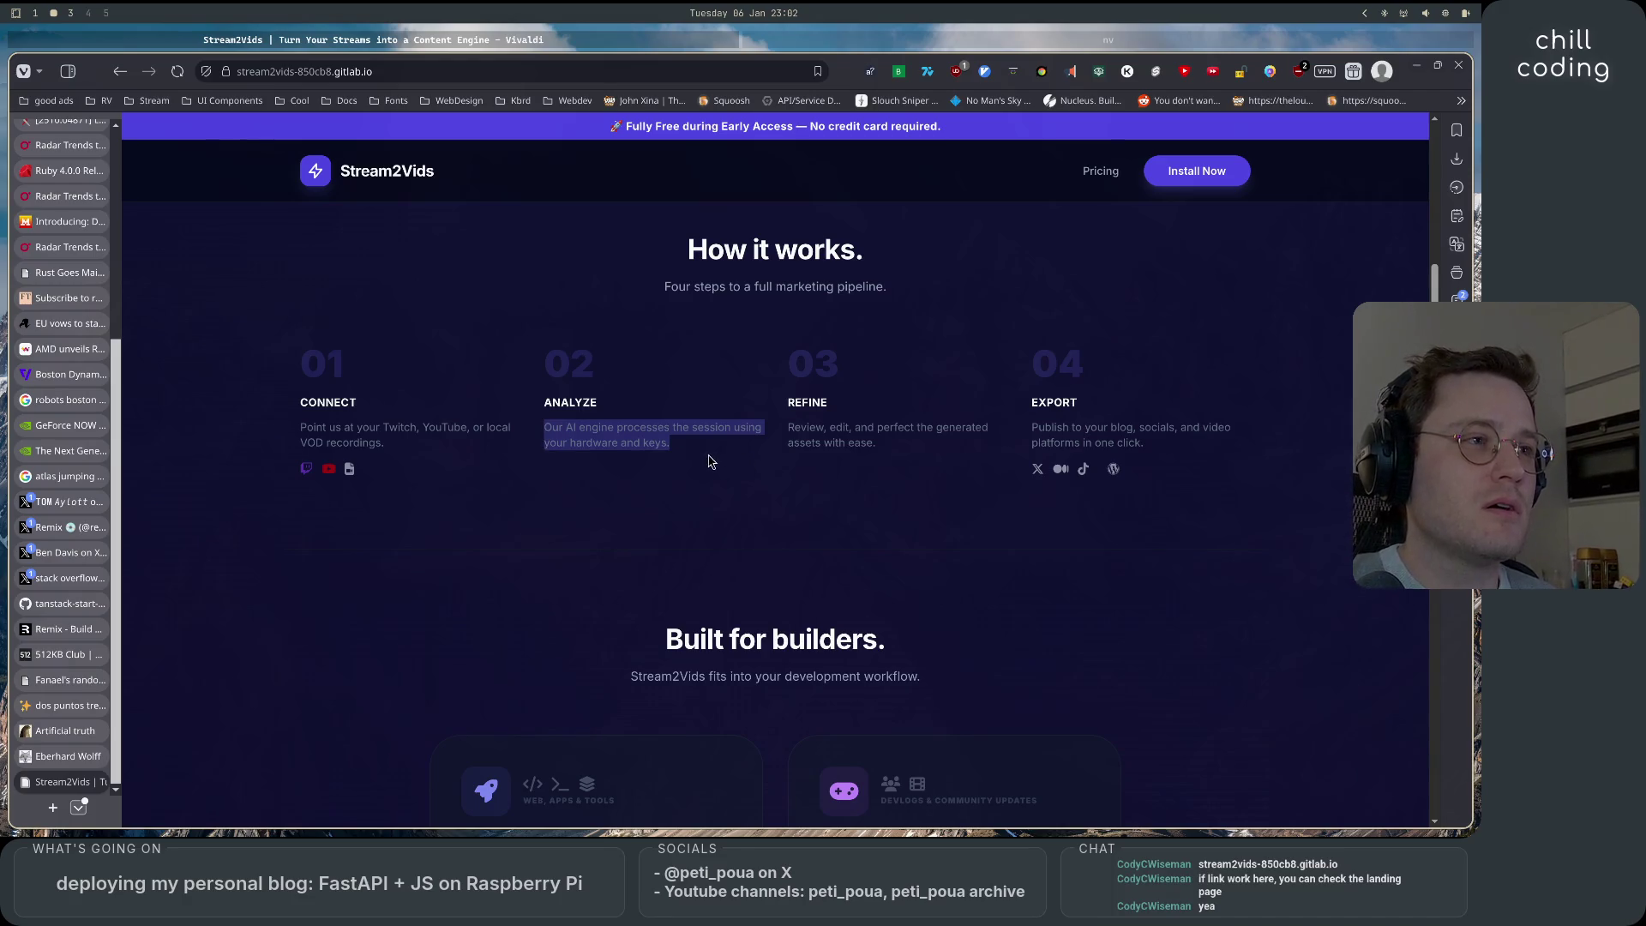
click(742, 462)
drag(788, 429, 854, 429)
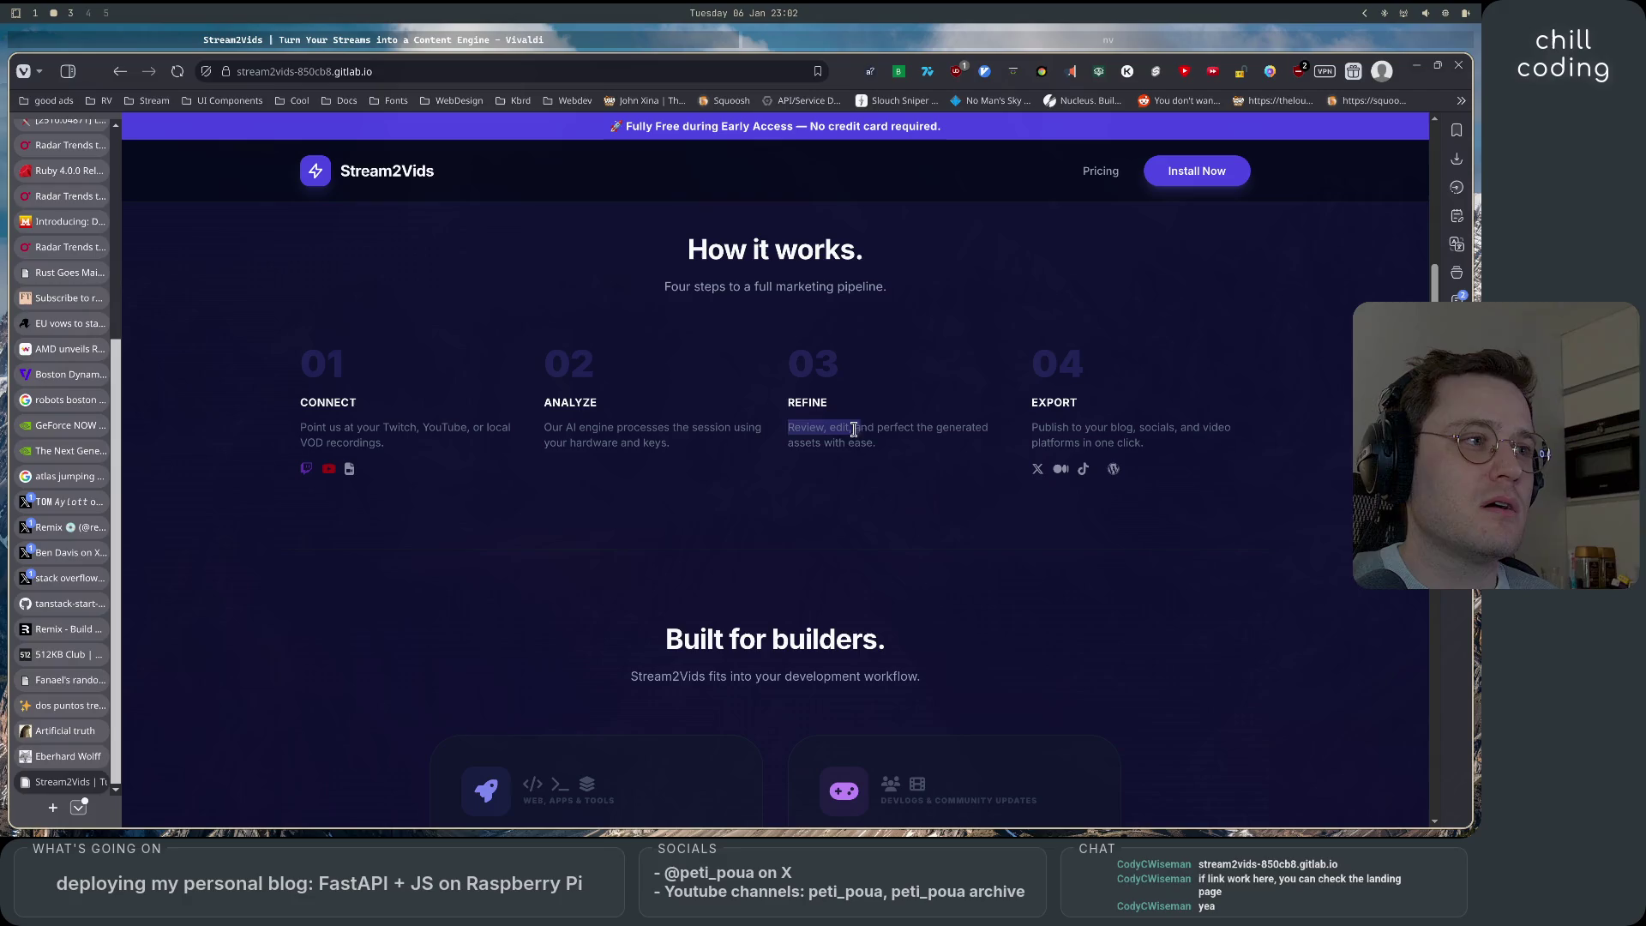
drag(702, 456, 545, 424)
click(744, 463)
mouse_move(788, 427)
mouse_down()
mouse_move(910, 441)
mouse_move(948, 426)
mouse_move(990, 438)
mouse_move(982, 451)
mouse_up()
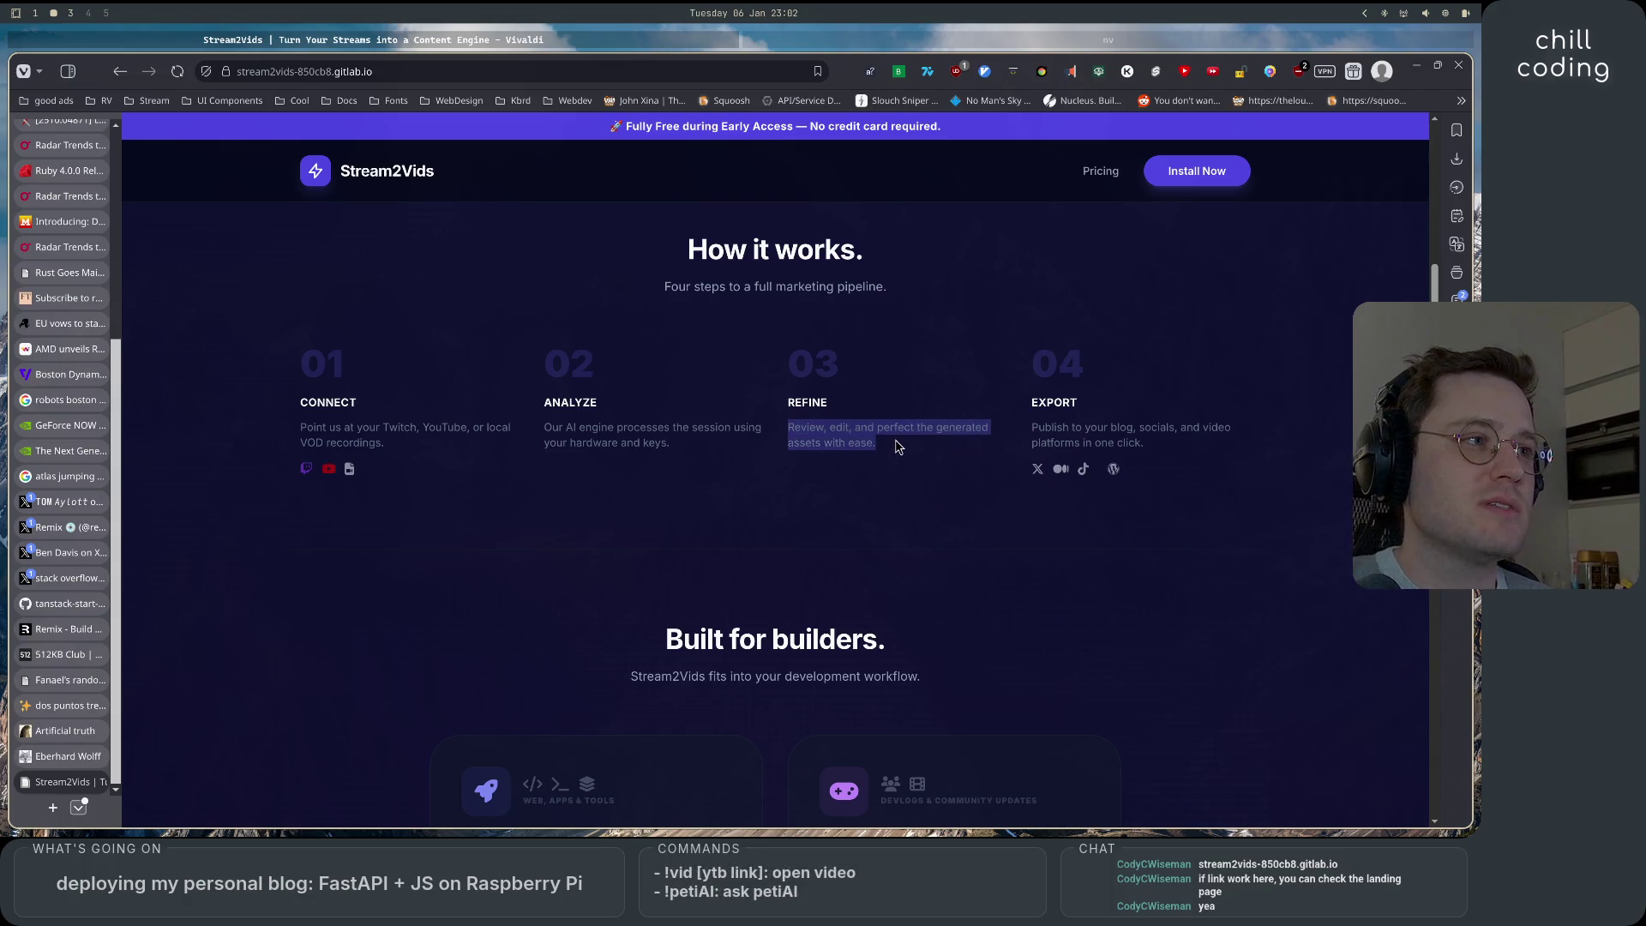
click(947, 454)
mouse_move(1032, 433)
mouse_down()
mouse_move(1230, 444)
mouse_move(1012, 443)
mouse_up()
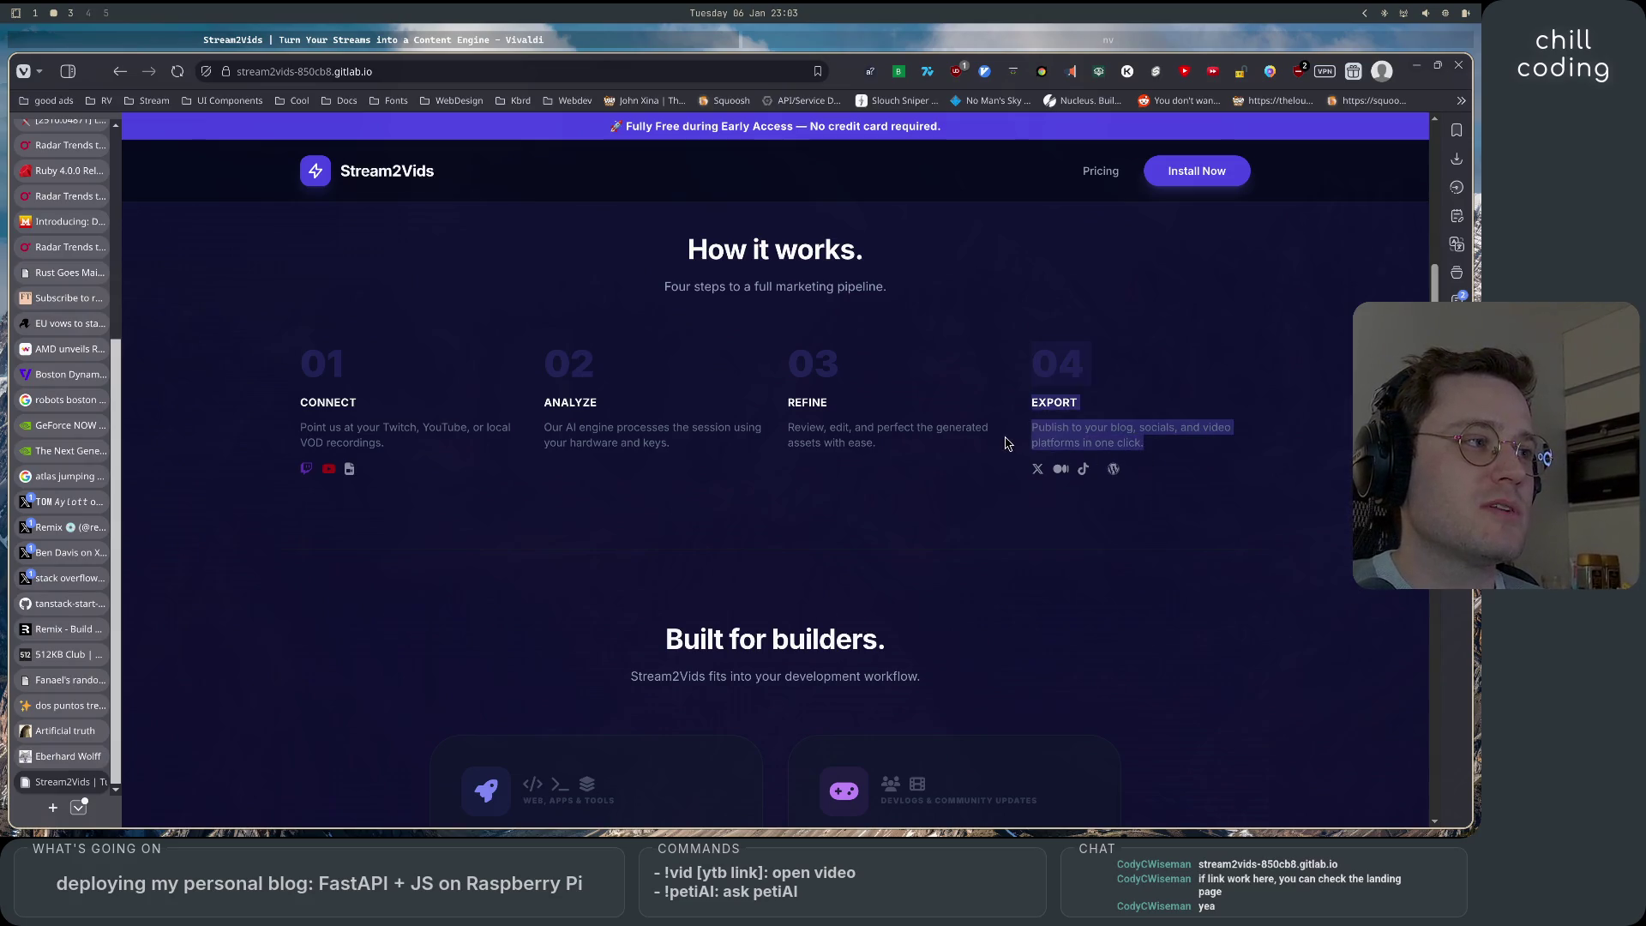
click(754, 544)
Read the App Developers and Game Developers cards under Built for builders.
scroll(255, 559, down, 4)
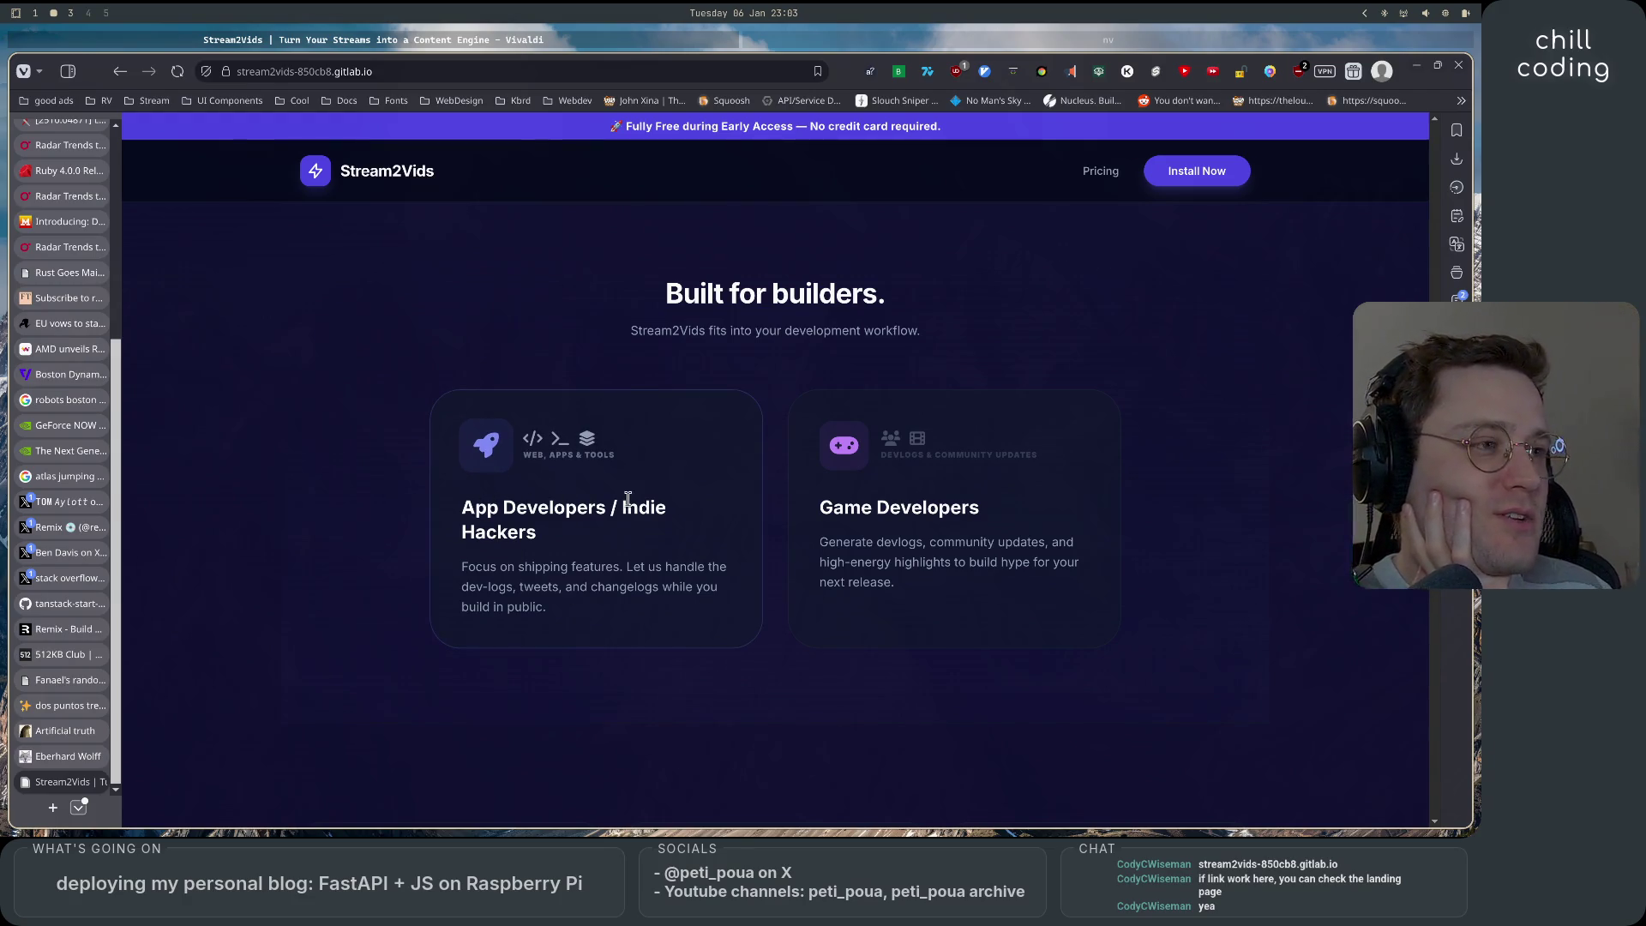
mouse_move(459, 569)
mouse_down()
mouse_move(735, 571)
mouse_move(579, 587)
mouse_move(725, 593)
mouse_move(710, 627)
mouse_up()
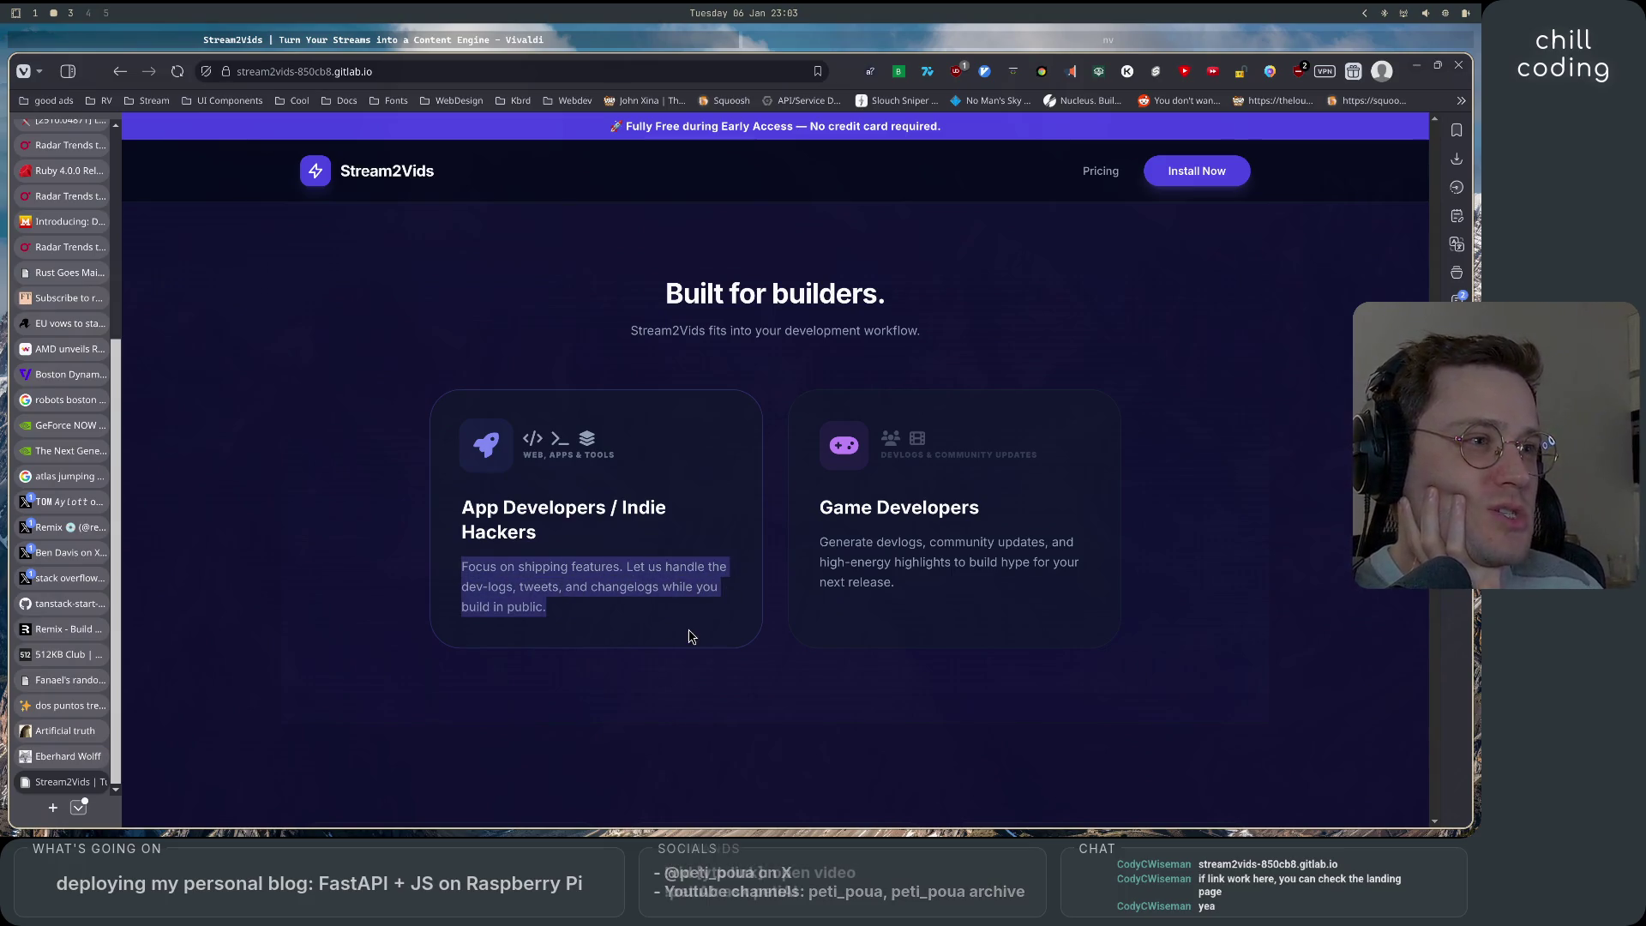
click(709, 627)
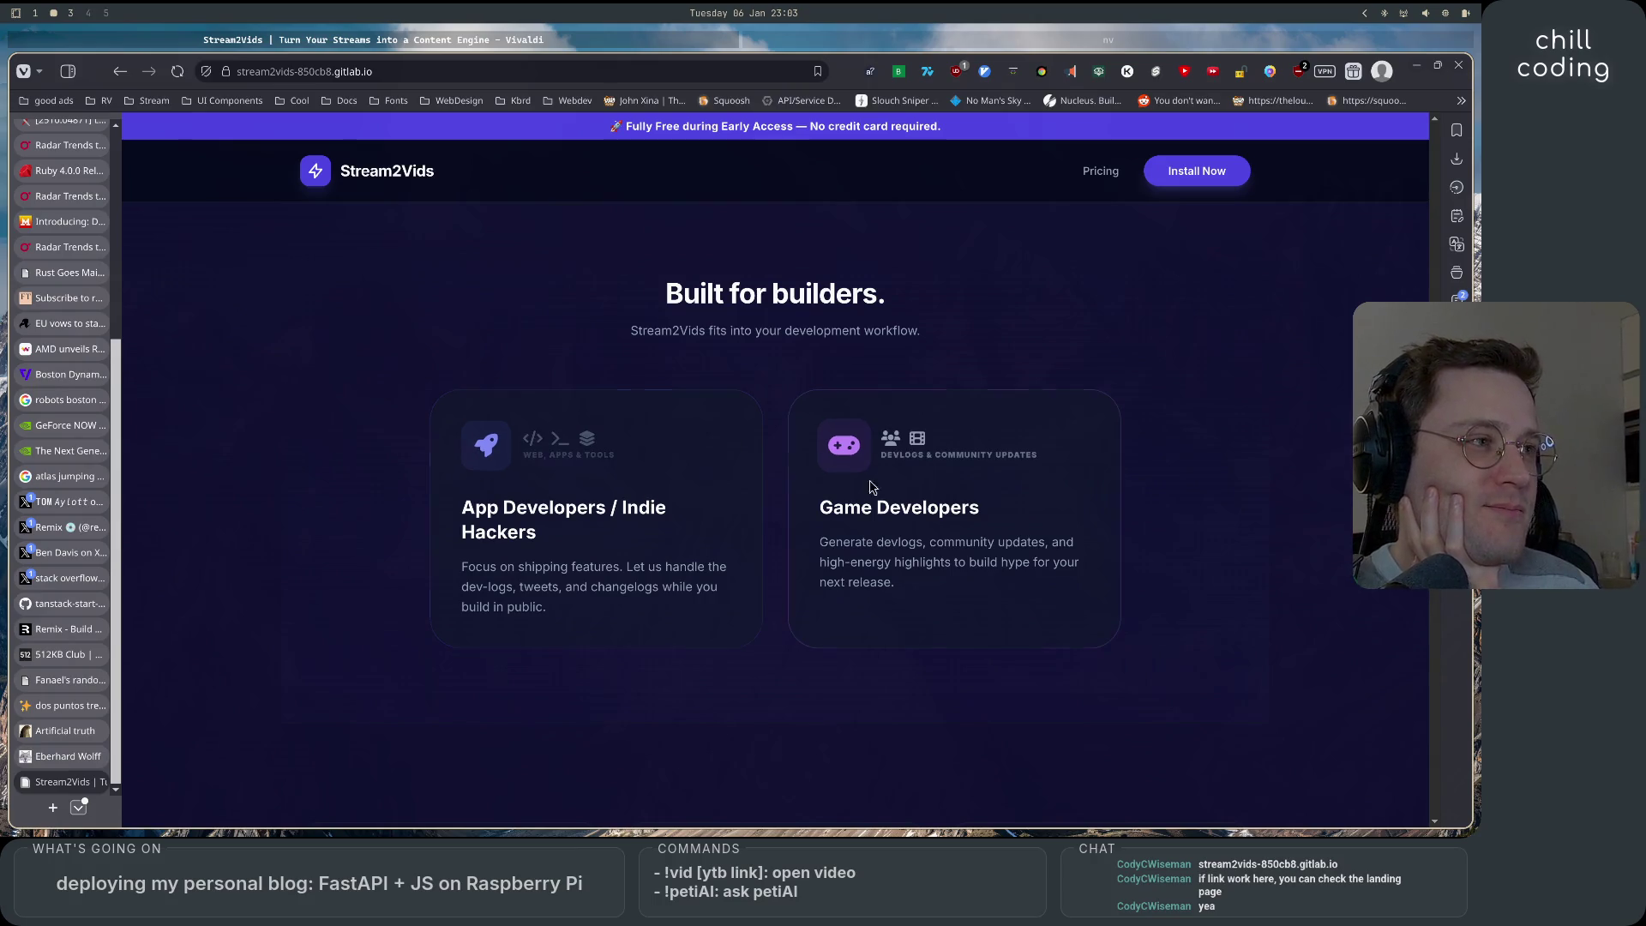
mouse_move(830, 538)
mouse_down()
mouse_move(1095, 540)
mouse_move(836, 542)
mouse_move(1031, 541)
mouse_move(881, 564)
mouse_move(1058, 564)
mouse_move(1051, 589)
mouse_up()
click(982, 614)
Skim the features, pricing and FAQ sections, then head back up the page.
scroll(358, 713, down, 1)
scroll(357, 713, down, 5)
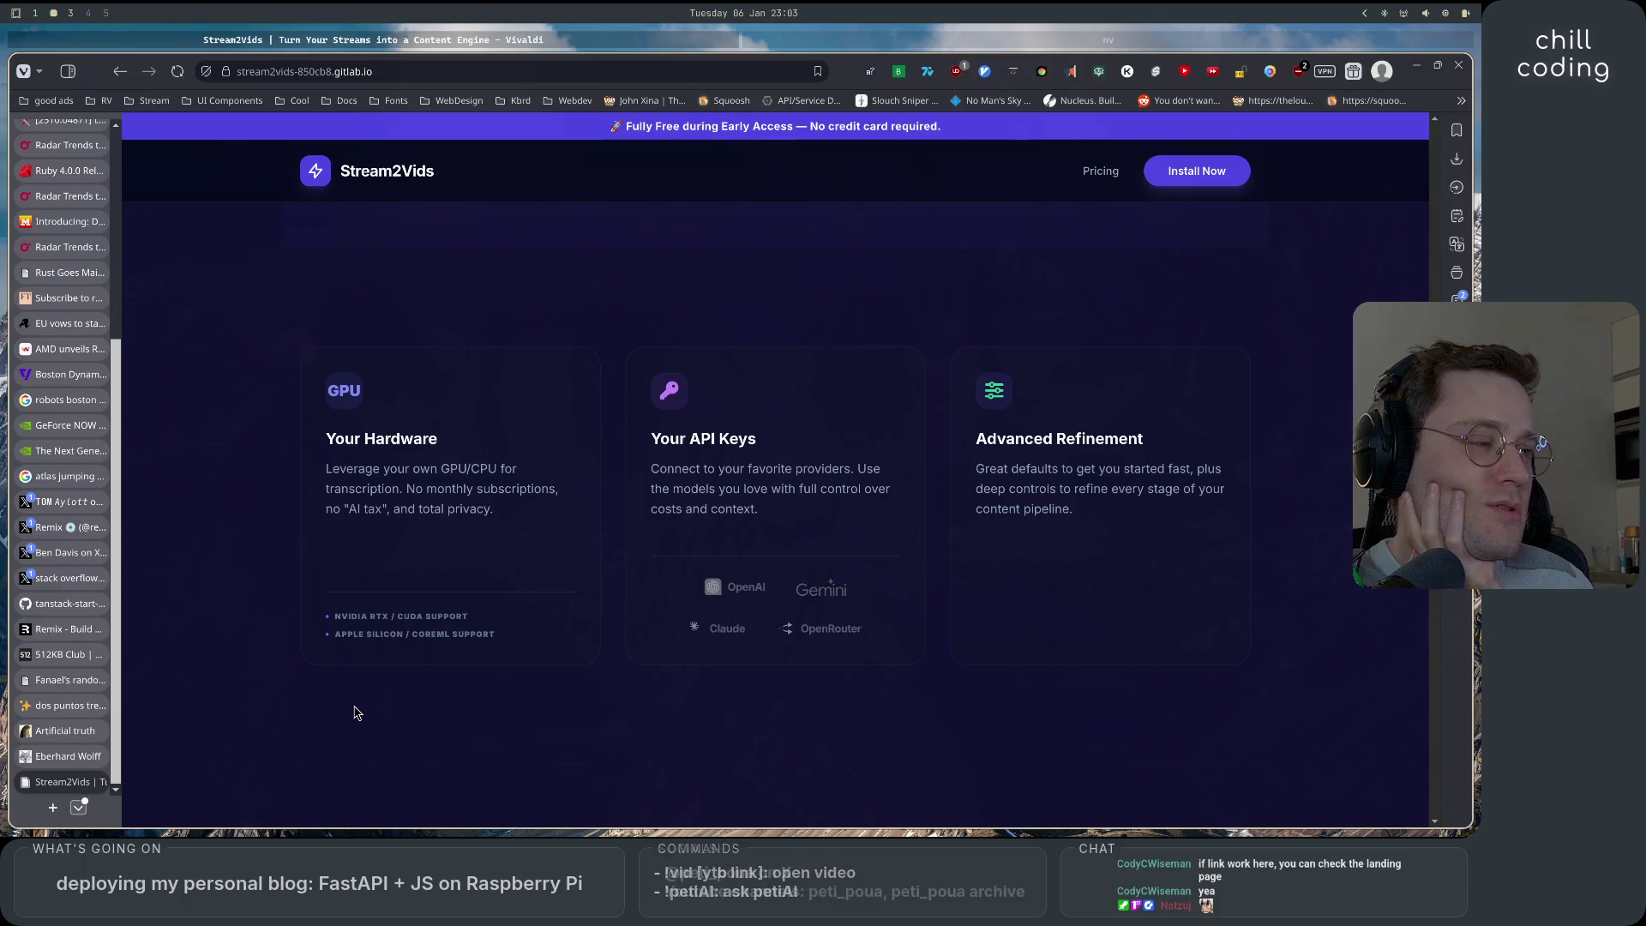
scroll(355, 711, down, 5)
scroll(358, 713, down, 1)
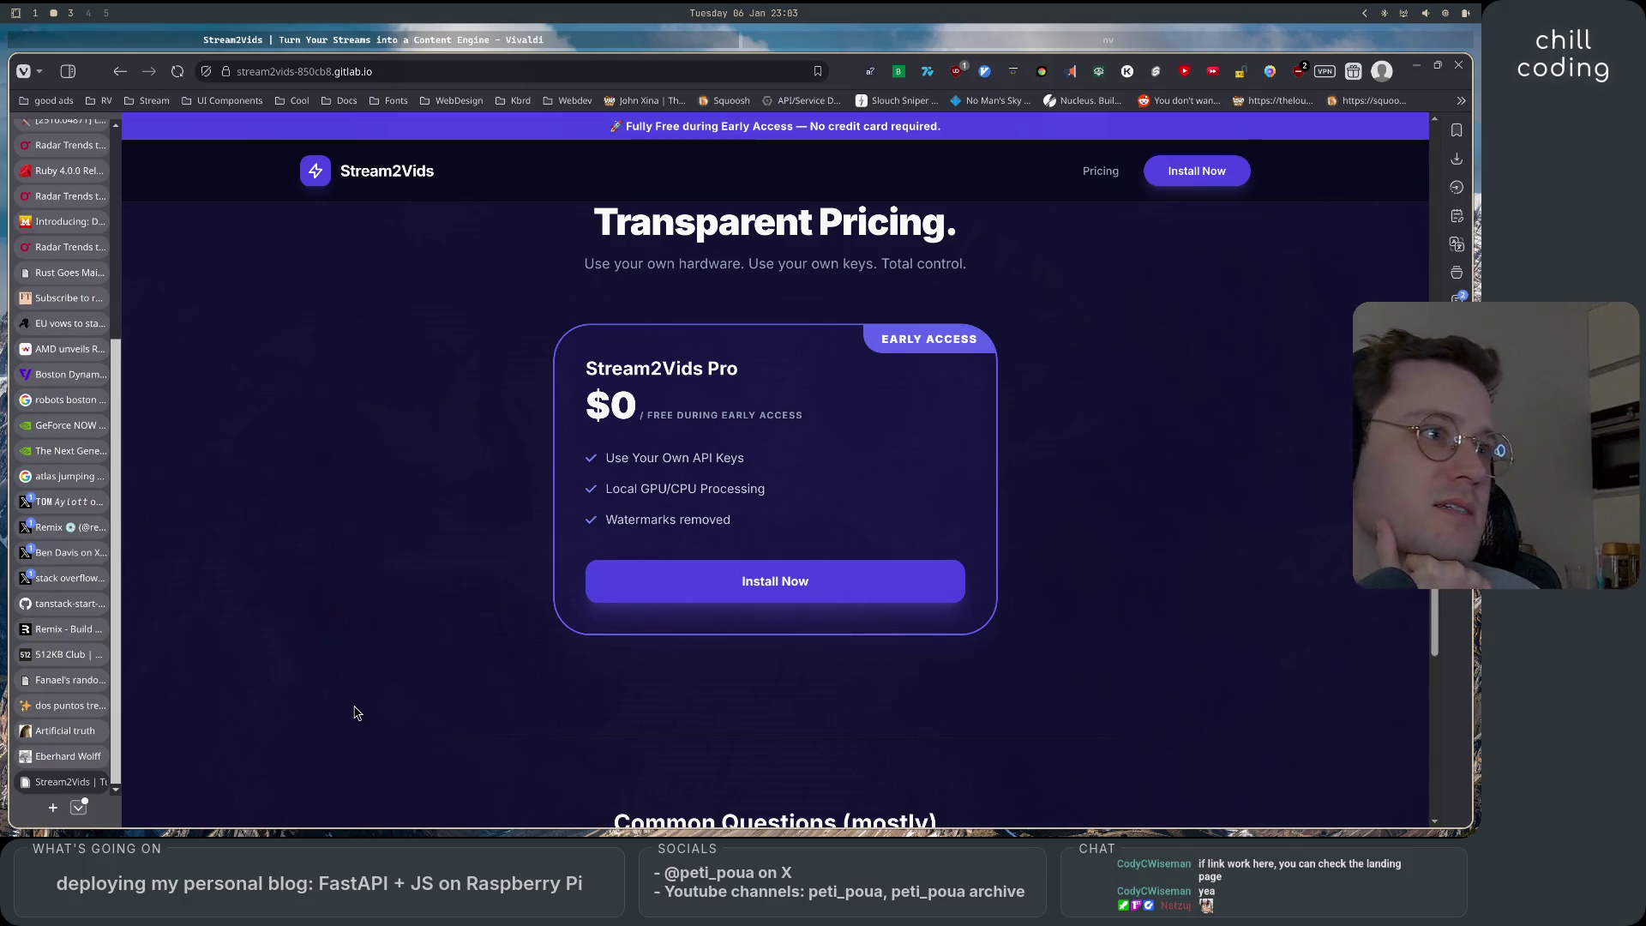
scroll(358, 713, down, 5)
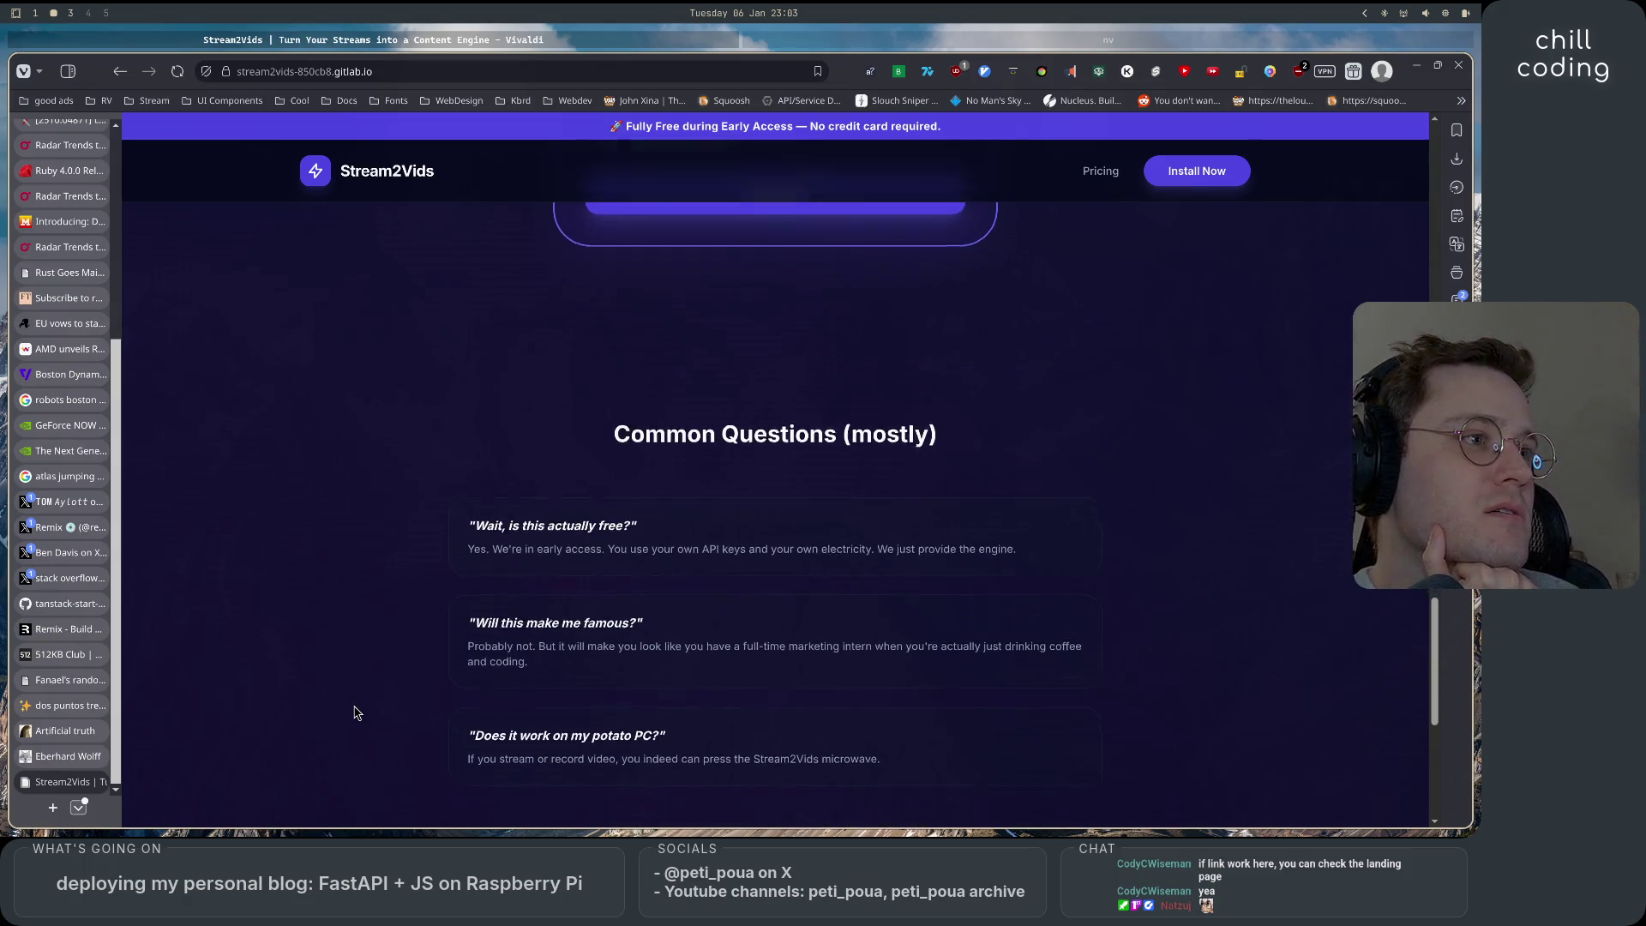
scroll(358, 713, down, 2)
scroll(357, 713, up, 7)
scroll(357, 713, up, 1)
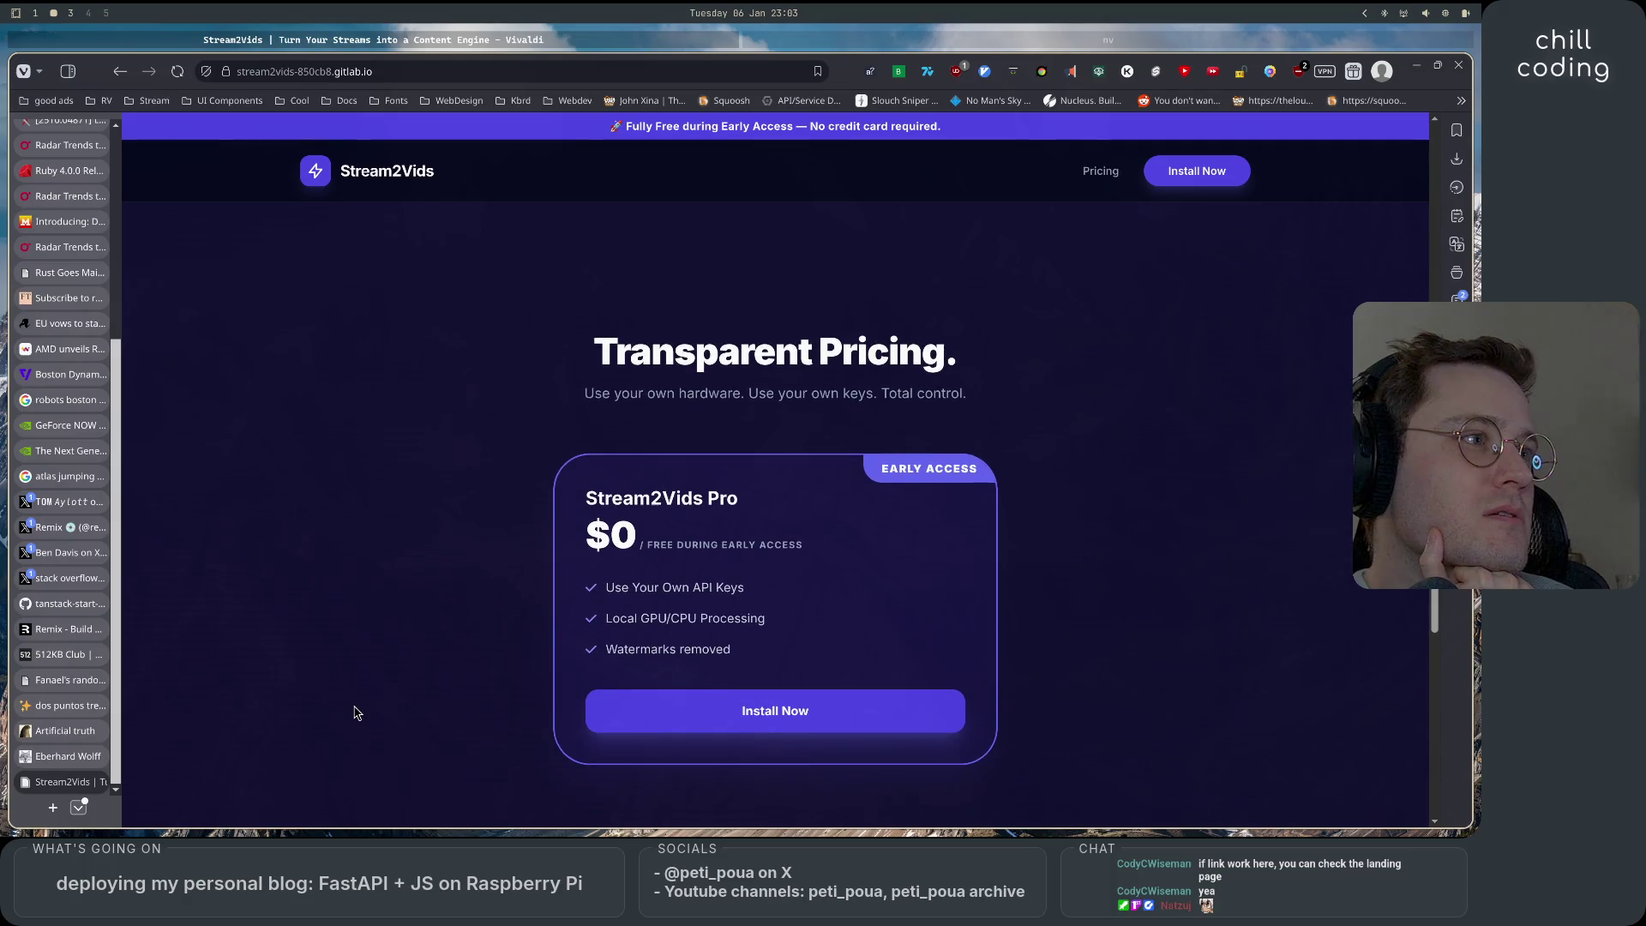
scroll(357, 713, up, 10)
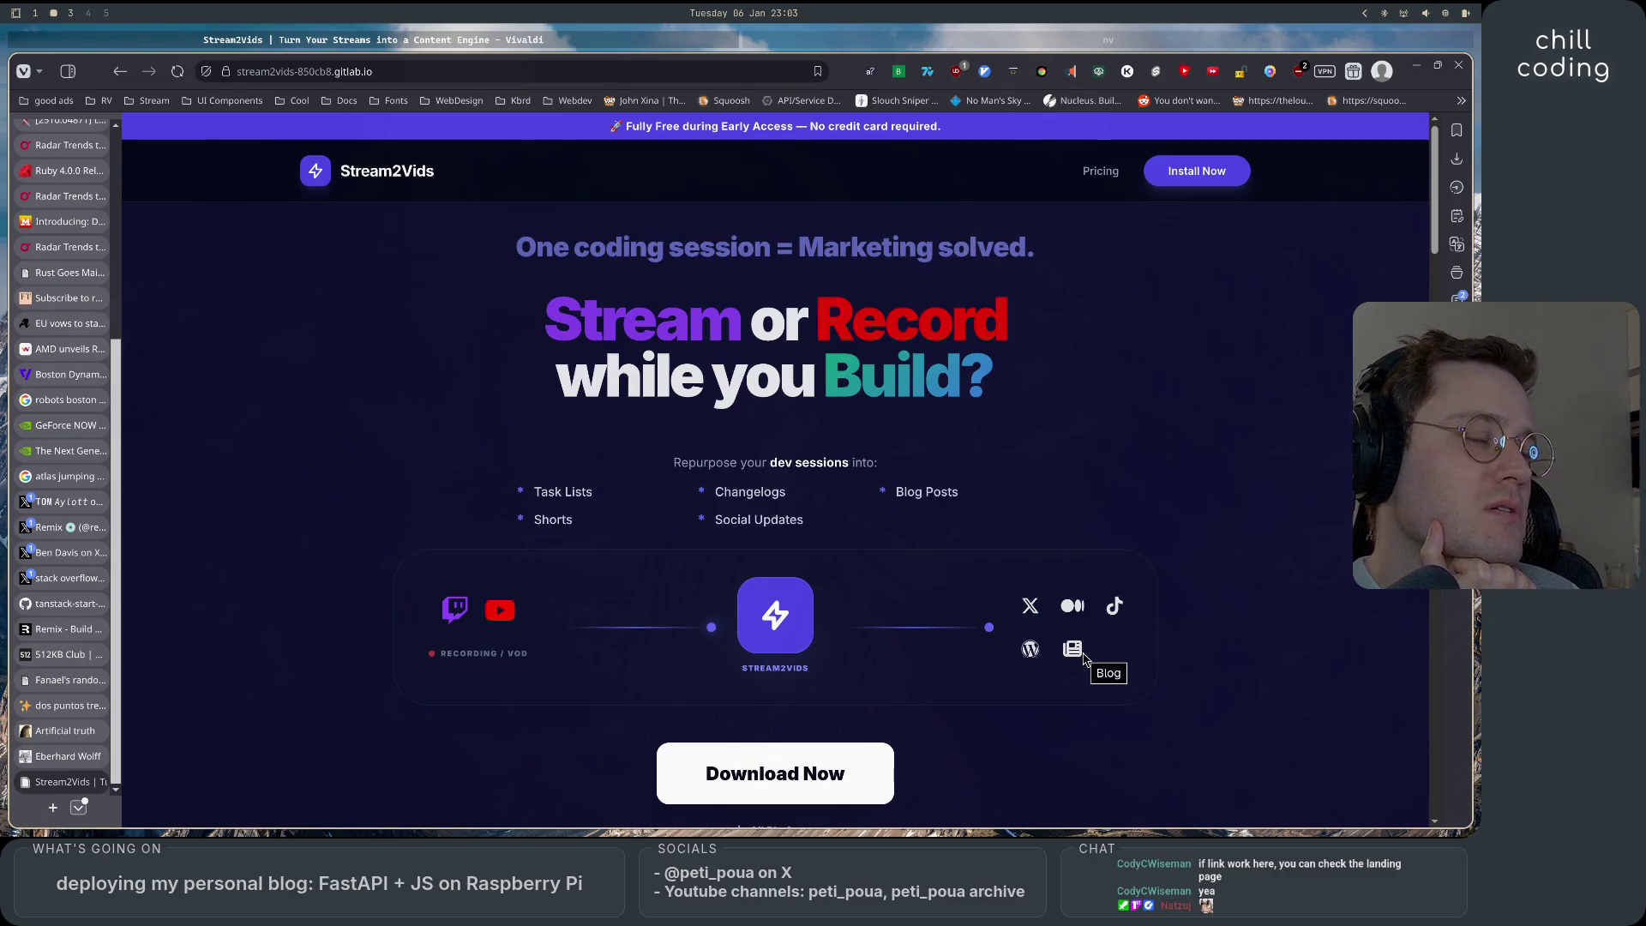
scroll(1083, 658, down, 5)
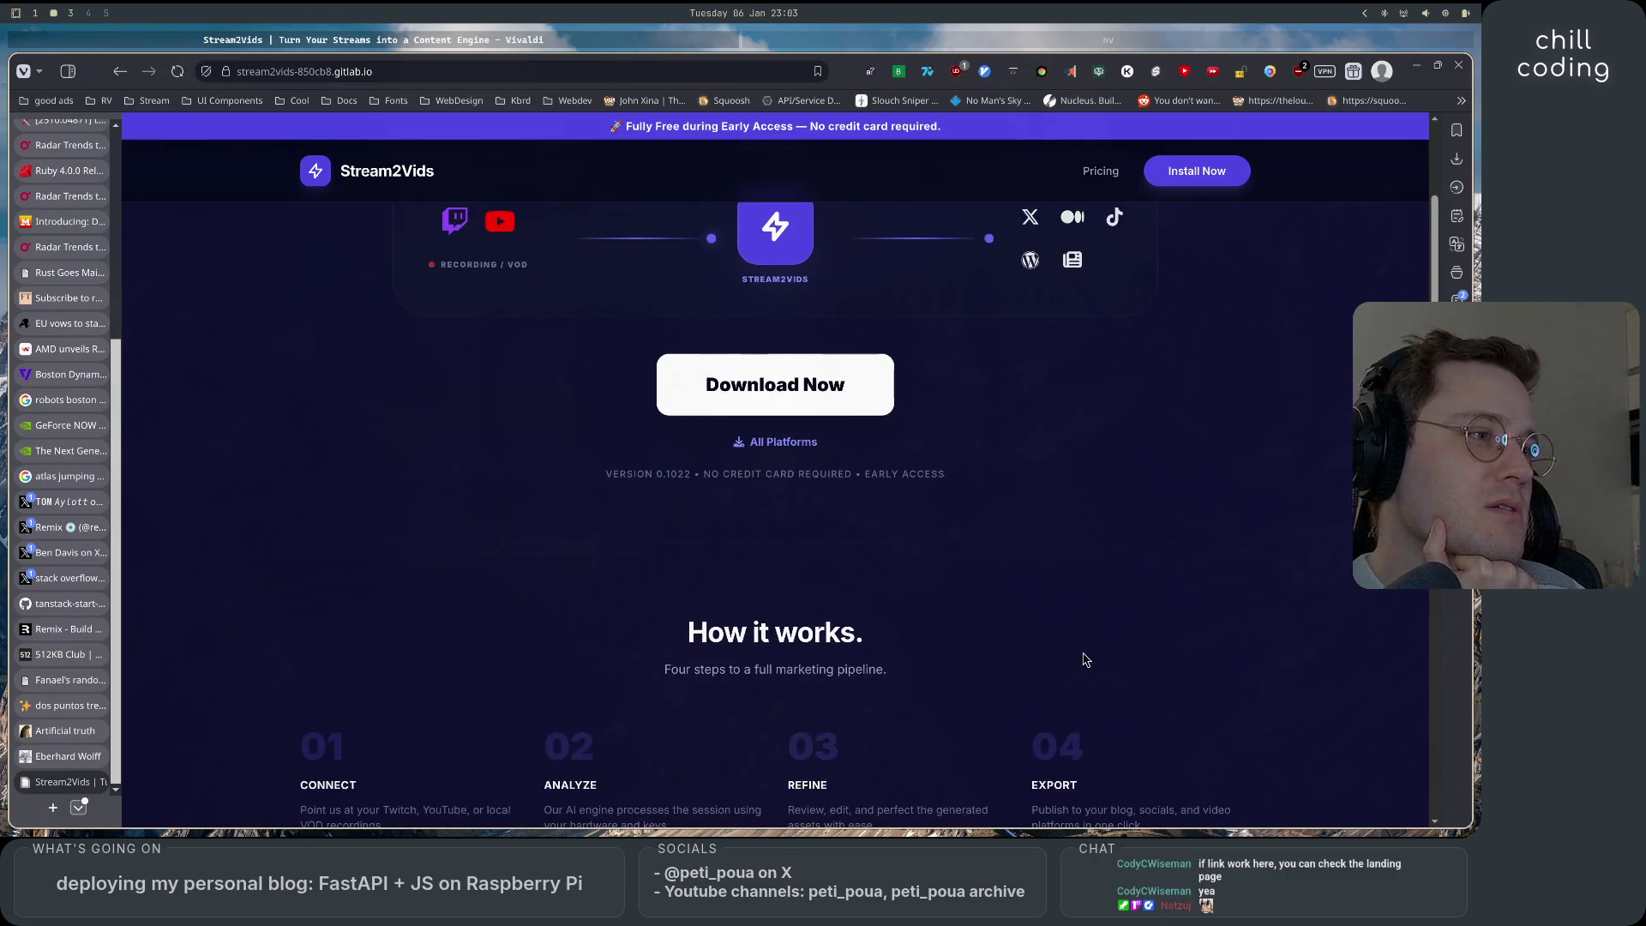
scroll(1083, 658, up, 4)
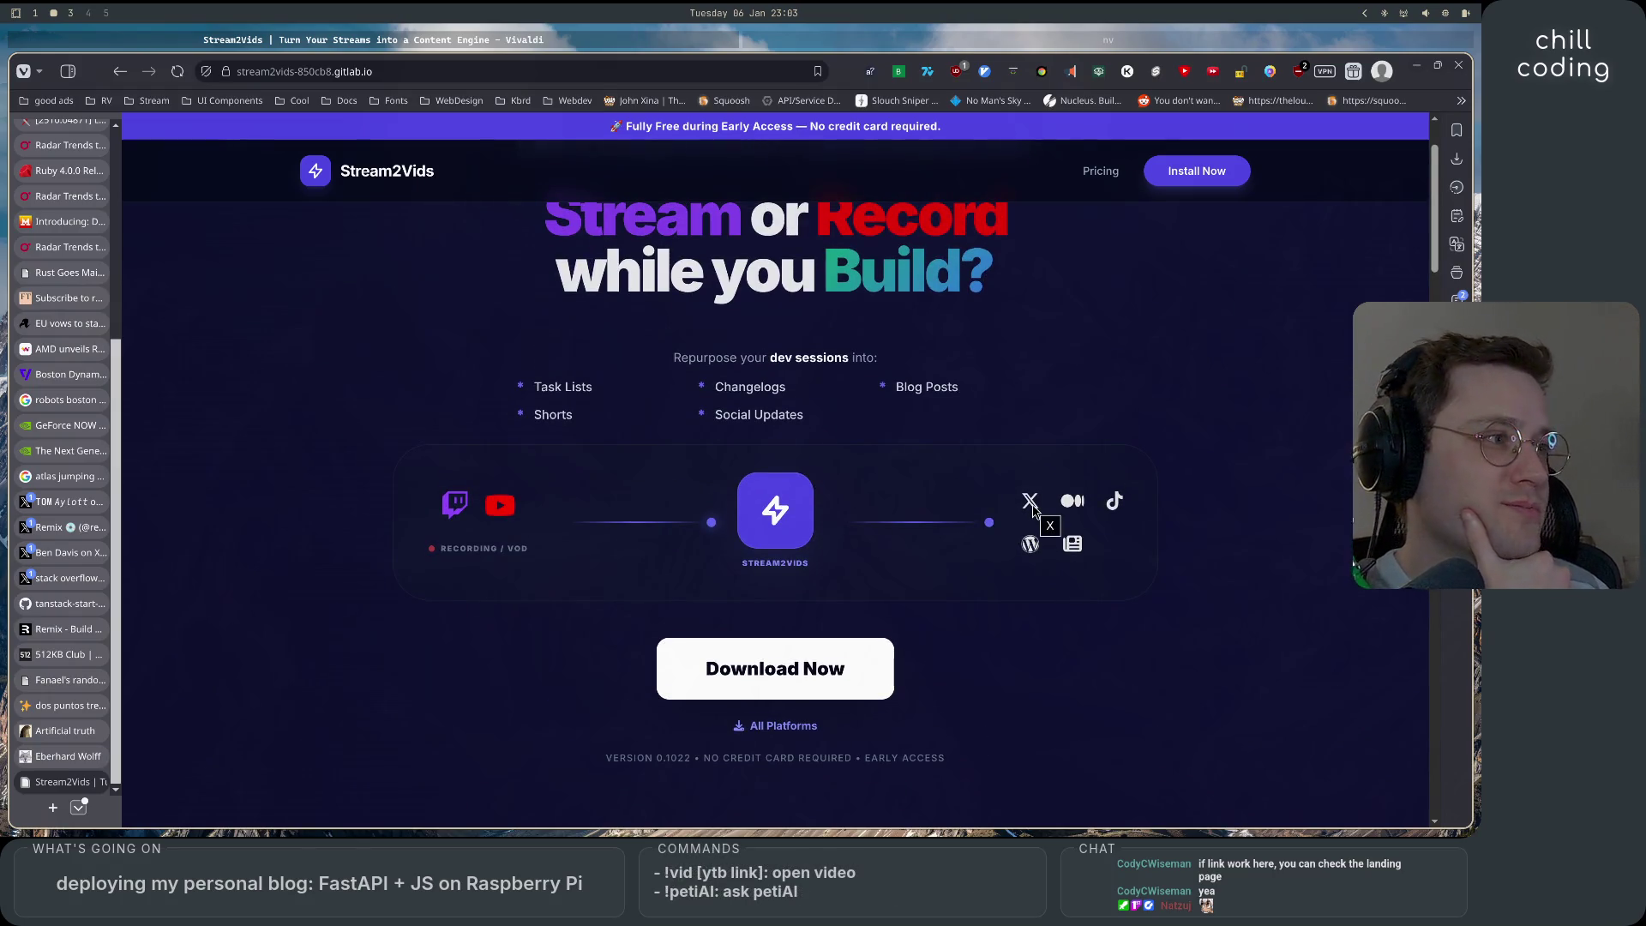
scroll(1018, 665, down, 5)
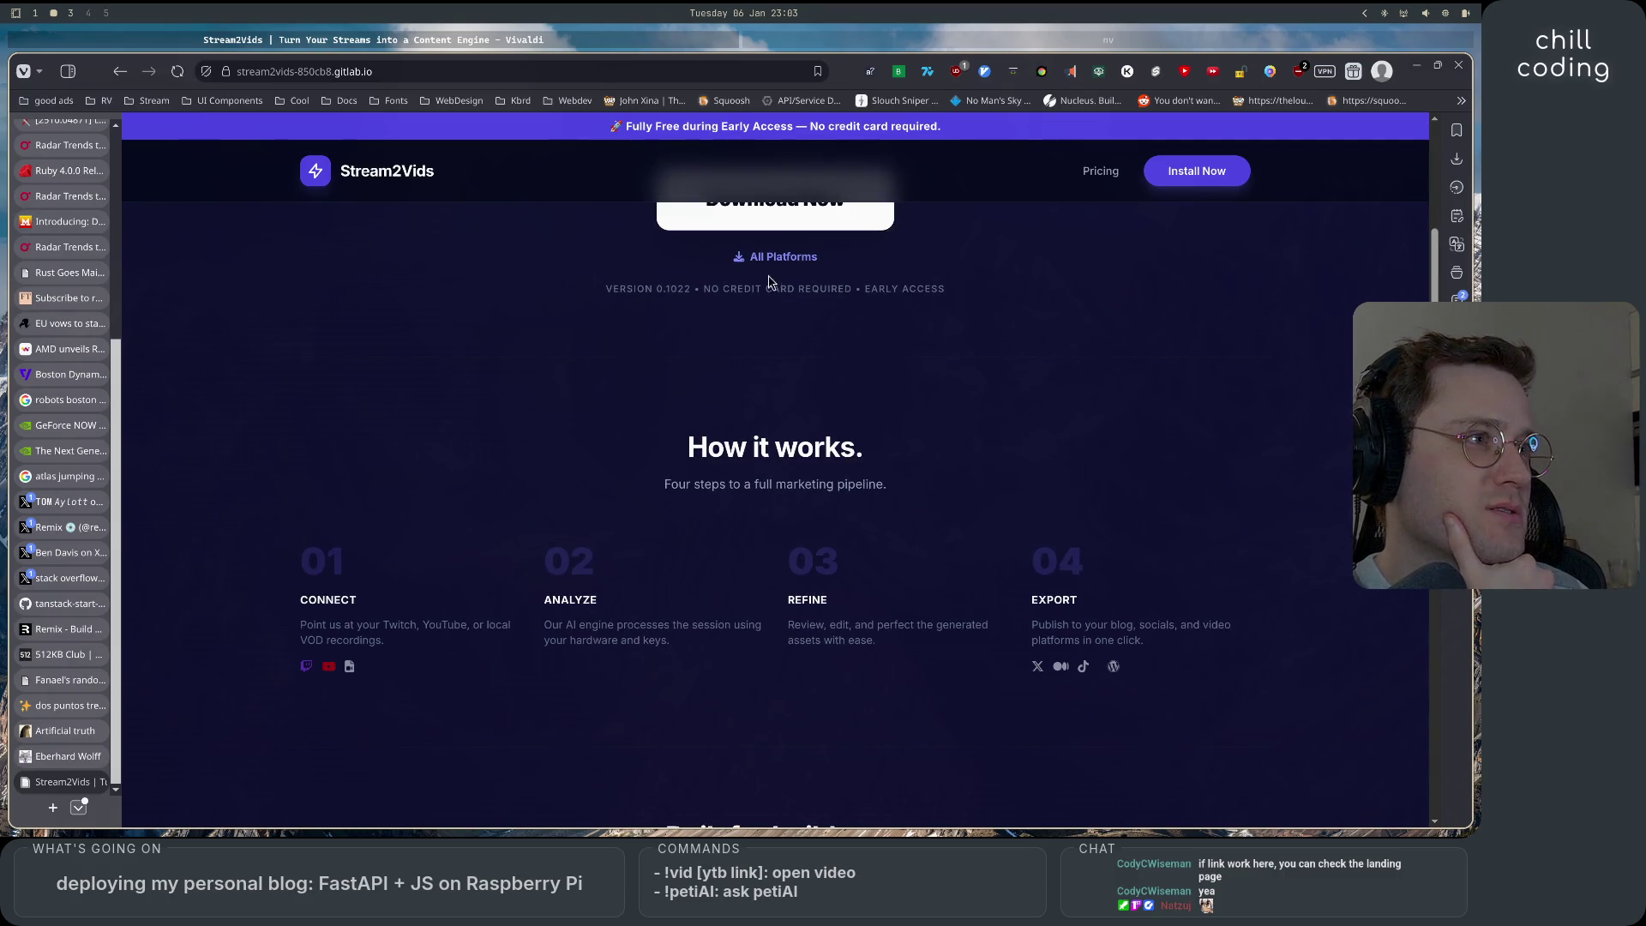
scroll(834, 635, down, 4)
scroll(833, 636, down, 13)
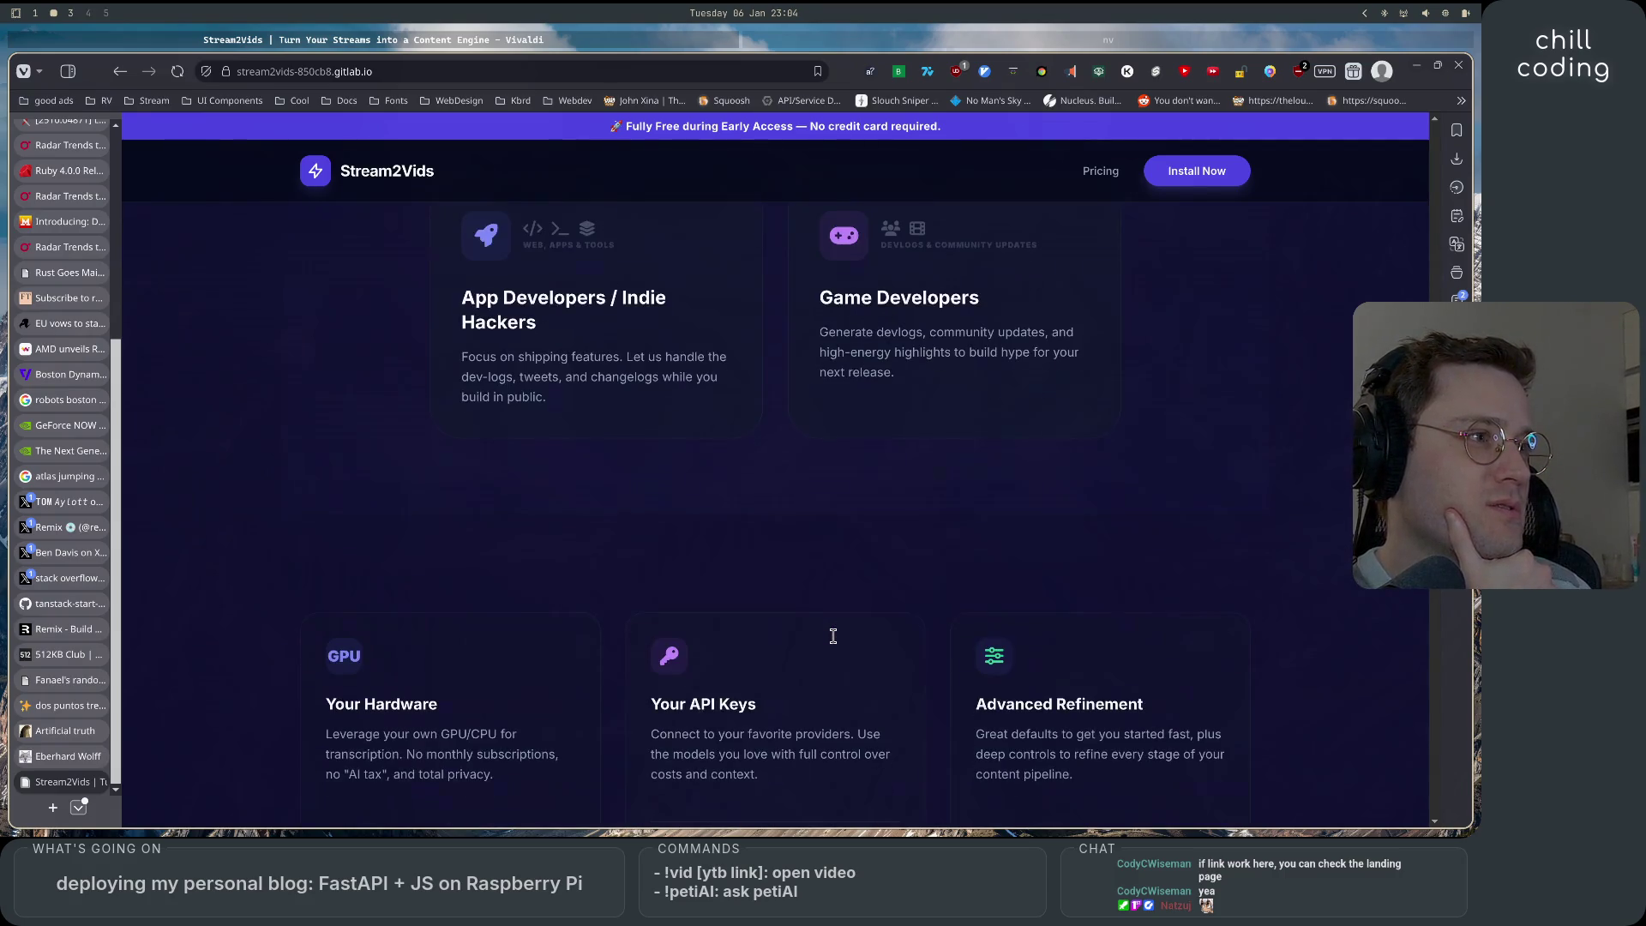
scroll(836, 643, down, 8)
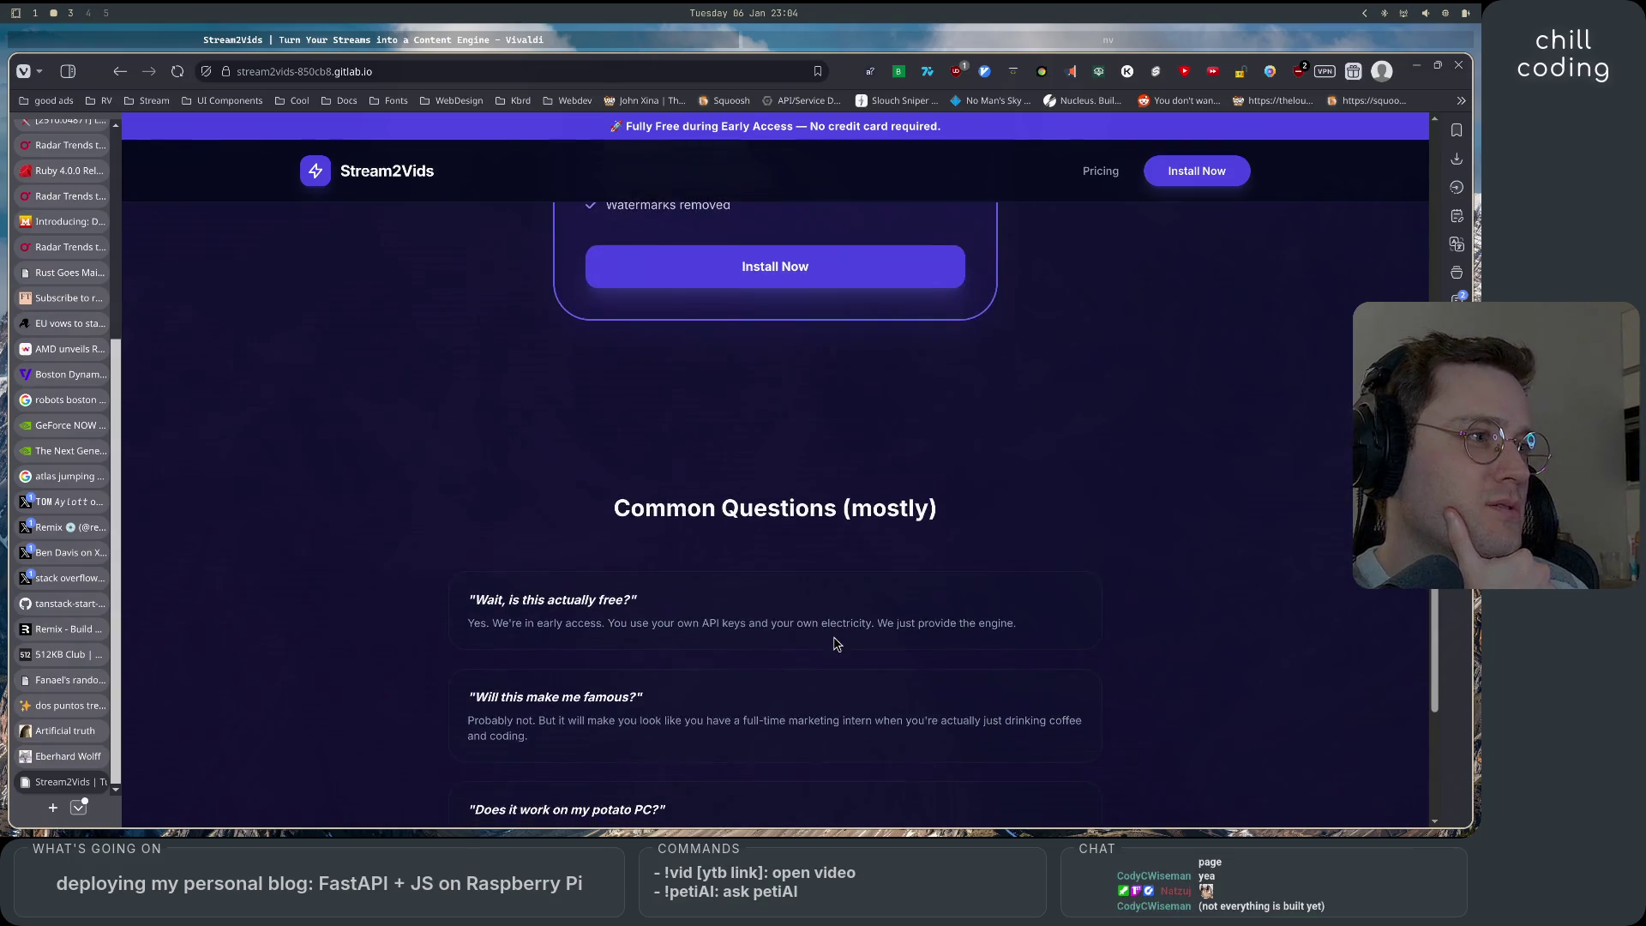
scroll(835, 642, up, 2)
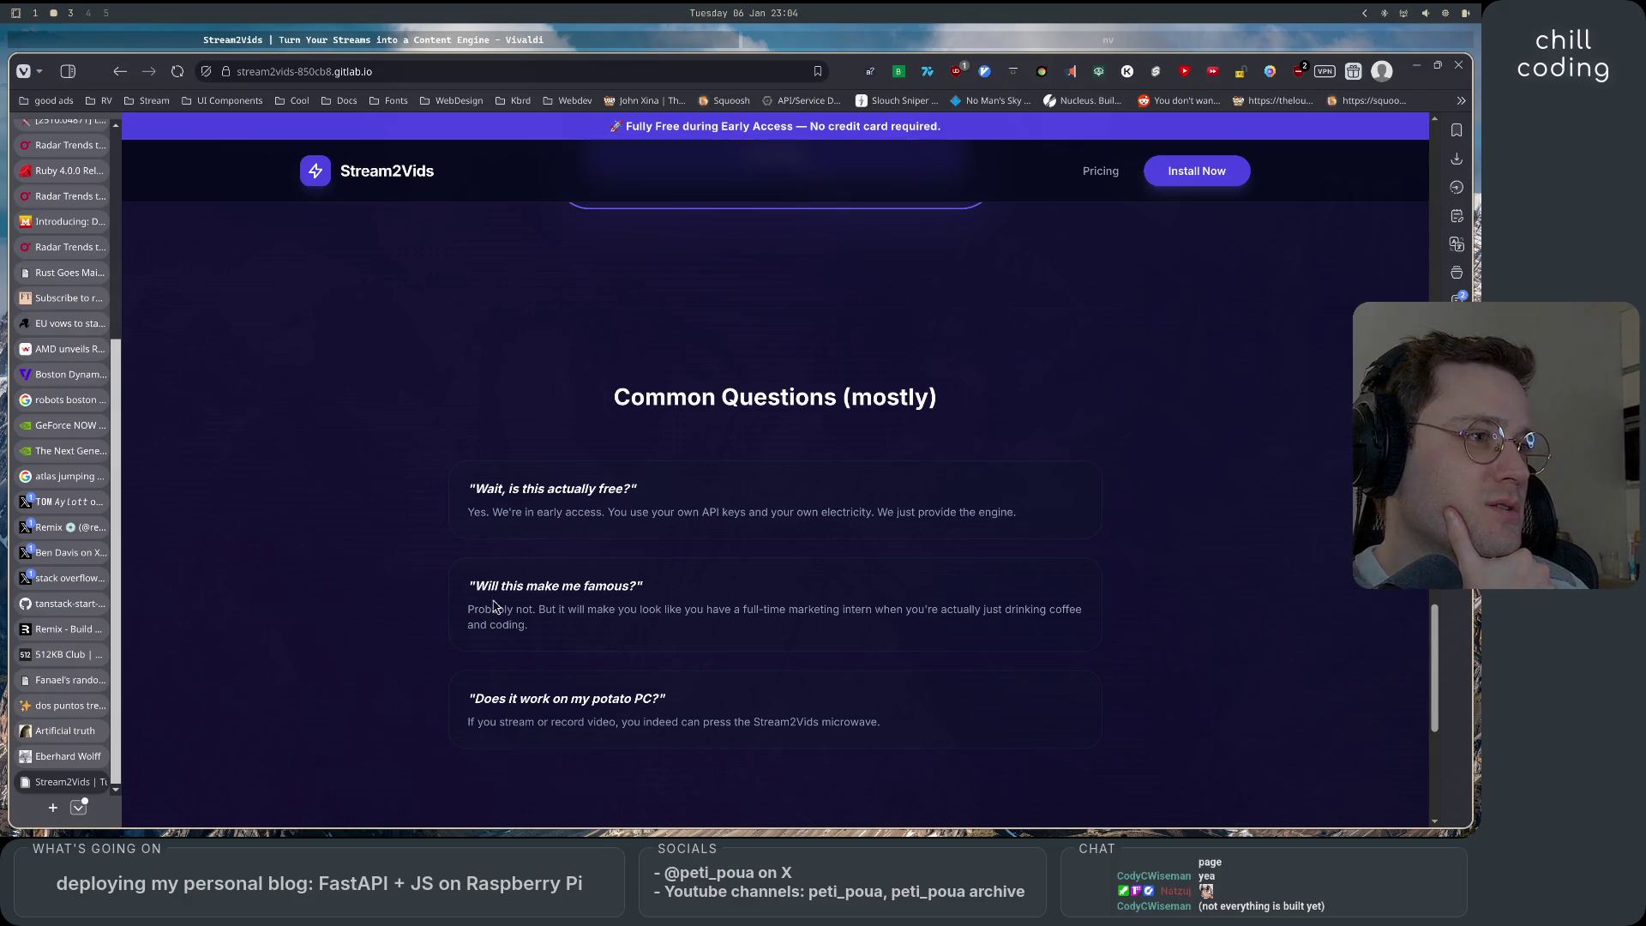
drag(469, 585, 638, 583)
drag(497, 609, 1101, 631)
scroll(1100, 630, down, 2)
click(857, 583)
mouse_move(471, 520)
mouse_down()
mouse_move(754, 511)
mouse_move(915, 567)
mouse_up()
click(915, 568)
scroll(720, 695, down, 3)
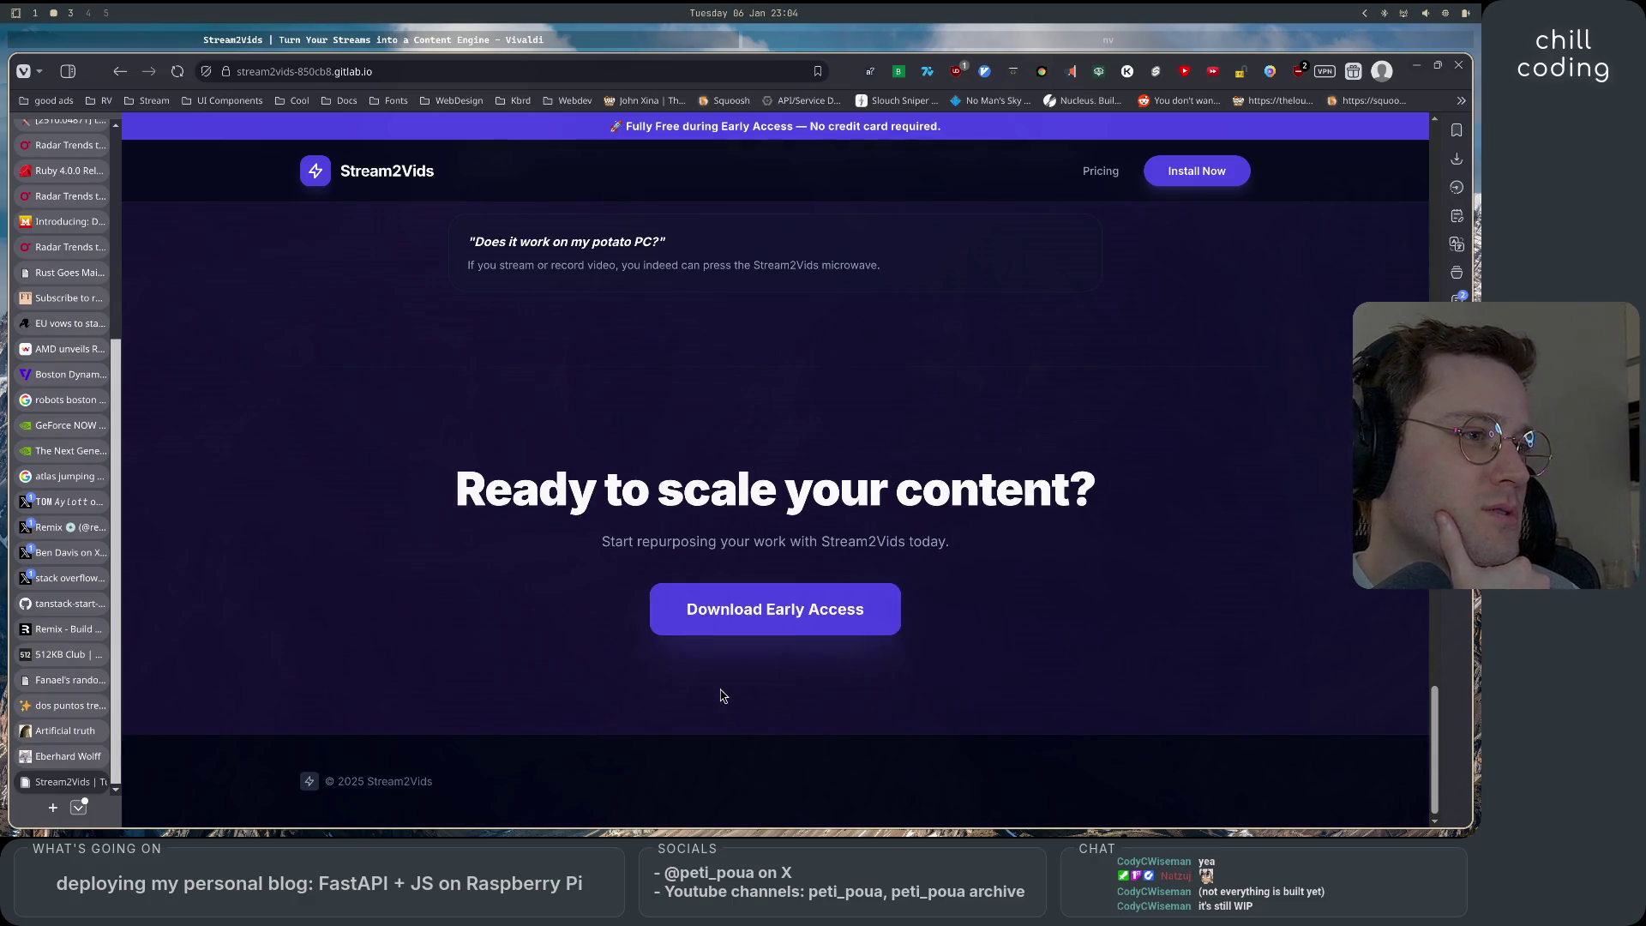
scroll(720, 695, up, 15)
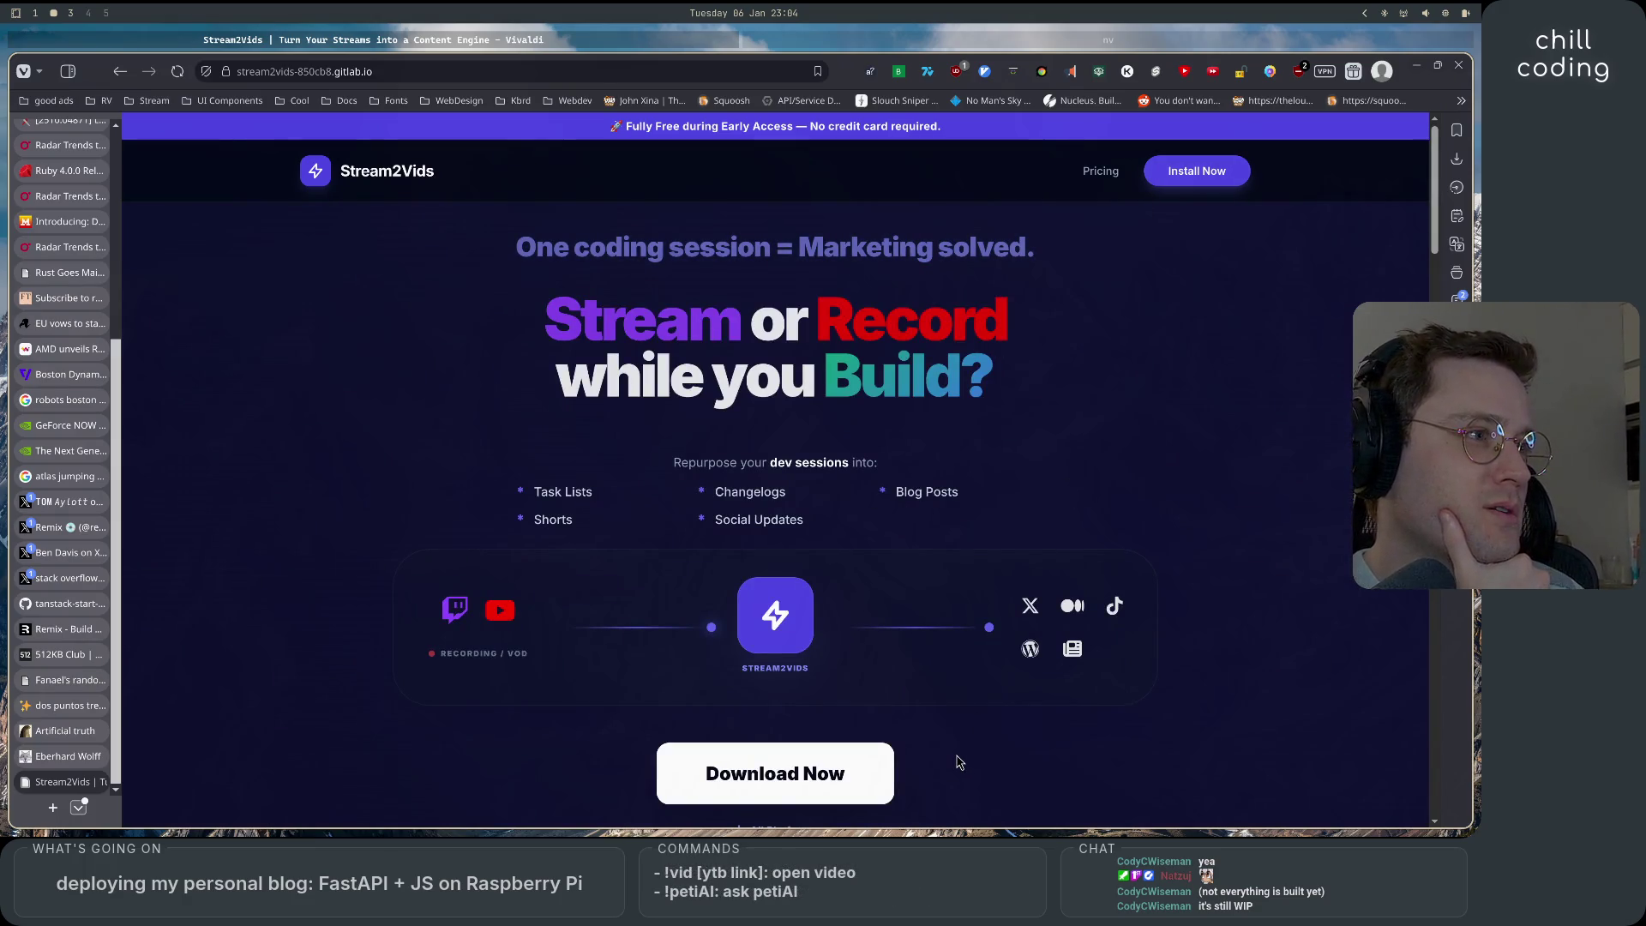
drag(772, 487, 628, 506)
drag(514, 495, 596, 489)
mouse_move(514, 521)
mouse_down()
mouse_move(820, 500)
mouse_move(727, 515)
mouse_move(925, 536)
mouse_move(853, 515)
mouse_move(974, 506)
mouse_up()
click(639, 533)
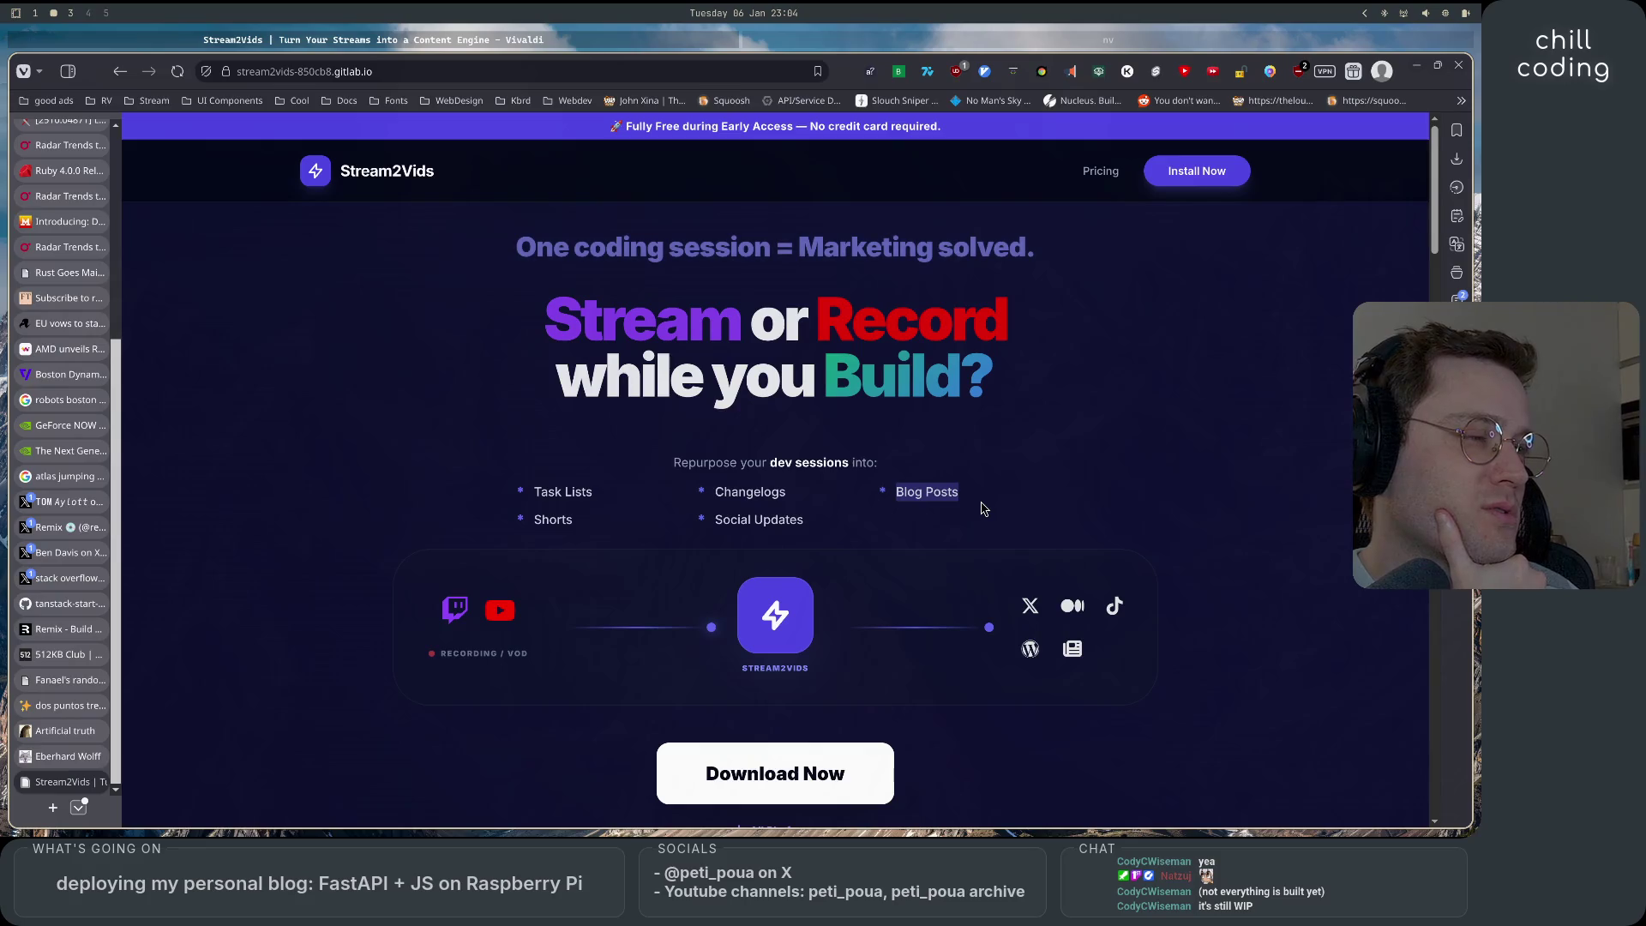
mouse_move(885, 497)
mouse_down()
mouse_move(720, 497)
mouse_move(968, 502)
mouse_move(828, 541)
mouse_move(851, 542)
mouse_move(806, 521)
mouse_move(502, 526)
mouse_up()
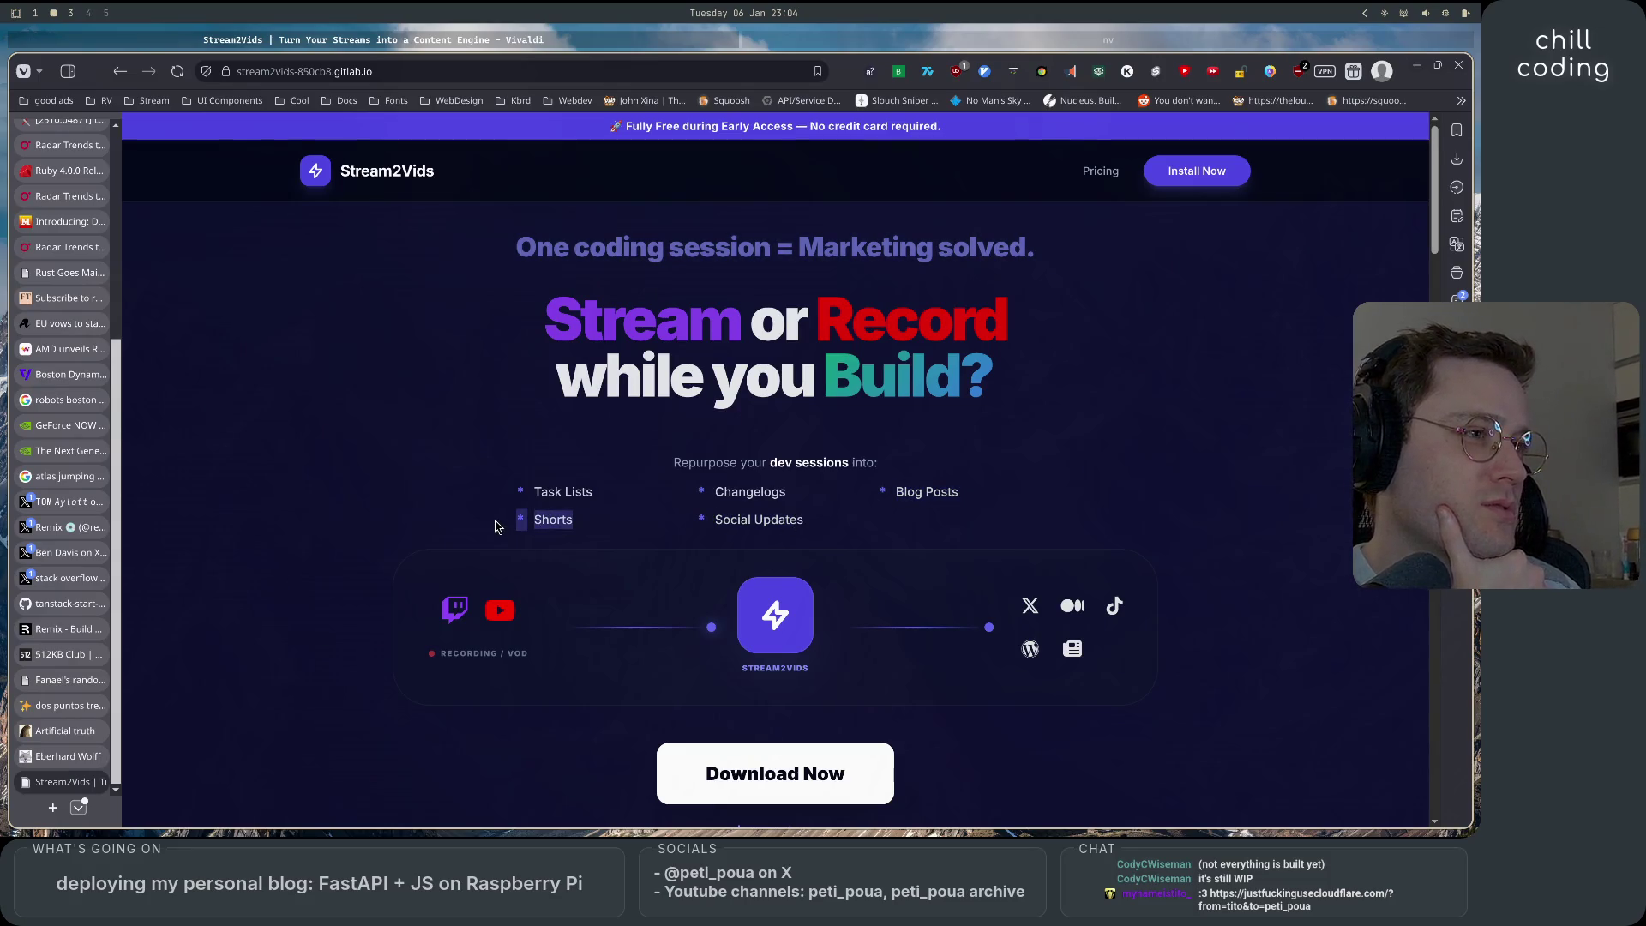
click(573, 486)
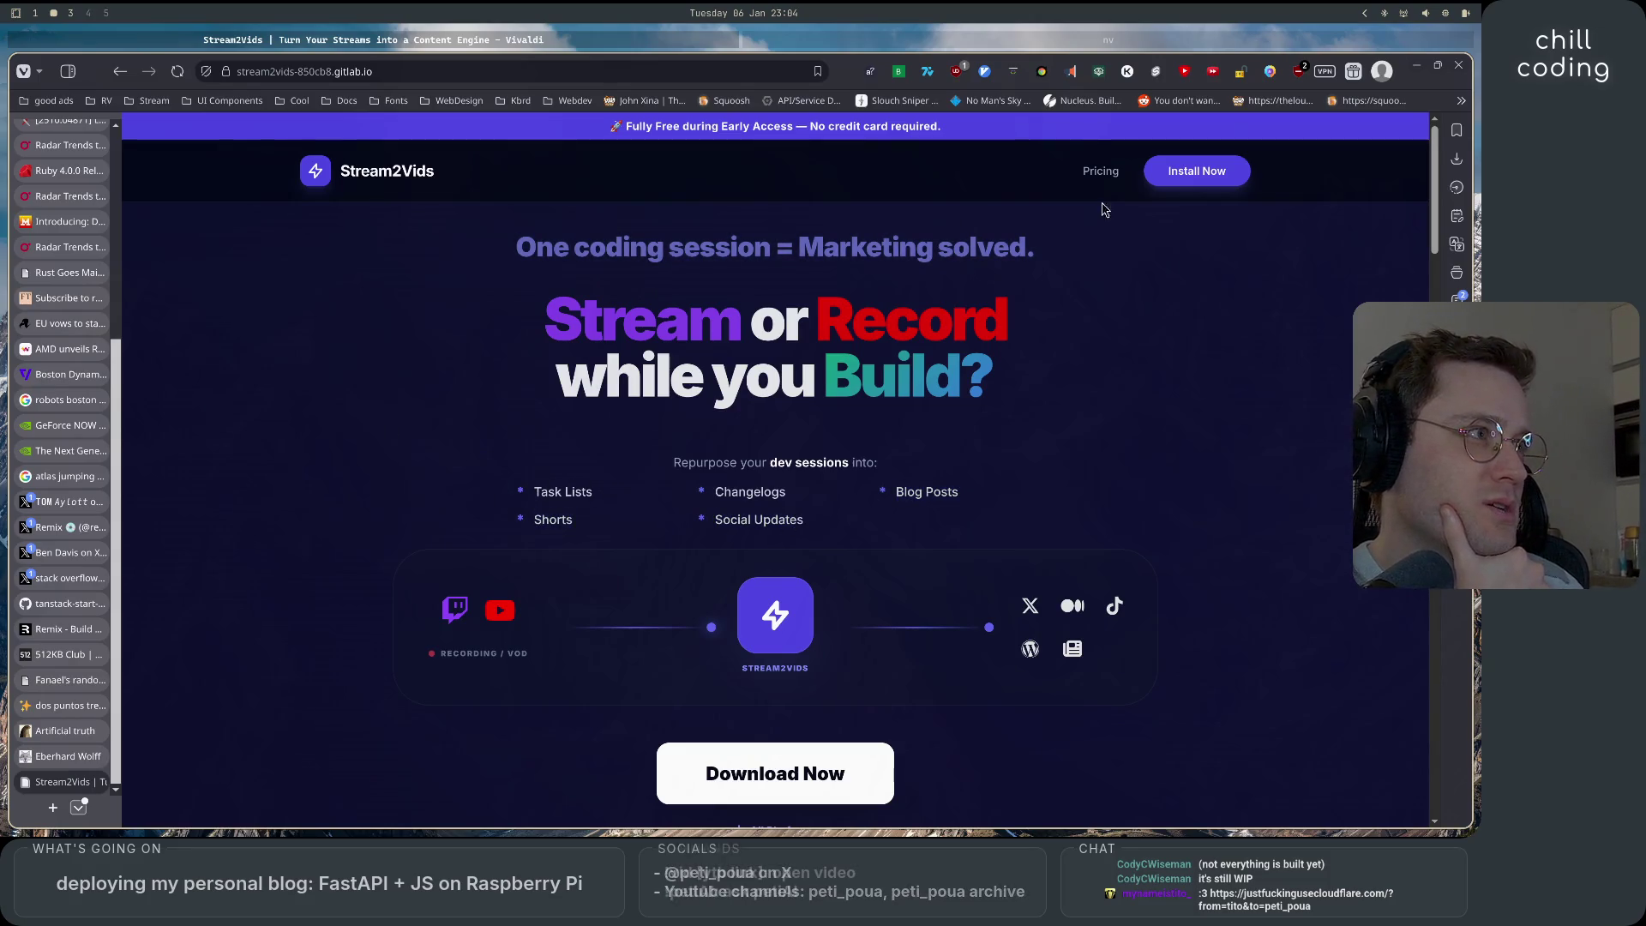
On the Get Stream2Vids page, read the Installation Note and download Stream2Vids-Linux.zip (18.67 MB).
click(1196, 170)
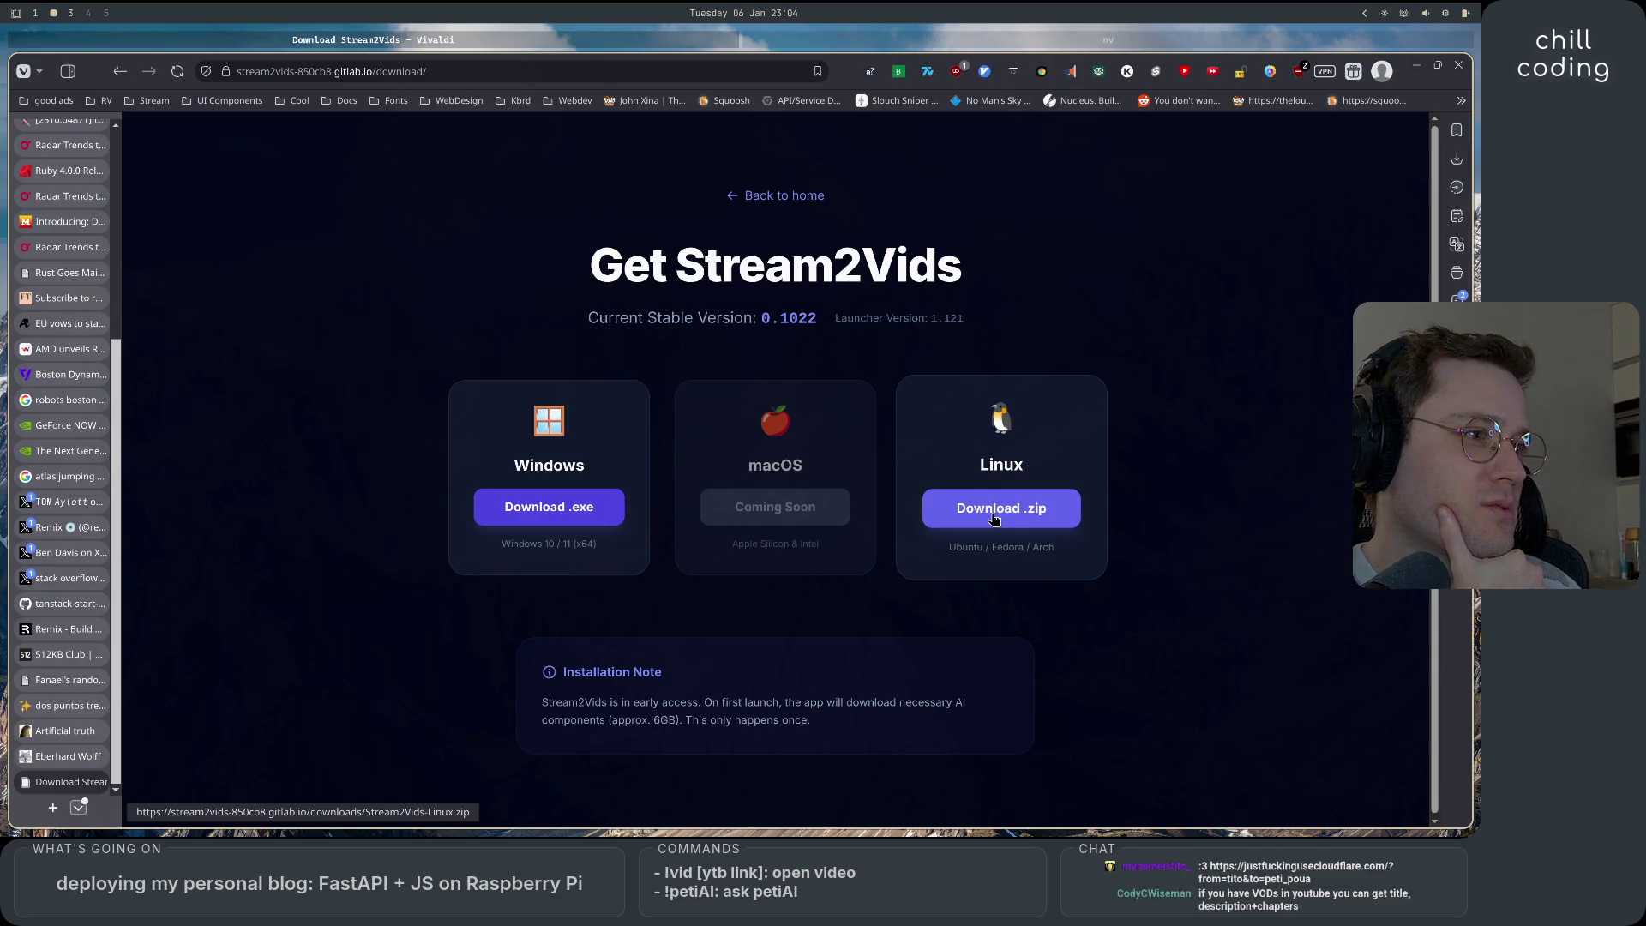
drag(563, 701, 542, 701)
mouse_move(813, 698)
mouse_down()
mouse_move(1001, 712)
mouse_move(699, 703)
mouse_move(611, 720)
mouse_move(739, 735)
mouse_move(899, 735)
mouse_move(542, 701)
mouse_up()
click(898, 736)
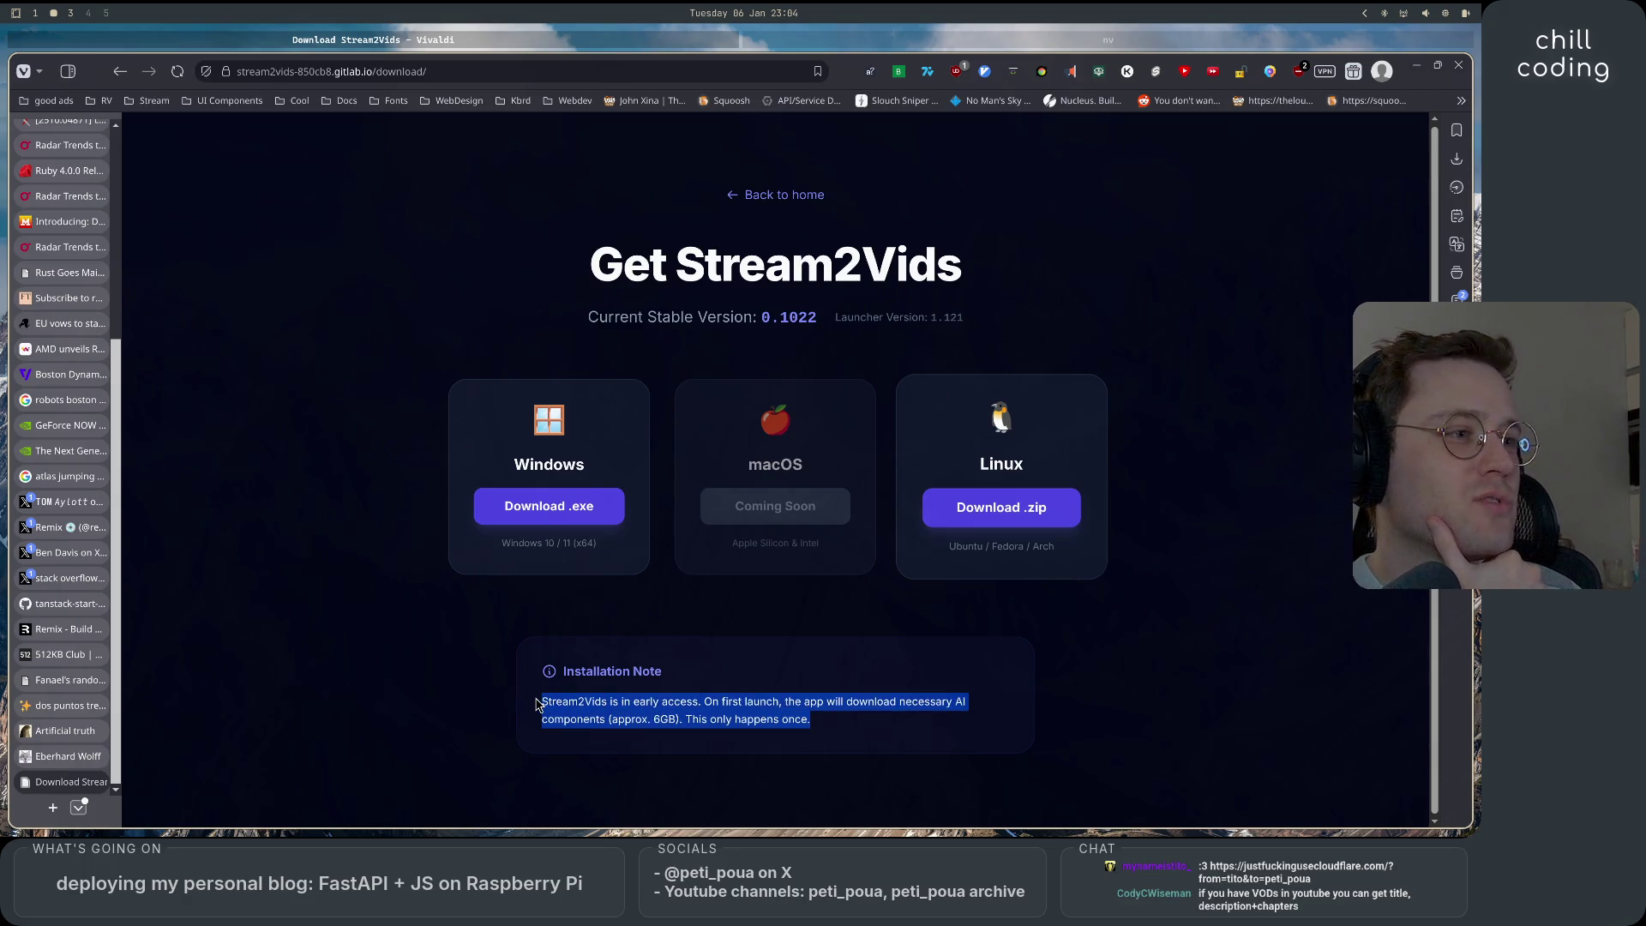
click(848, 730)
drag(844, 731, 557, 701)
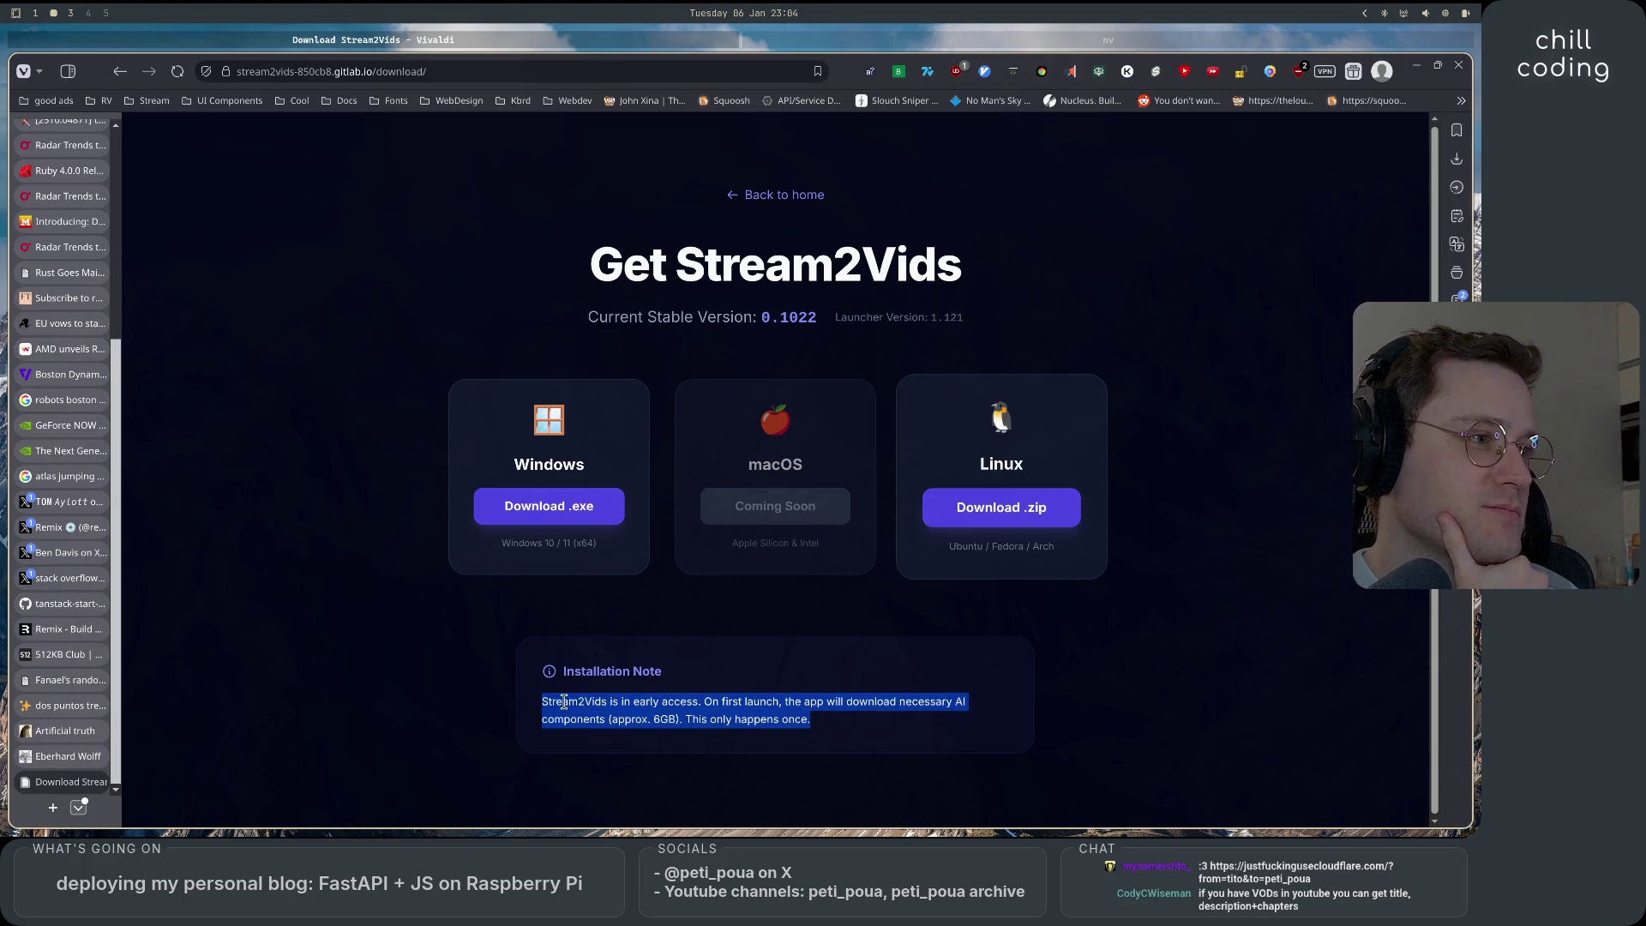
click(821, 732)
drag(735, 718, 810, 718)
click(967, 512)
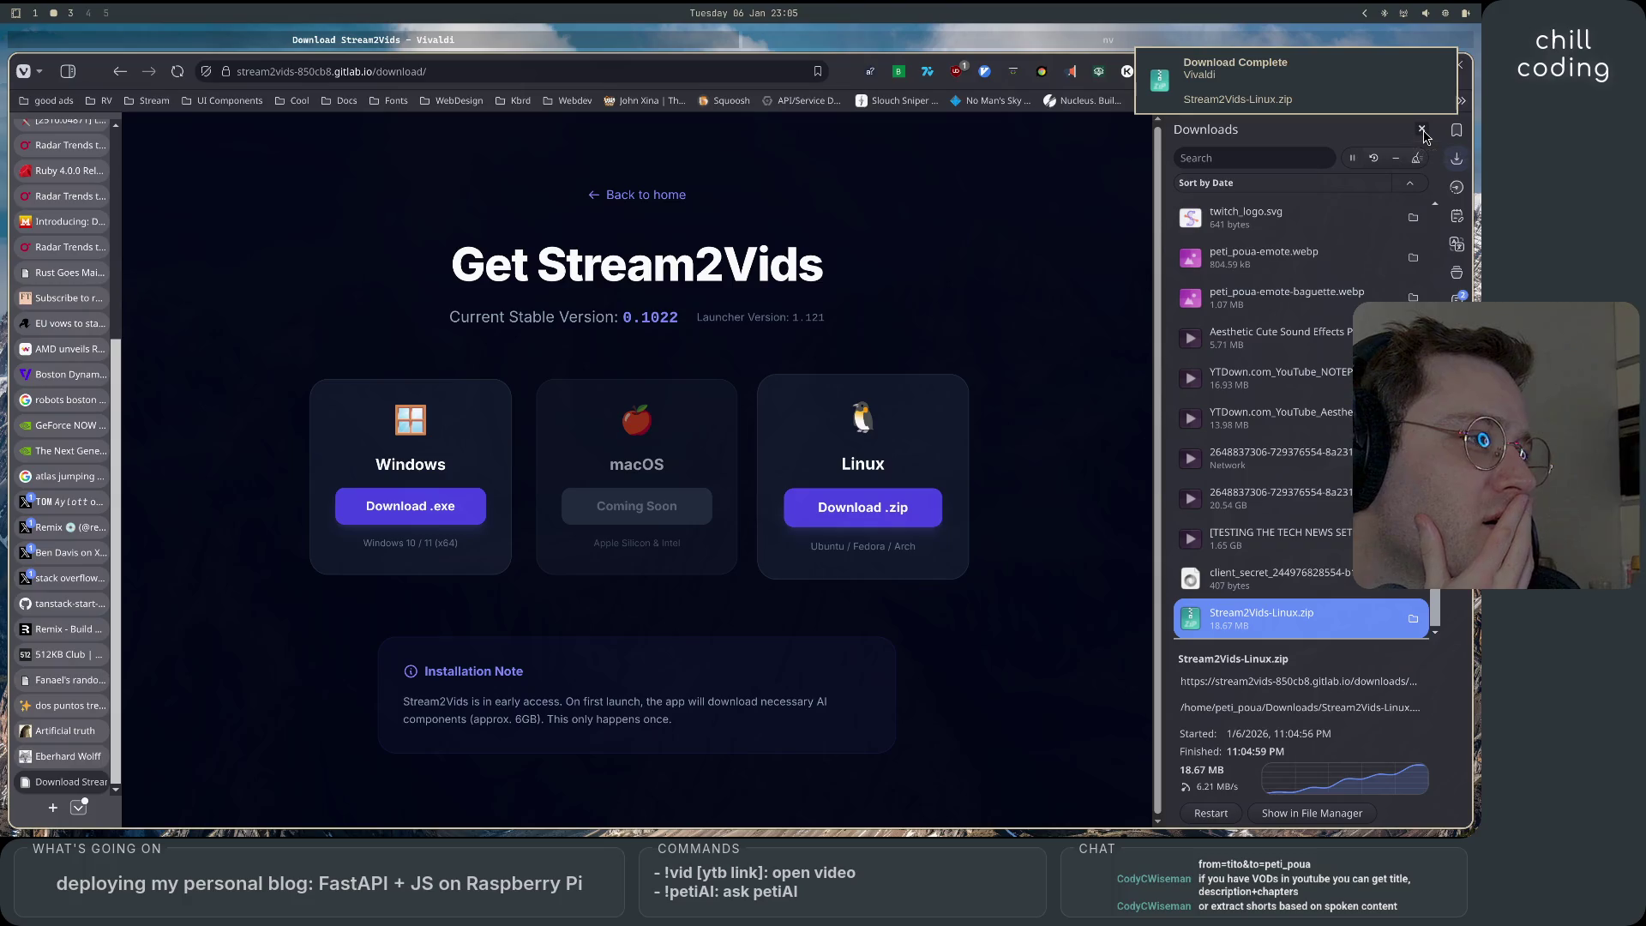
Close the Downloads panel and go back to the Stream2Vids home page.
click(1422, 131)
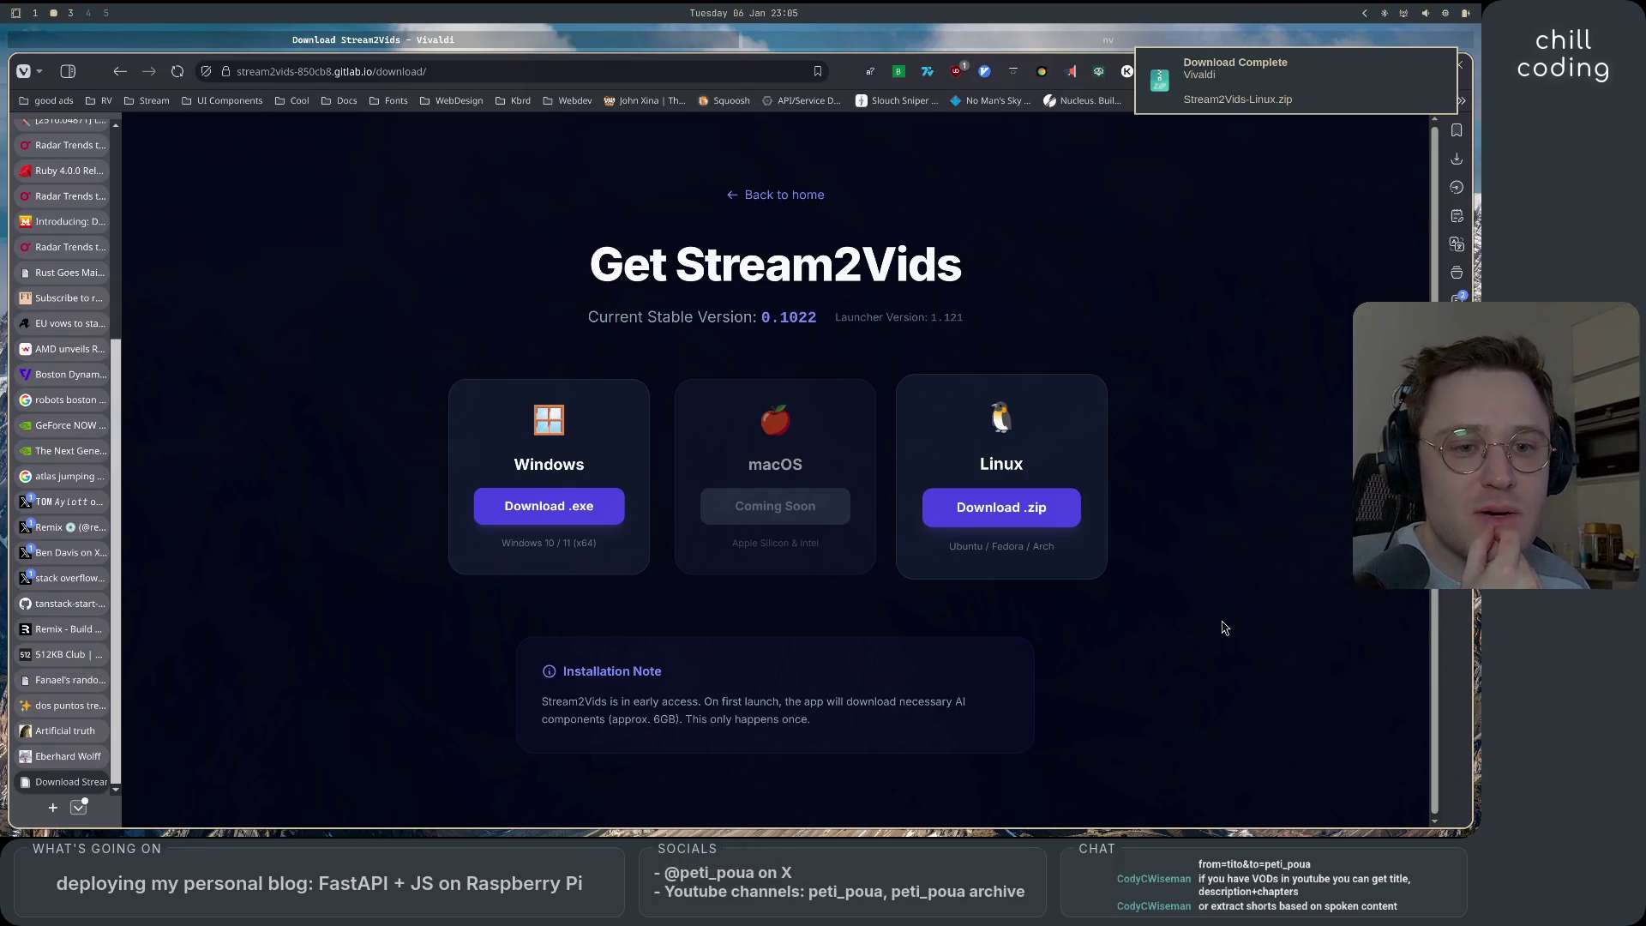
click(809, 207)
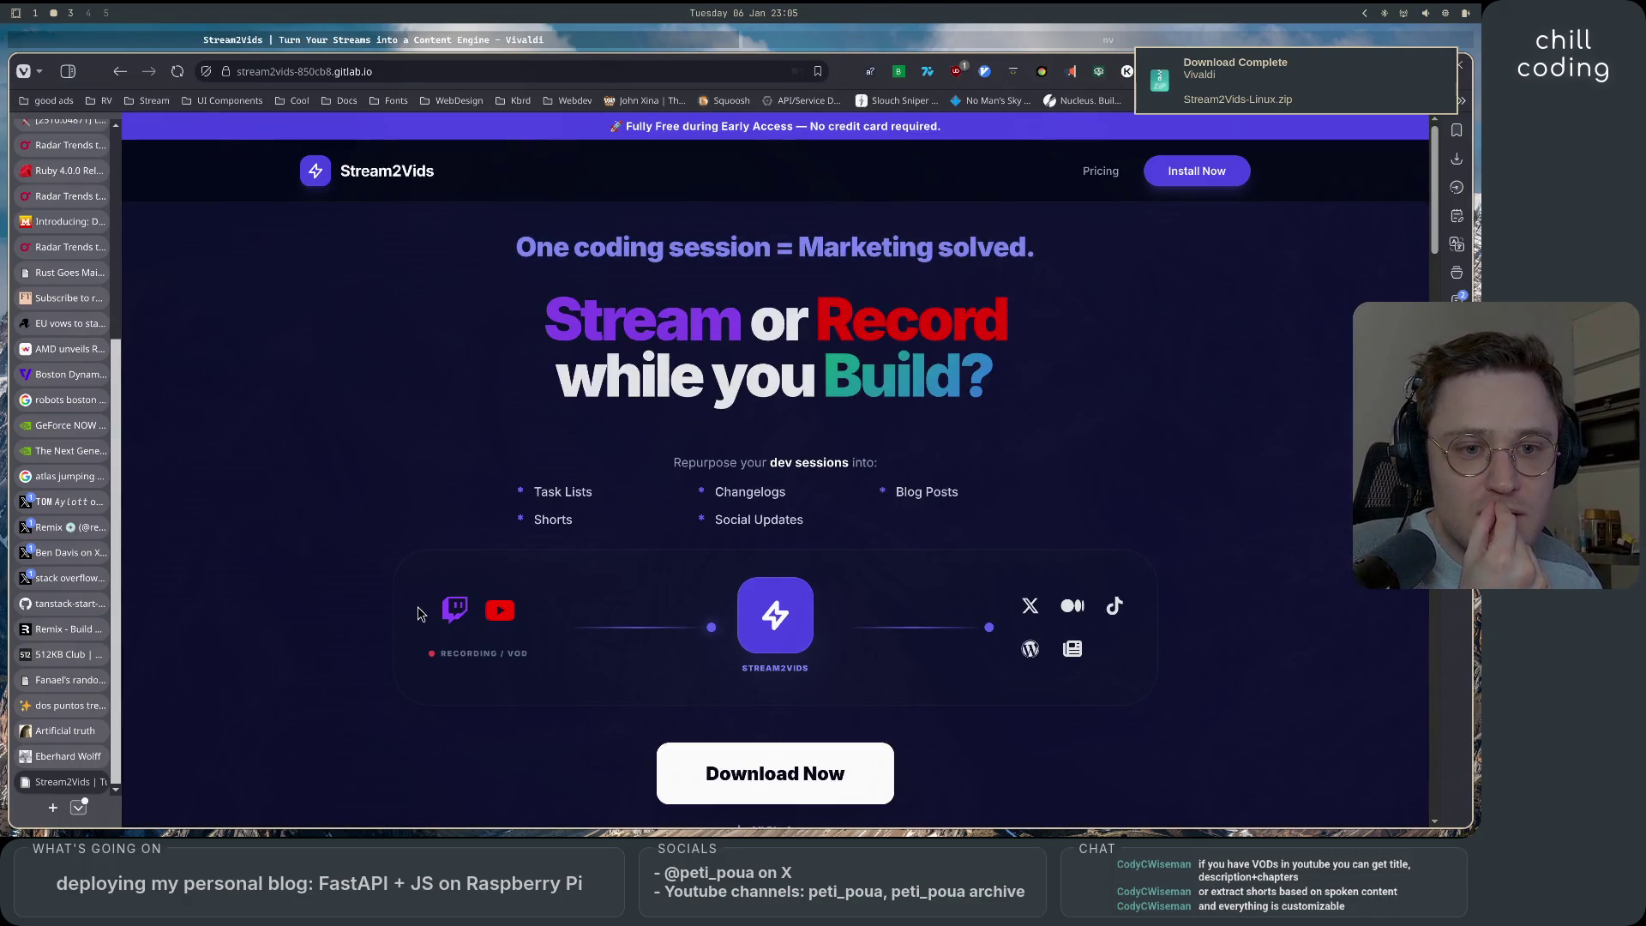
key(super+1)
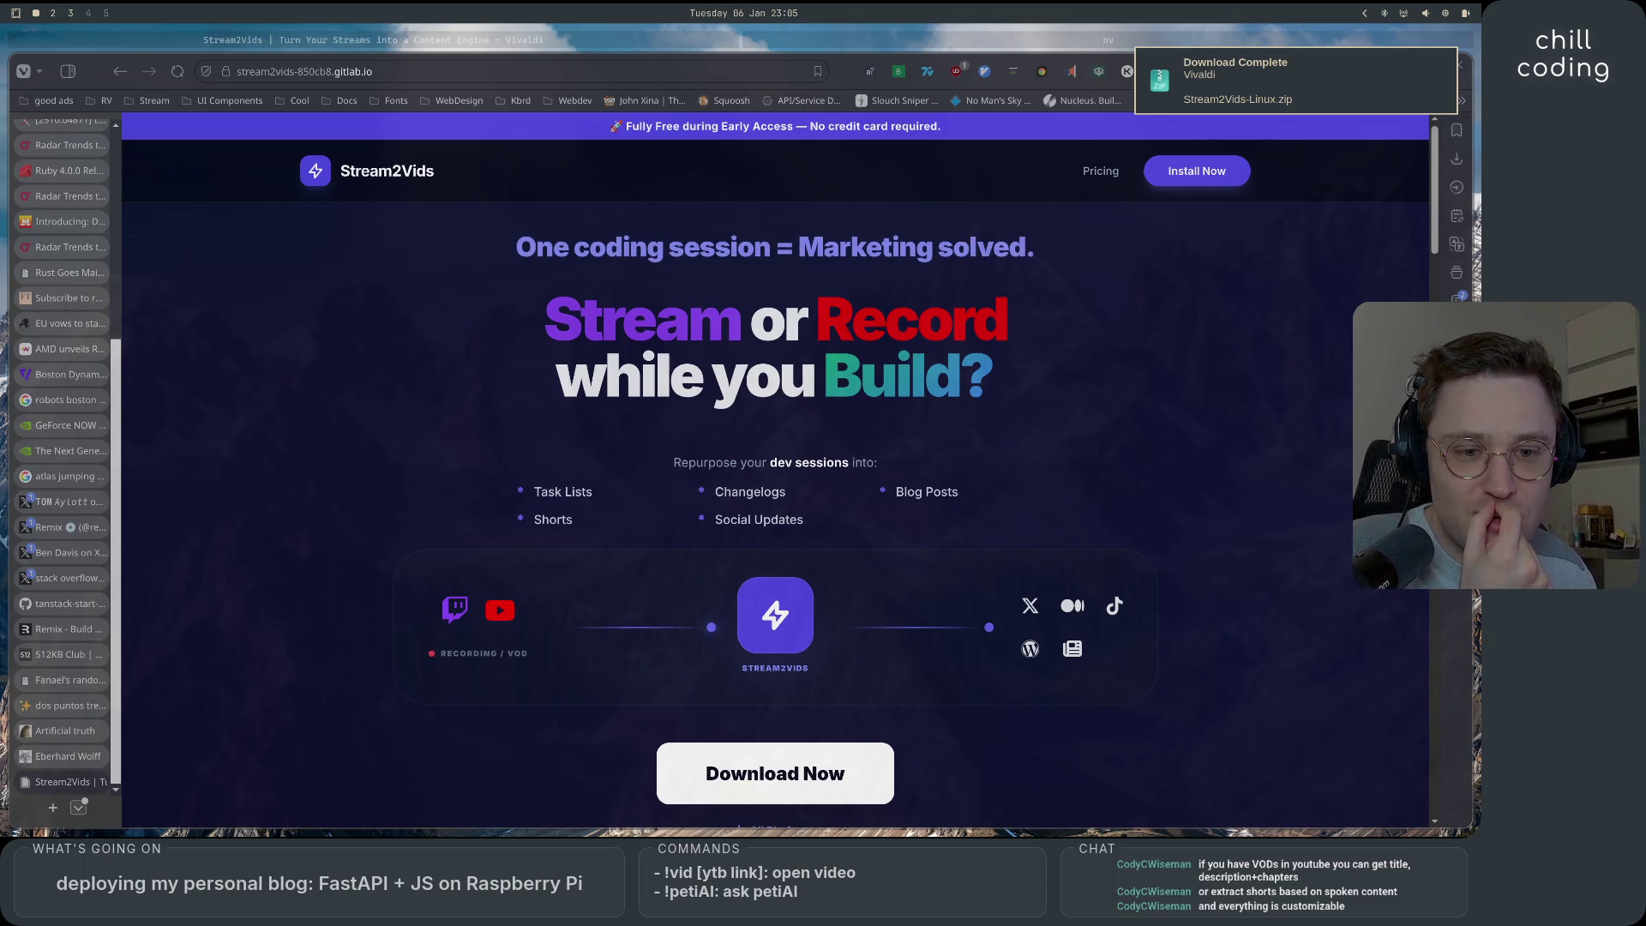
Open justfuckingusecloudflare.com in a new tab.
click(50, 810)
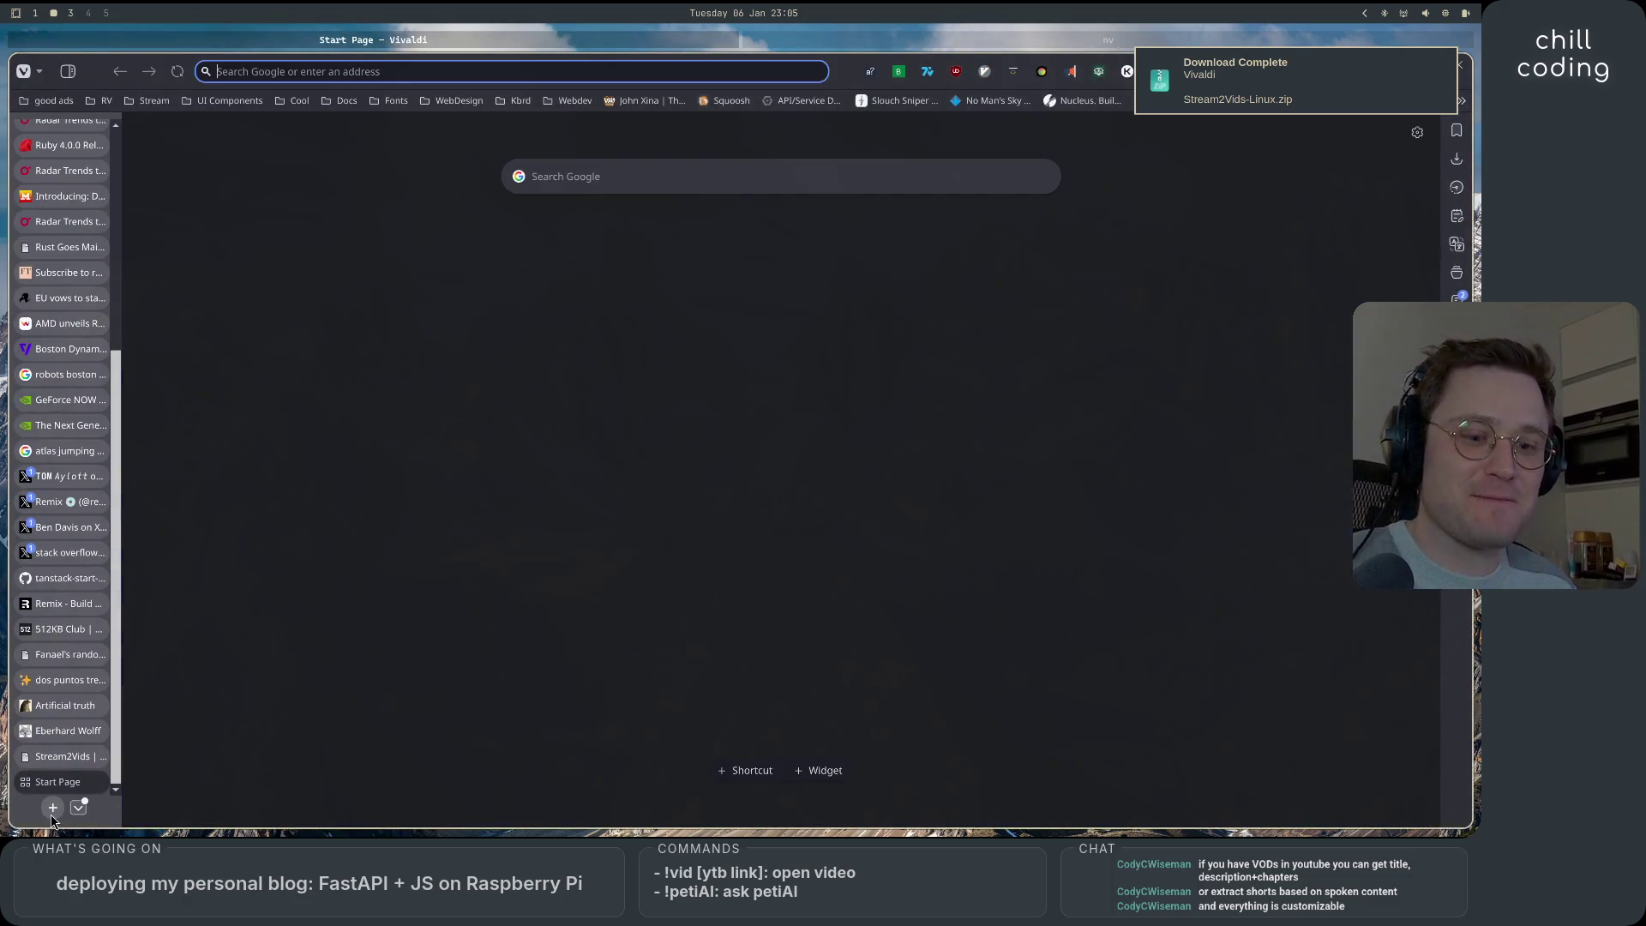
text(https://justfuckingusecloudflare.com/?from=tito&to=peti_poua)
key(Return)
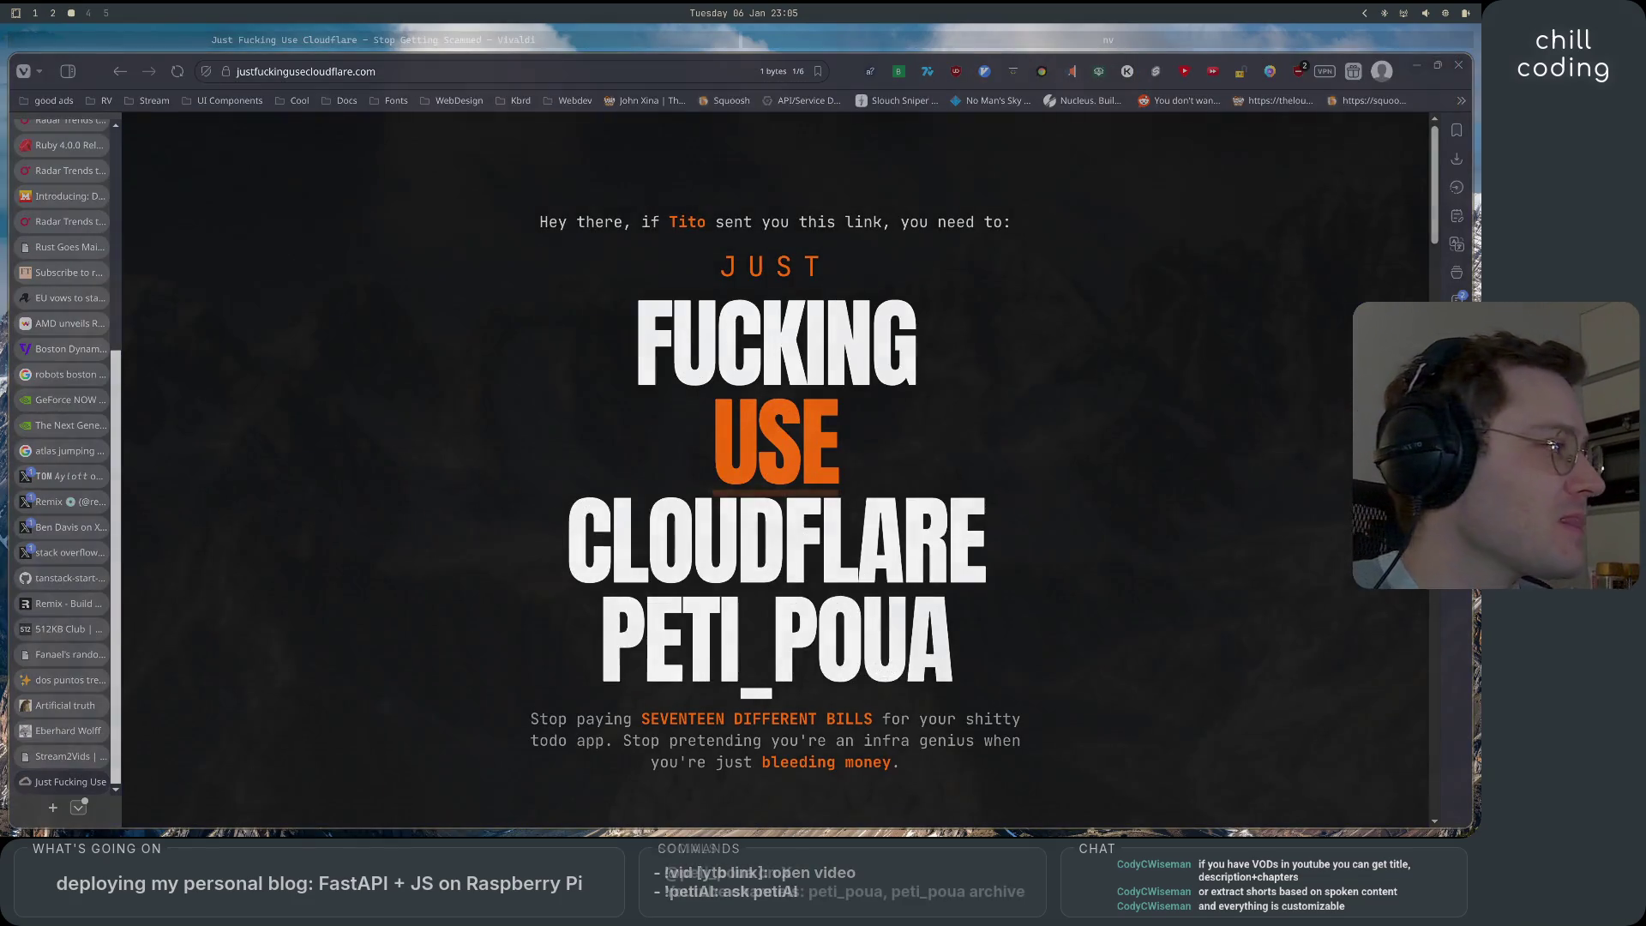
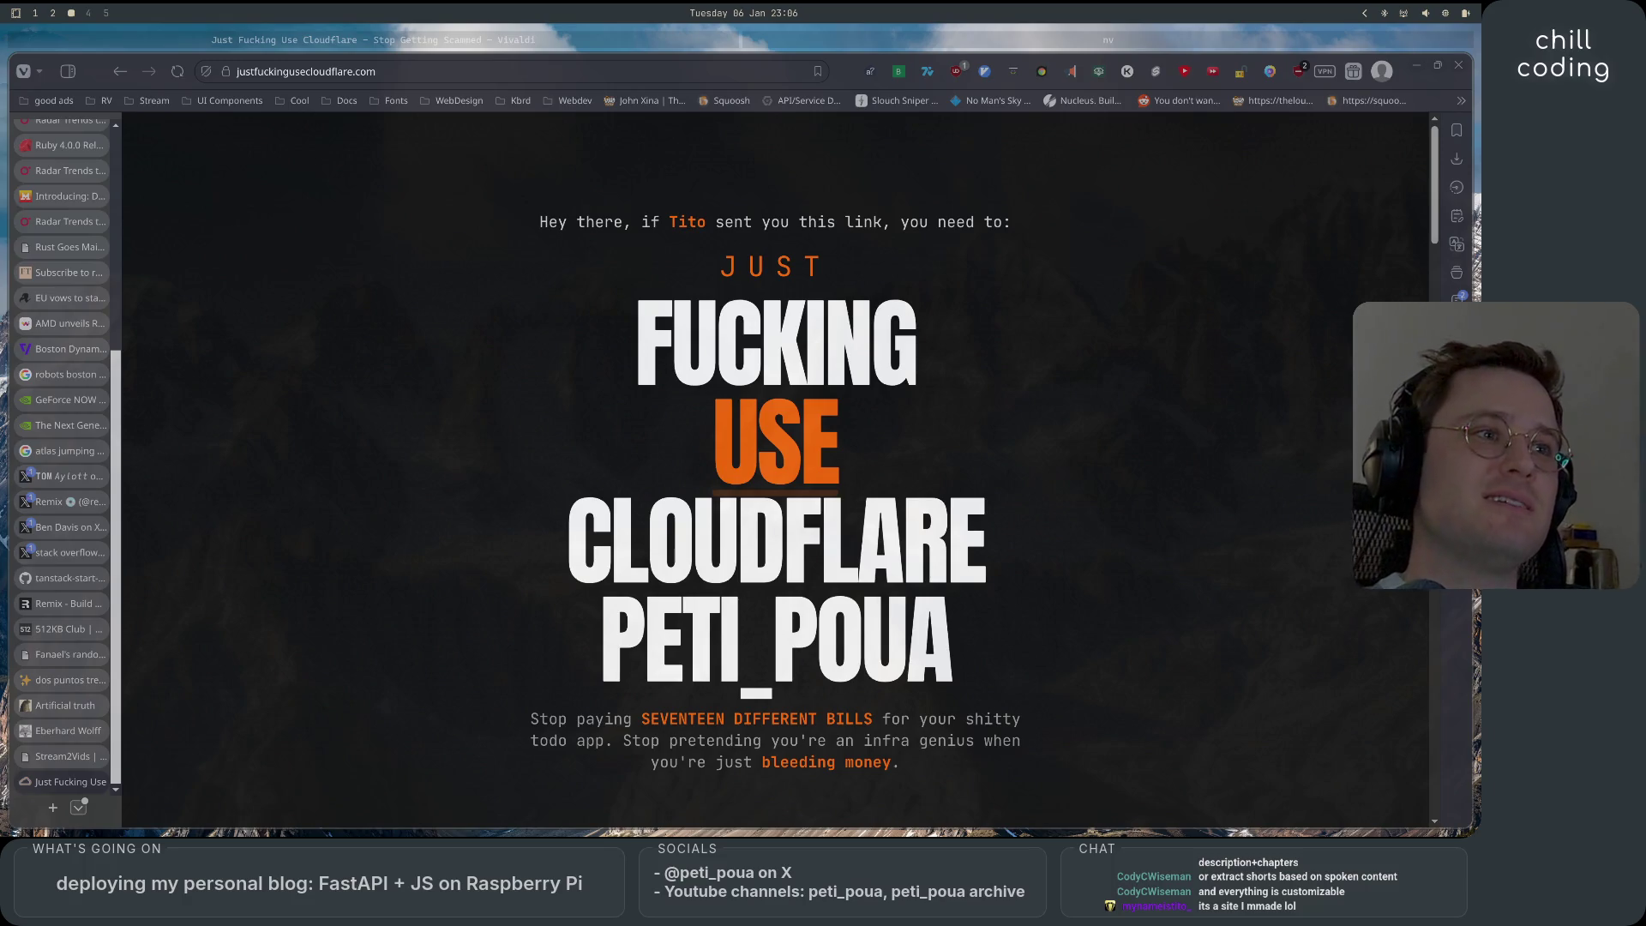
Switch to workspace 2 and look over the hero of the personalised Cloudflare page.
key(super+2)
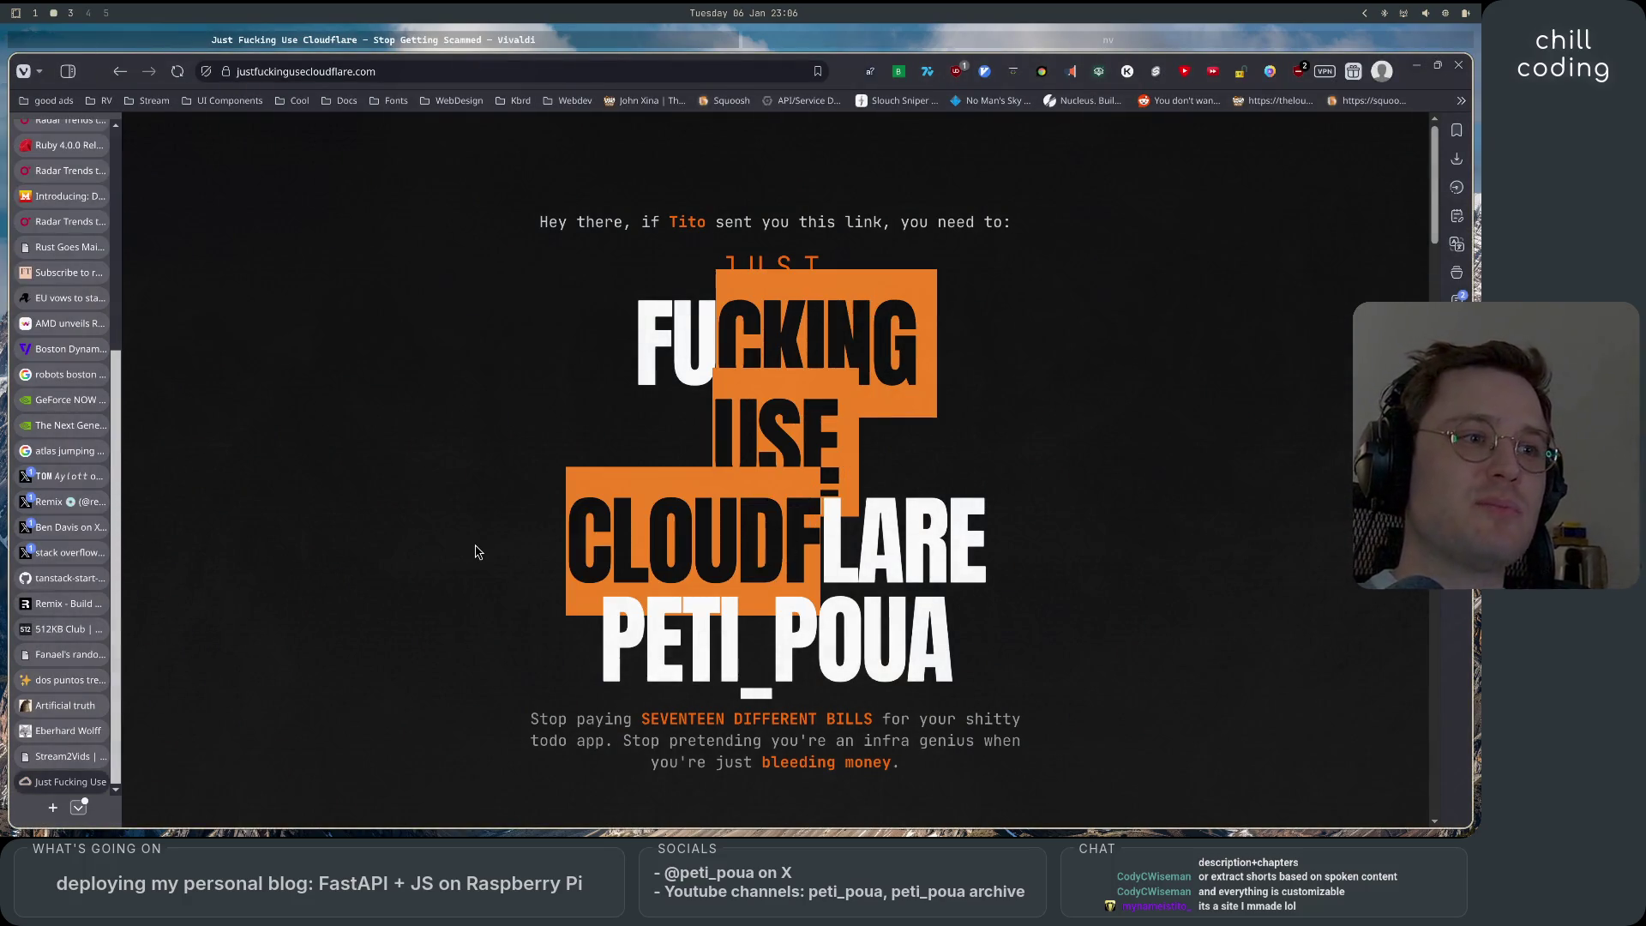
scroll(479, 551, down, 3)
scroll(478, 551, up, 3)
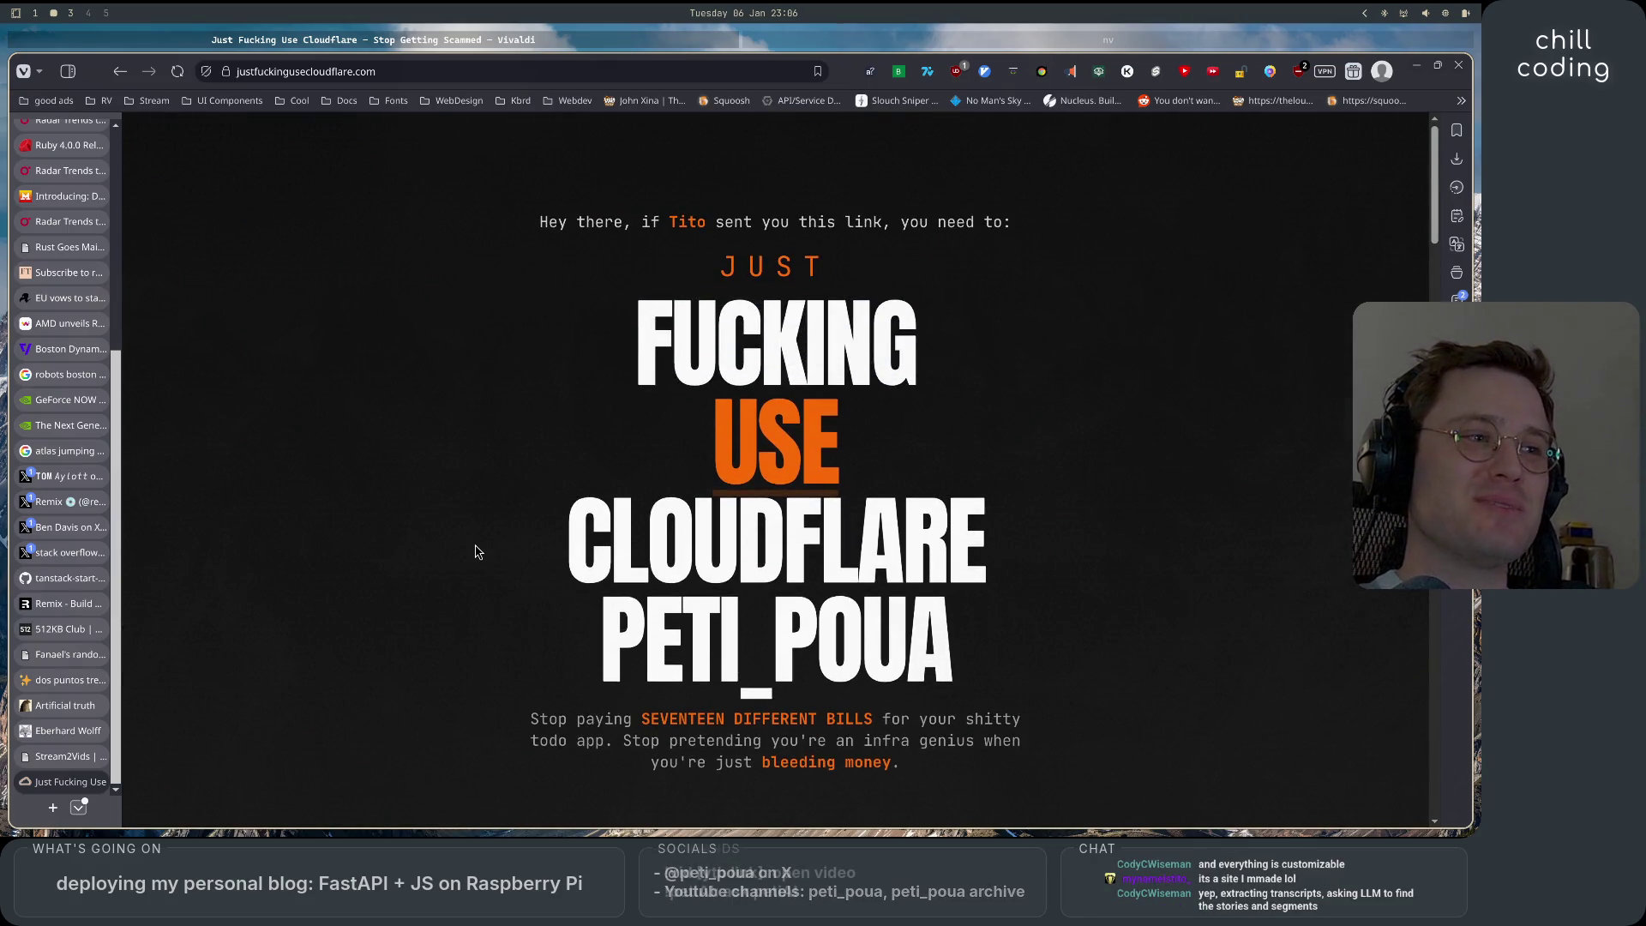
scroll(478, 551, down, 3)
Highlight and clear the hero tagline, then continue down to the 'YOU'RE FUCKING KILLING ME HERE' section.
drag(641, 444, 1028, 452)
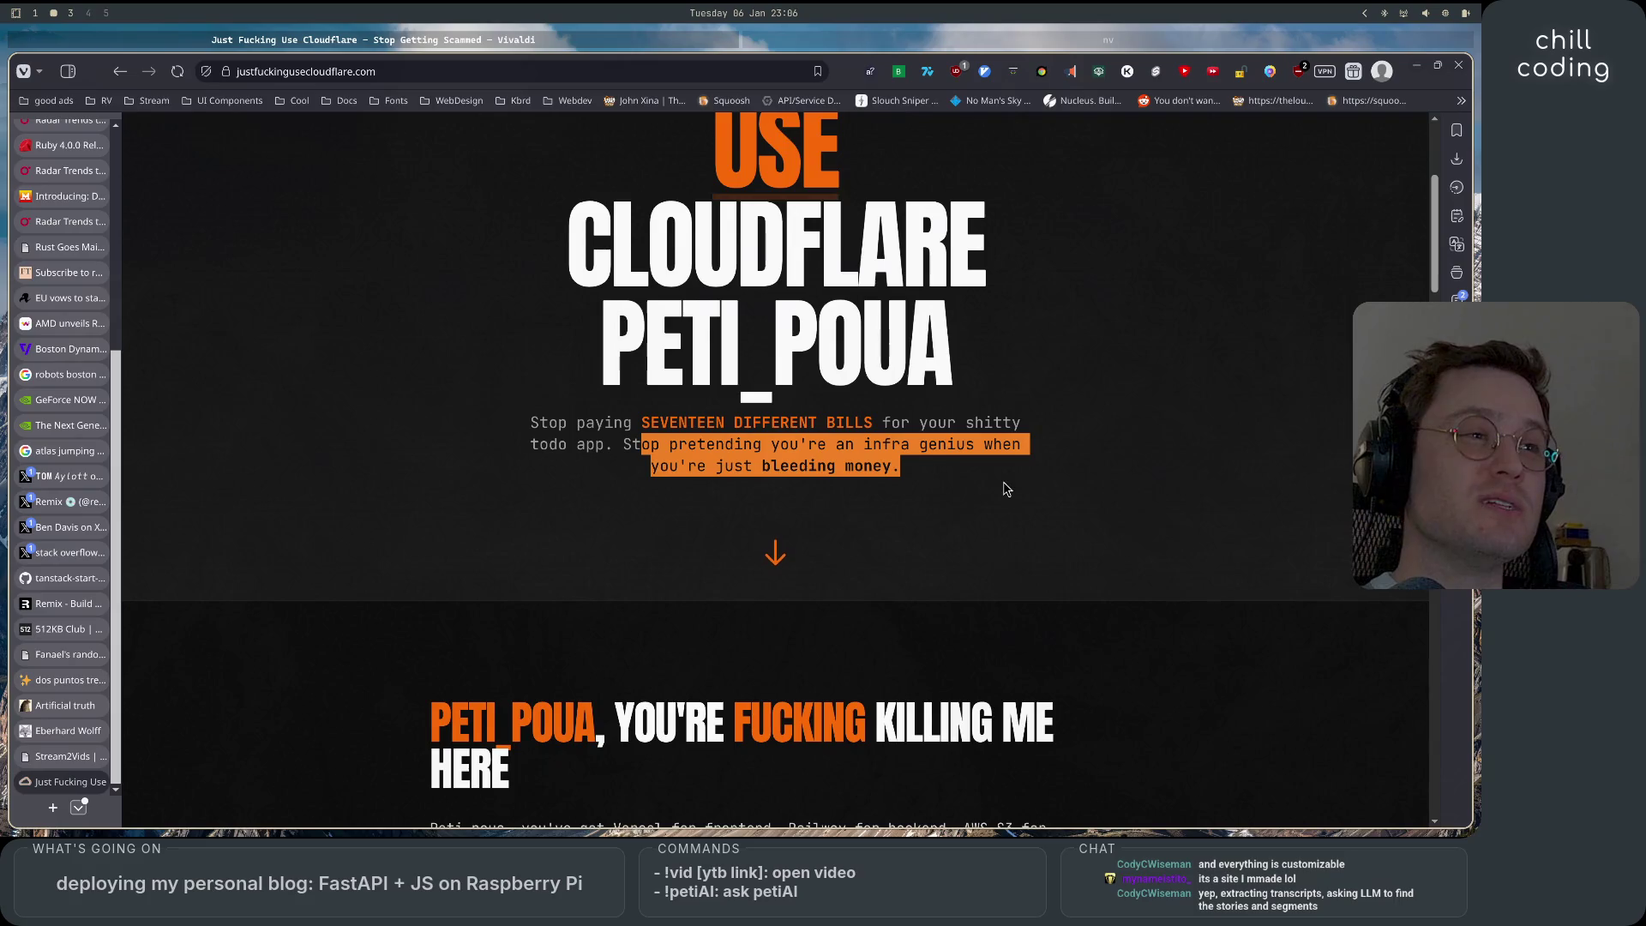
click(937, 543)
scroll(330, 532, up, 3)
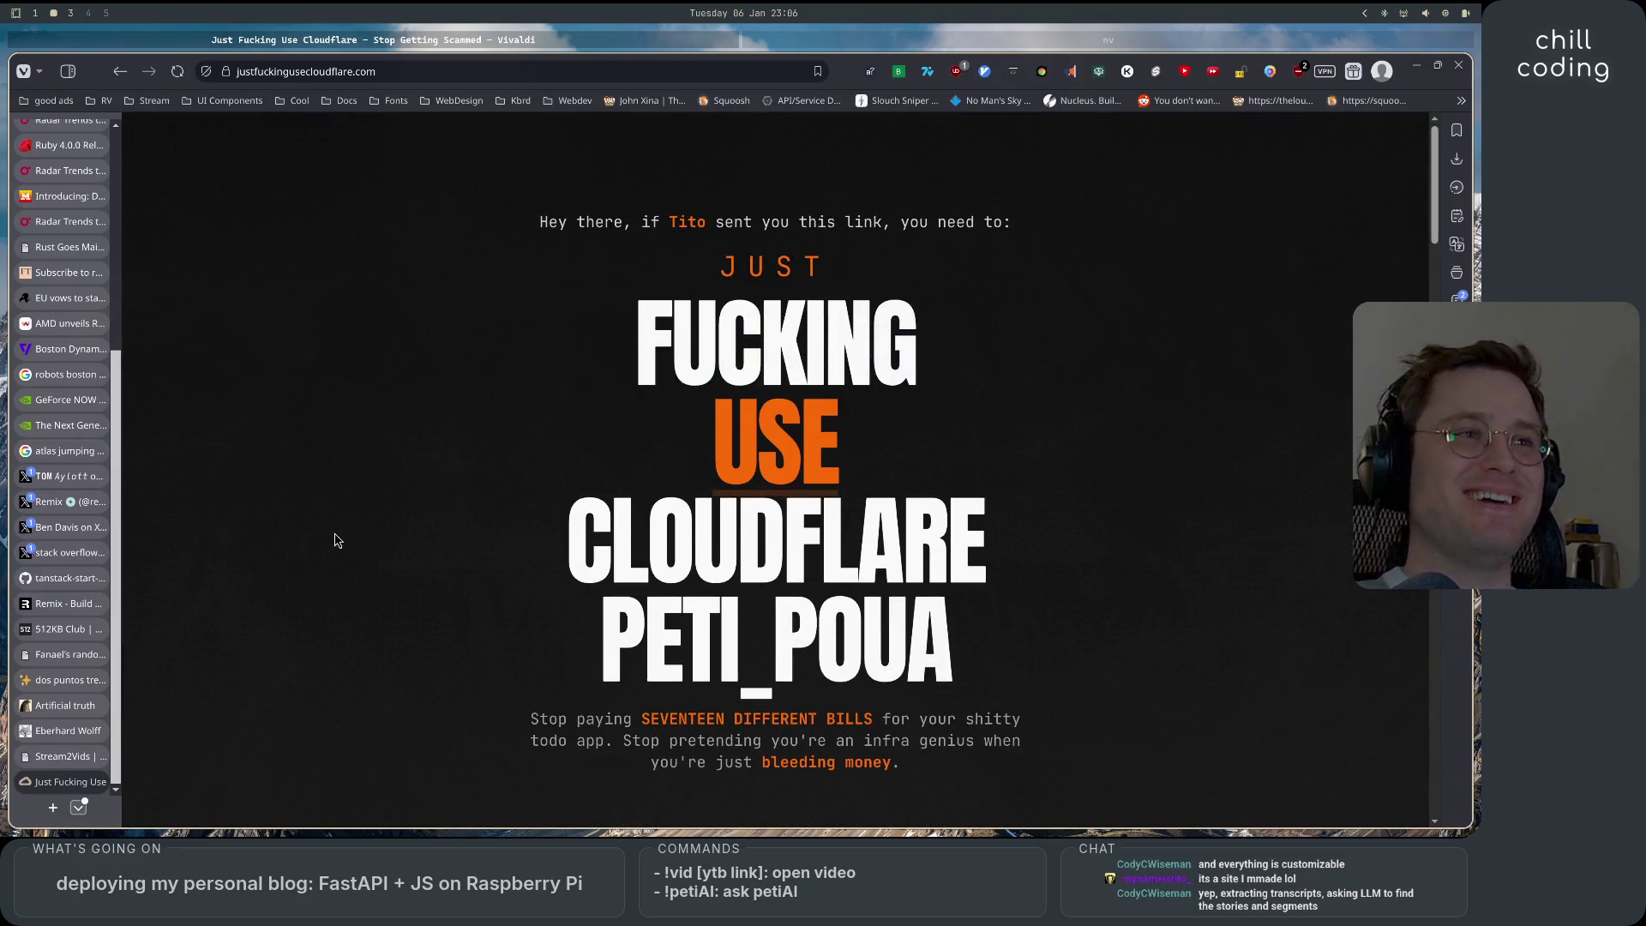
scroll(338, 535, down, 5)
scroll(342, 541, down, 2)
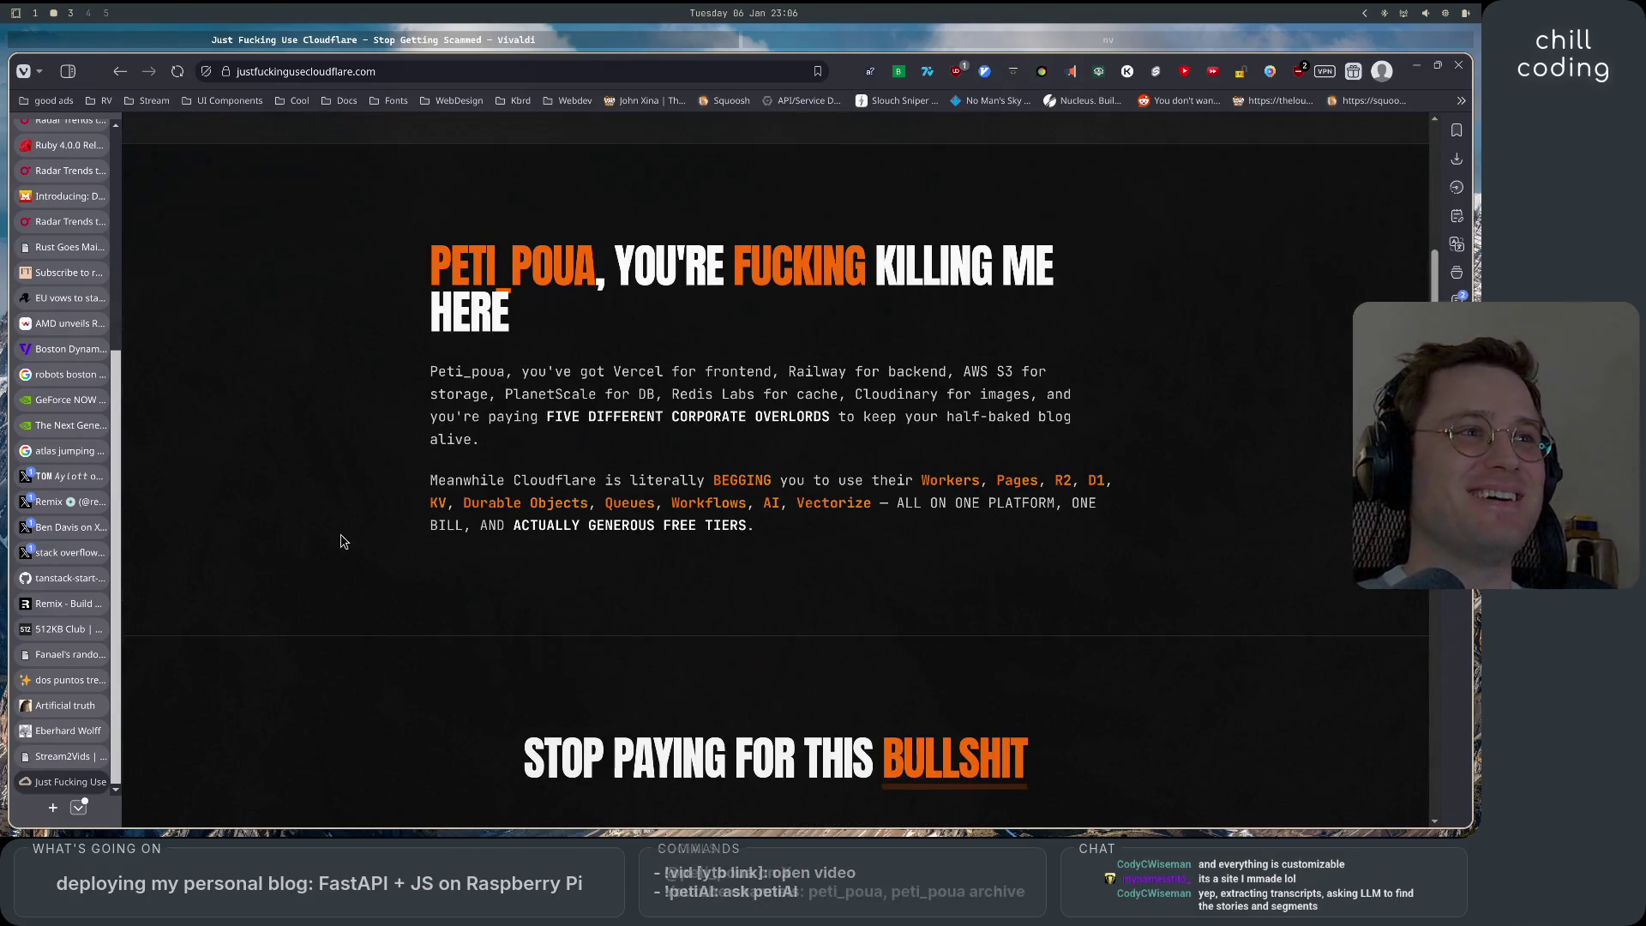
scroll(340, 541, up, 2)
scroll(341, 541, down, 2)
mouse_move(607, 264)
mouse_down()
mouse_move(774, 268)
mouse_move(513, 330)
mouse_move(673, 374)
mouse_up()
mouse_move(505, 373)
mouse_down()
mouse_move(823, 394)
mouse_move(1053, 375)
mouse_move(506, 396)
mouse_move(1044, 415)
mouse_move(861, 395)
mouse_up()
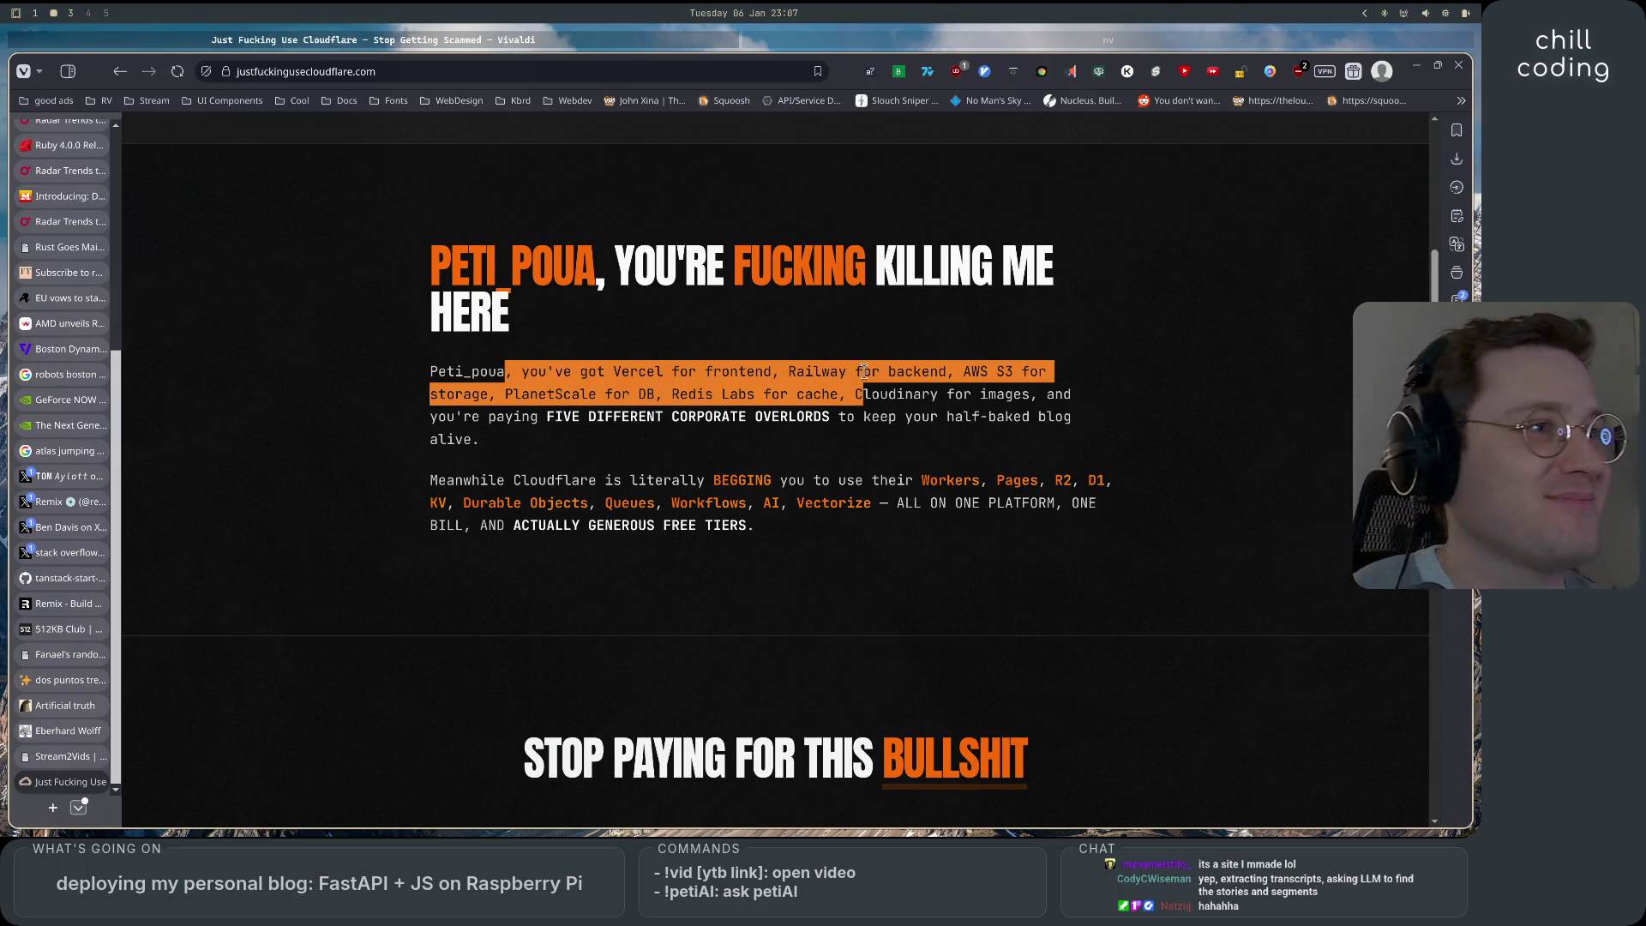
click(466, 472)
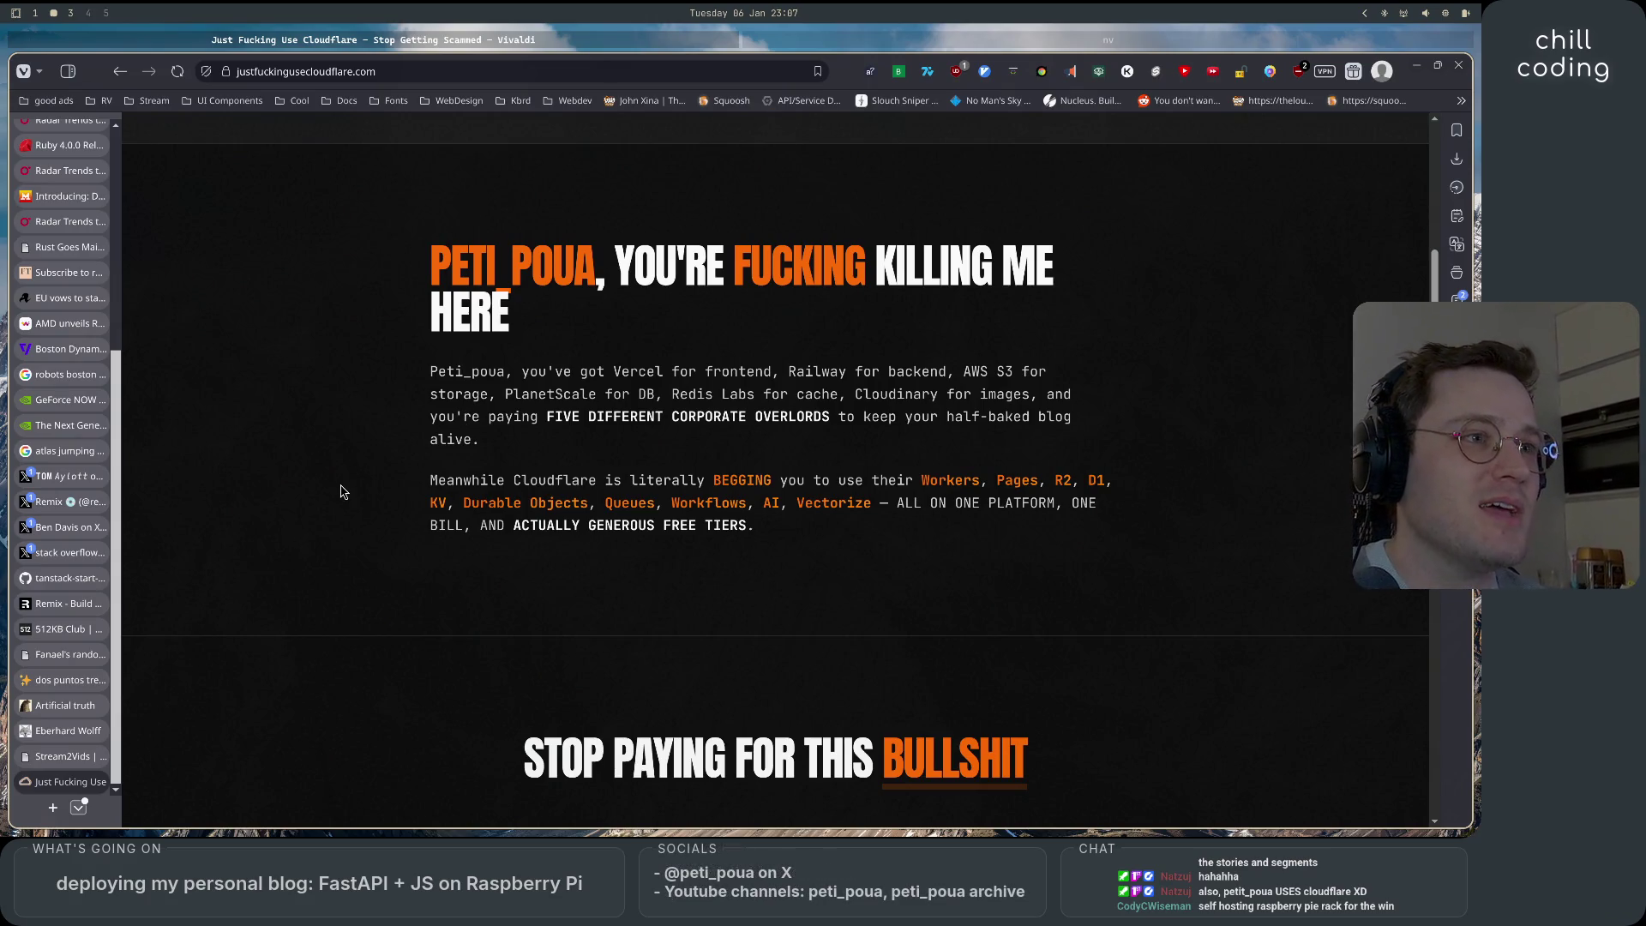
scroll(341, 491, up, 3)
scroll(340, 491, down, 4)
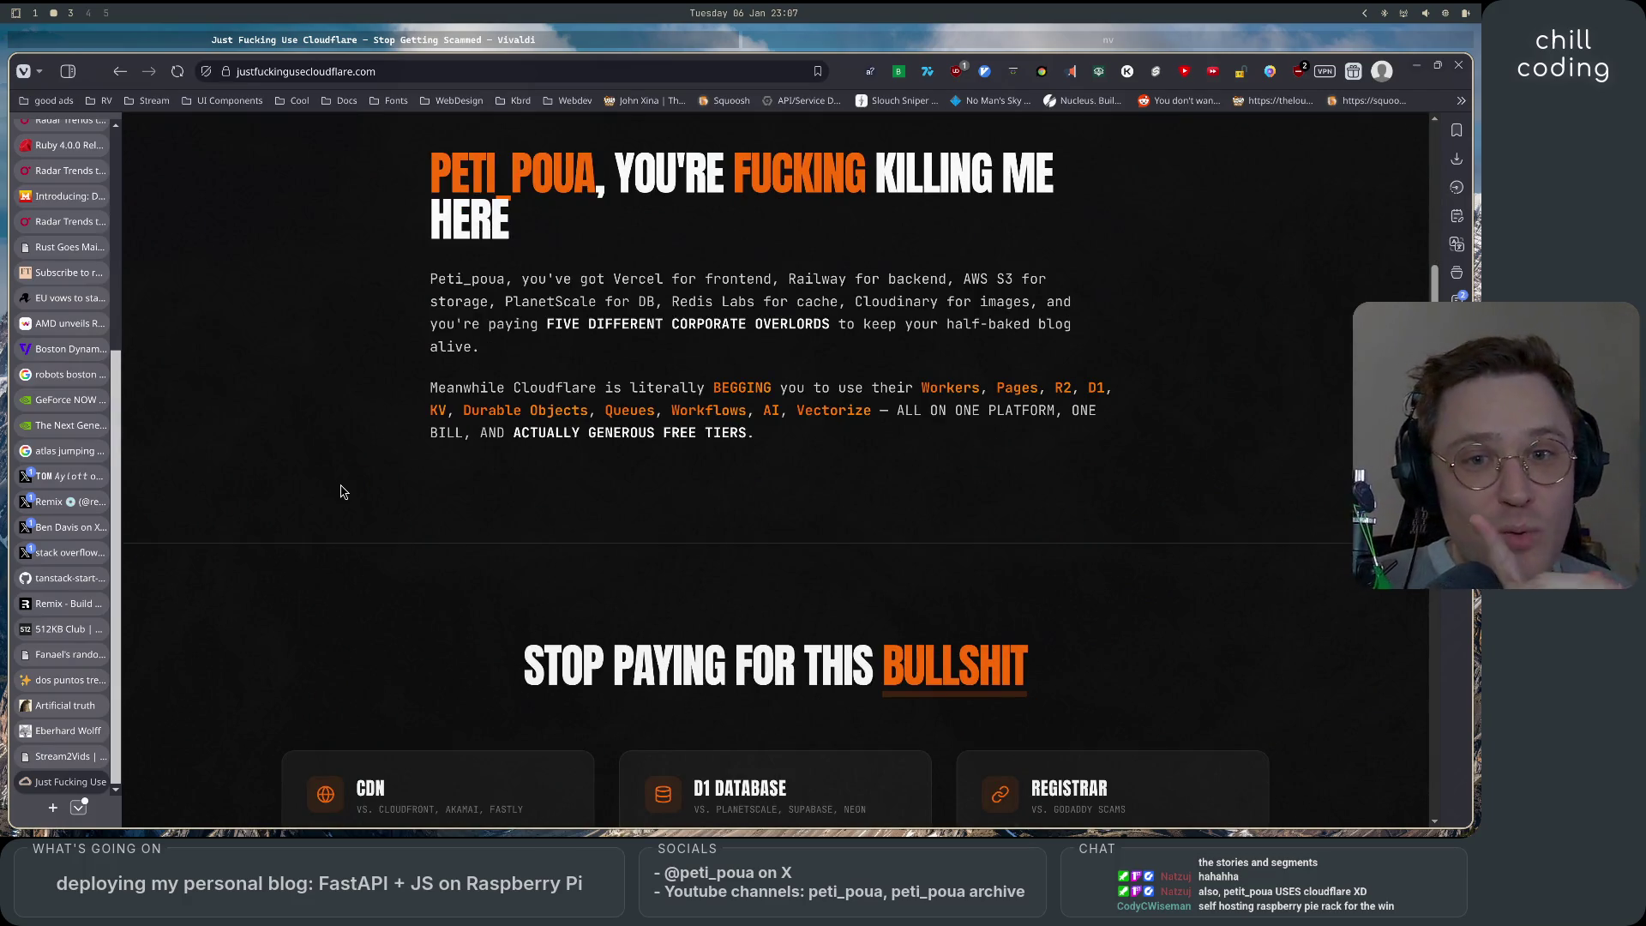
scroll(341, 491, down, 5)
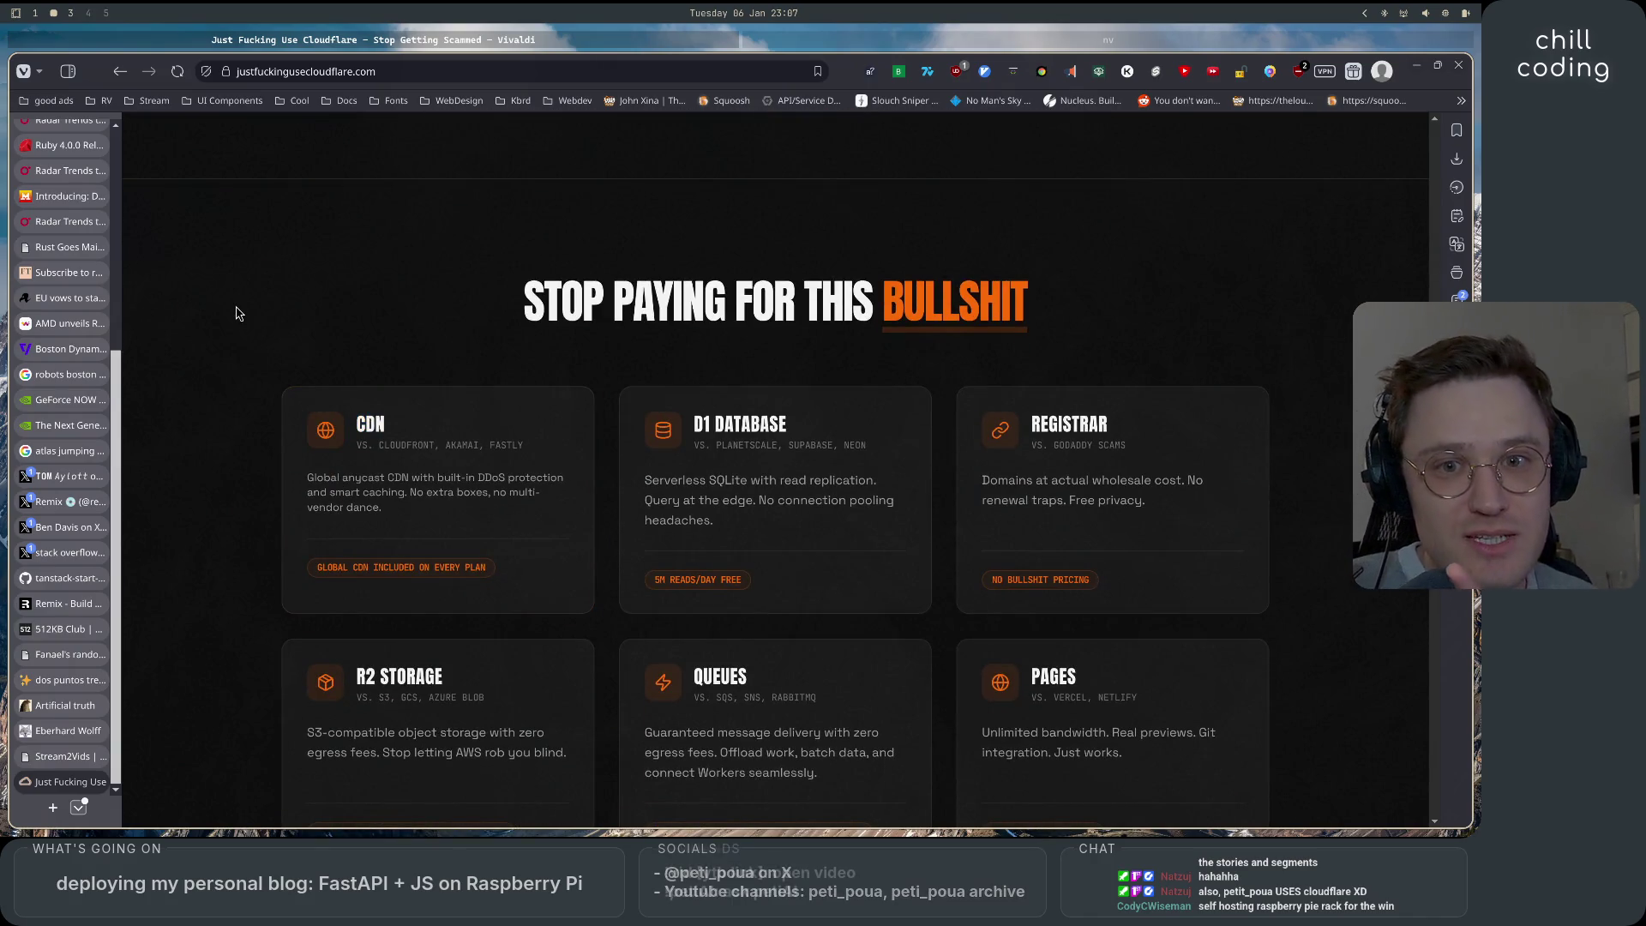
Highlight the words 'Workers, Pages' in the service list, then clear the selection.
scroll(239, 312, down, 3)
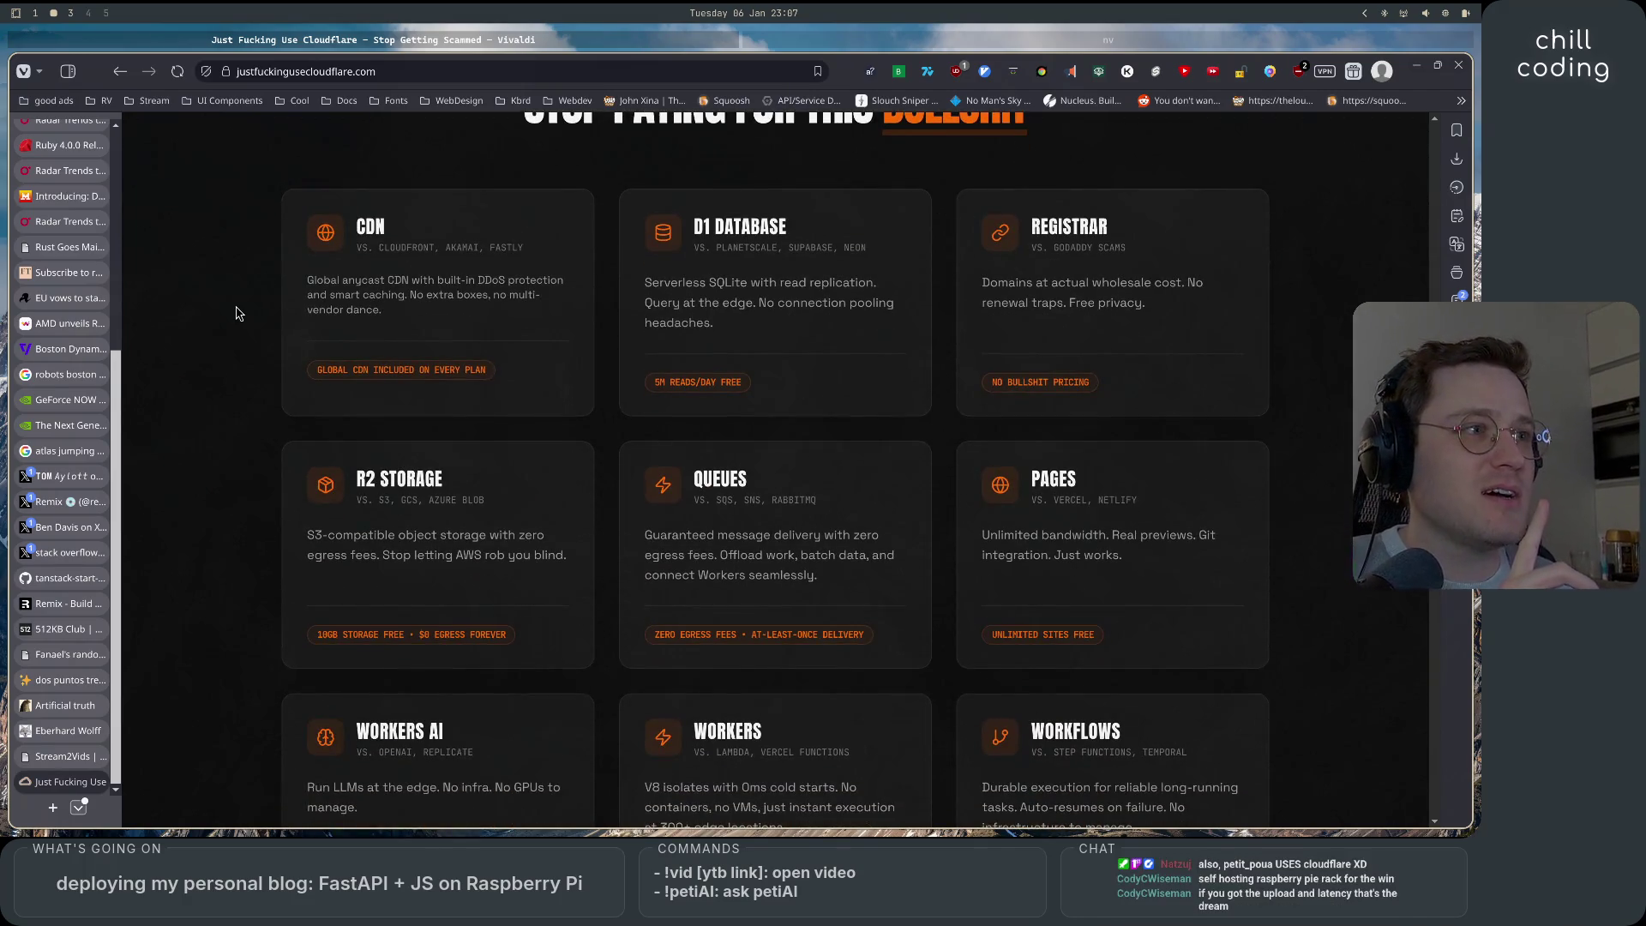
scroll(238, 313, up, 7)
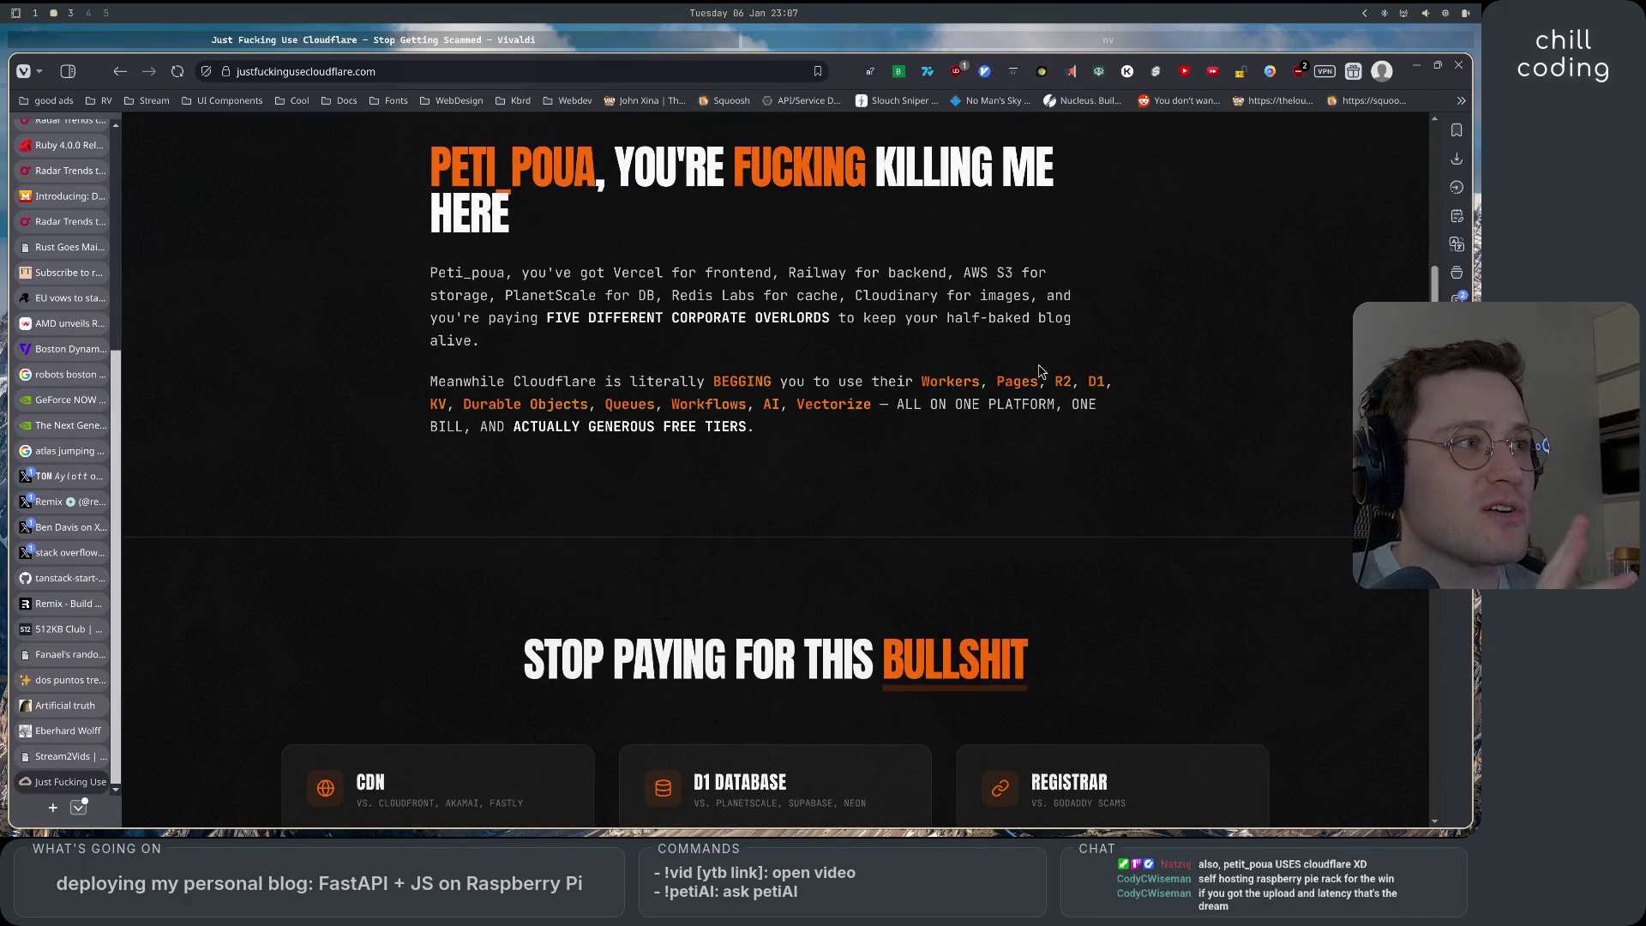
drag(915, 383, 1041, 382)
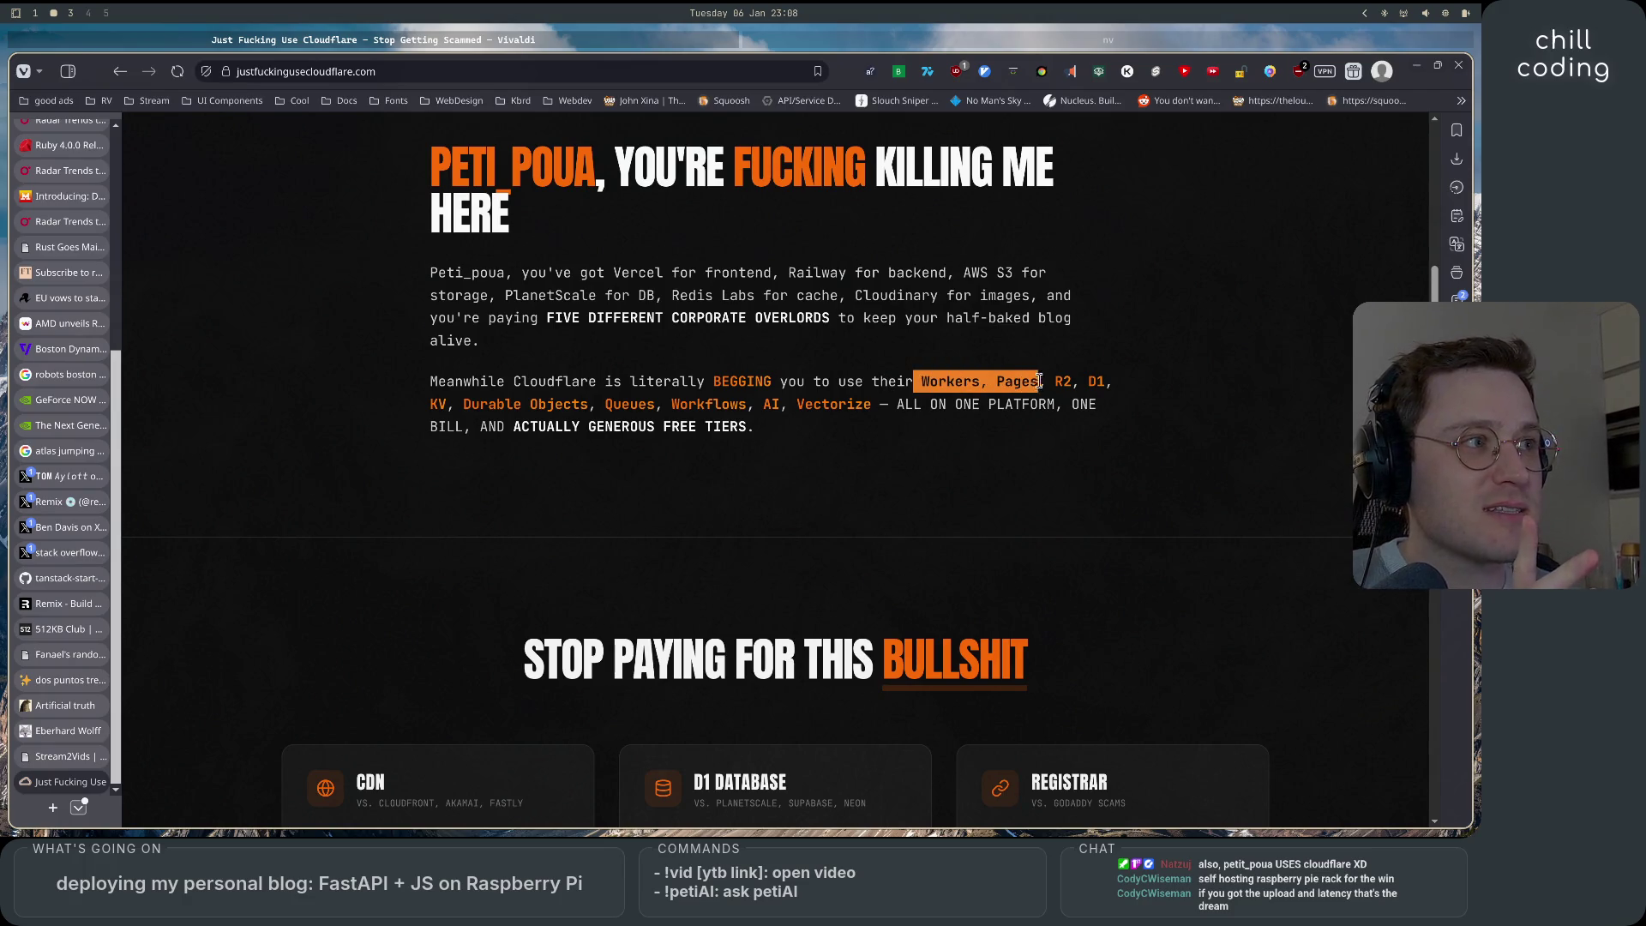
click(1014, 484)
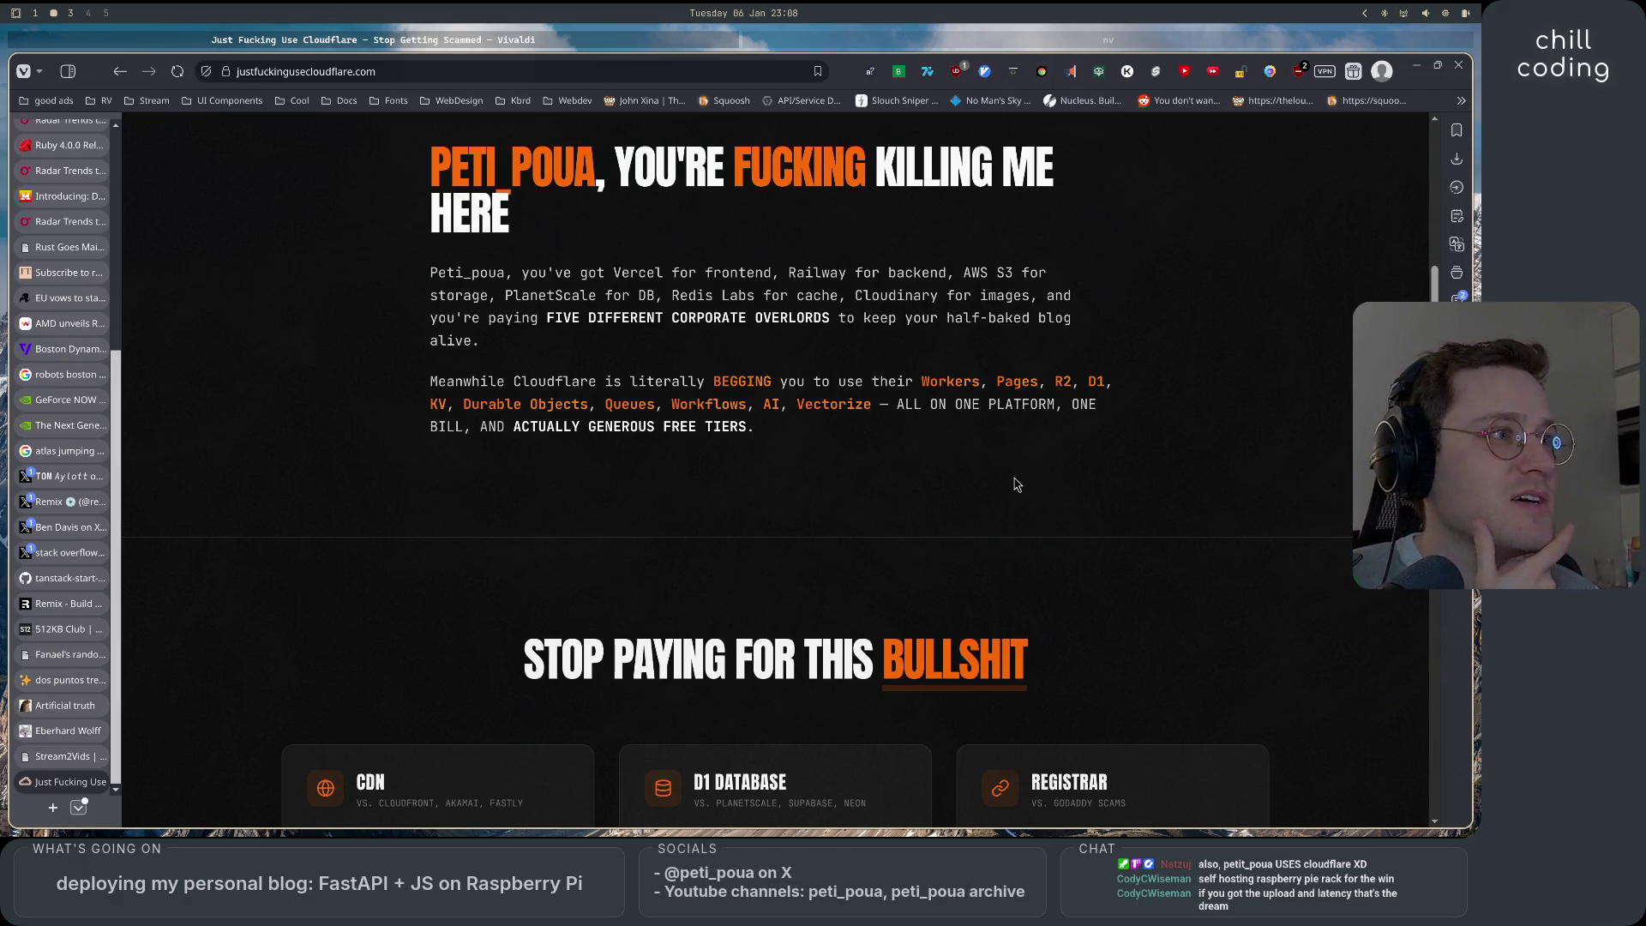
Read past the service cards, 'Stop fucking around' CTA and share-link form to the footer, then head back up.
scroll(1014, 484, down, 6)
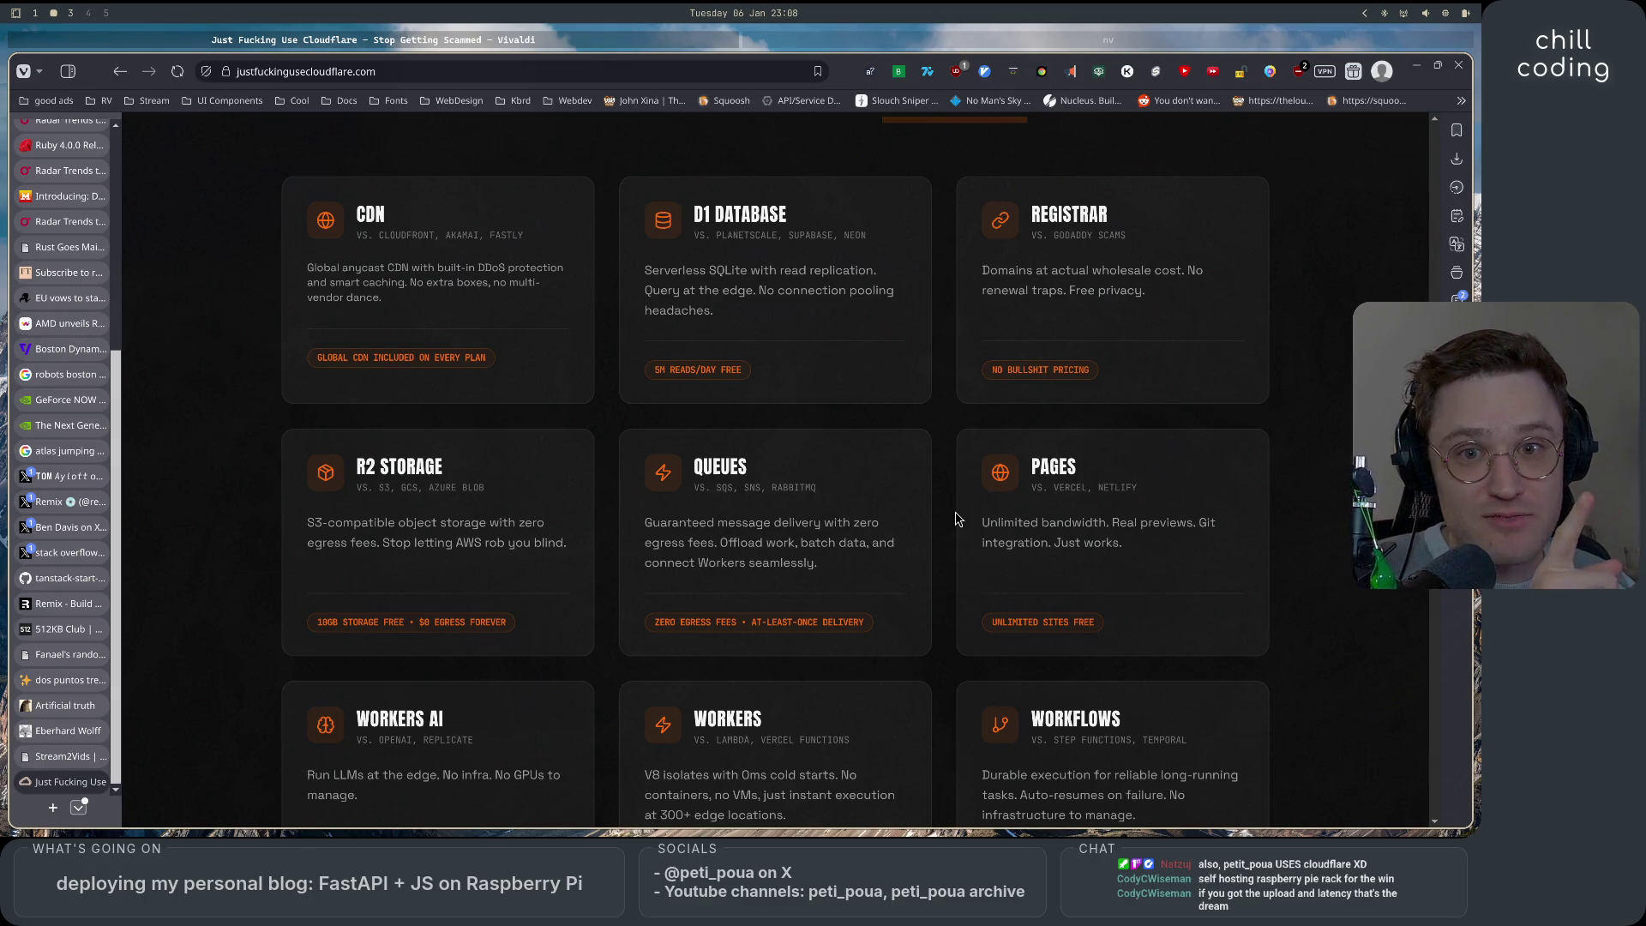
scroll(957, 519, down, 4)
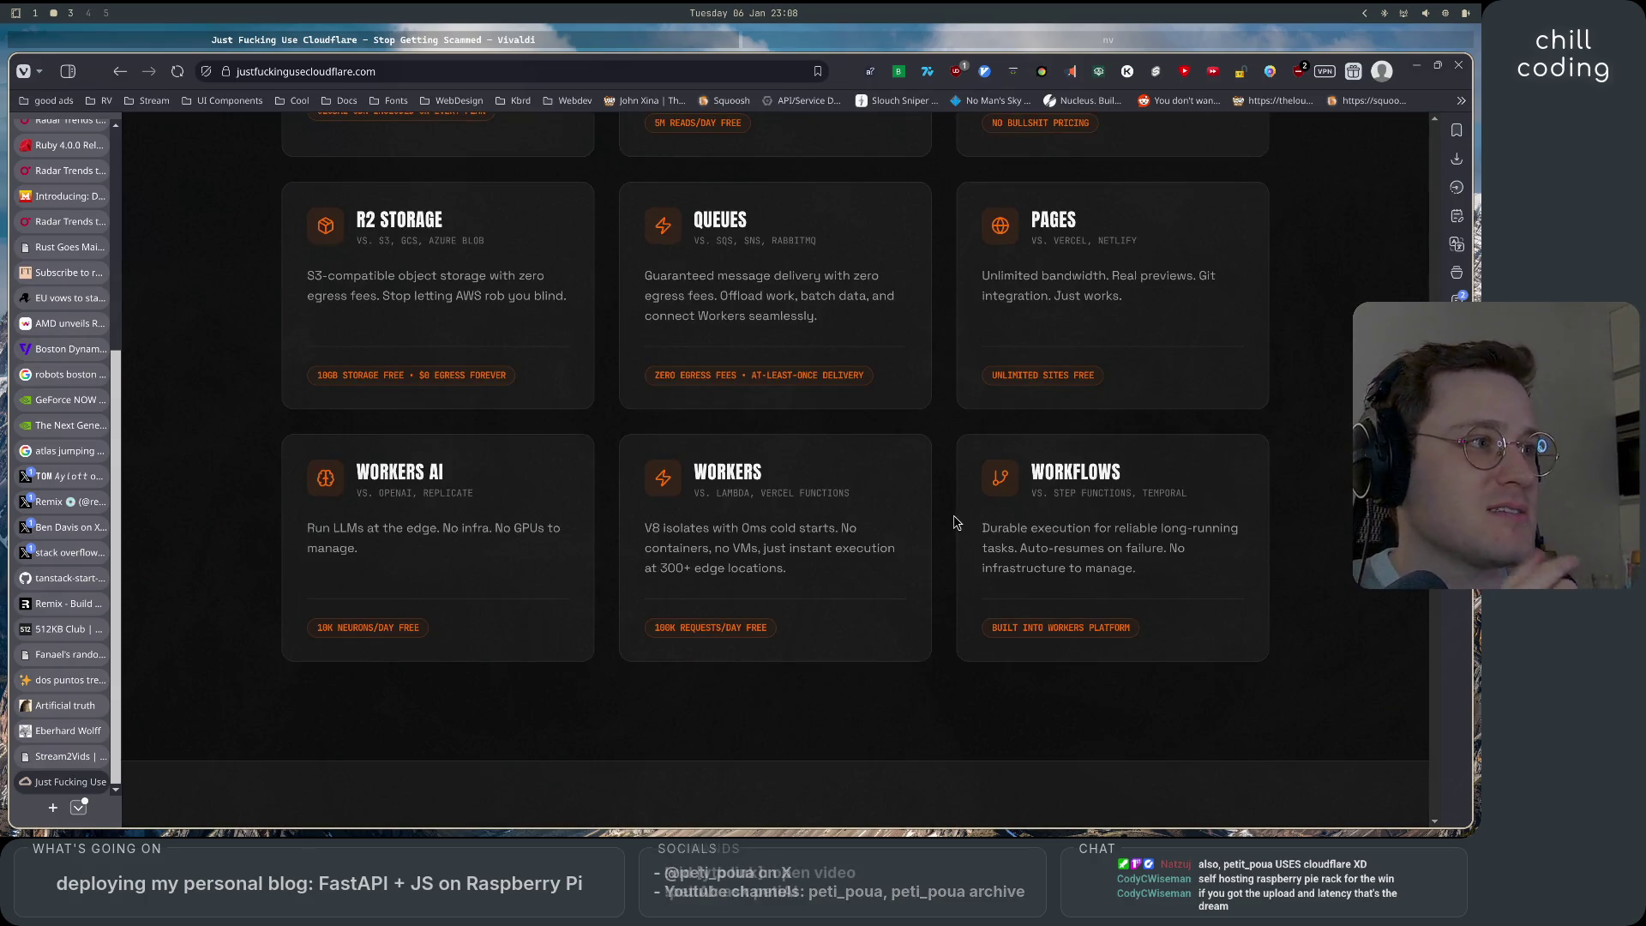
scroll(957, 522, up, 5)
scroll(958, 522, down, 11)
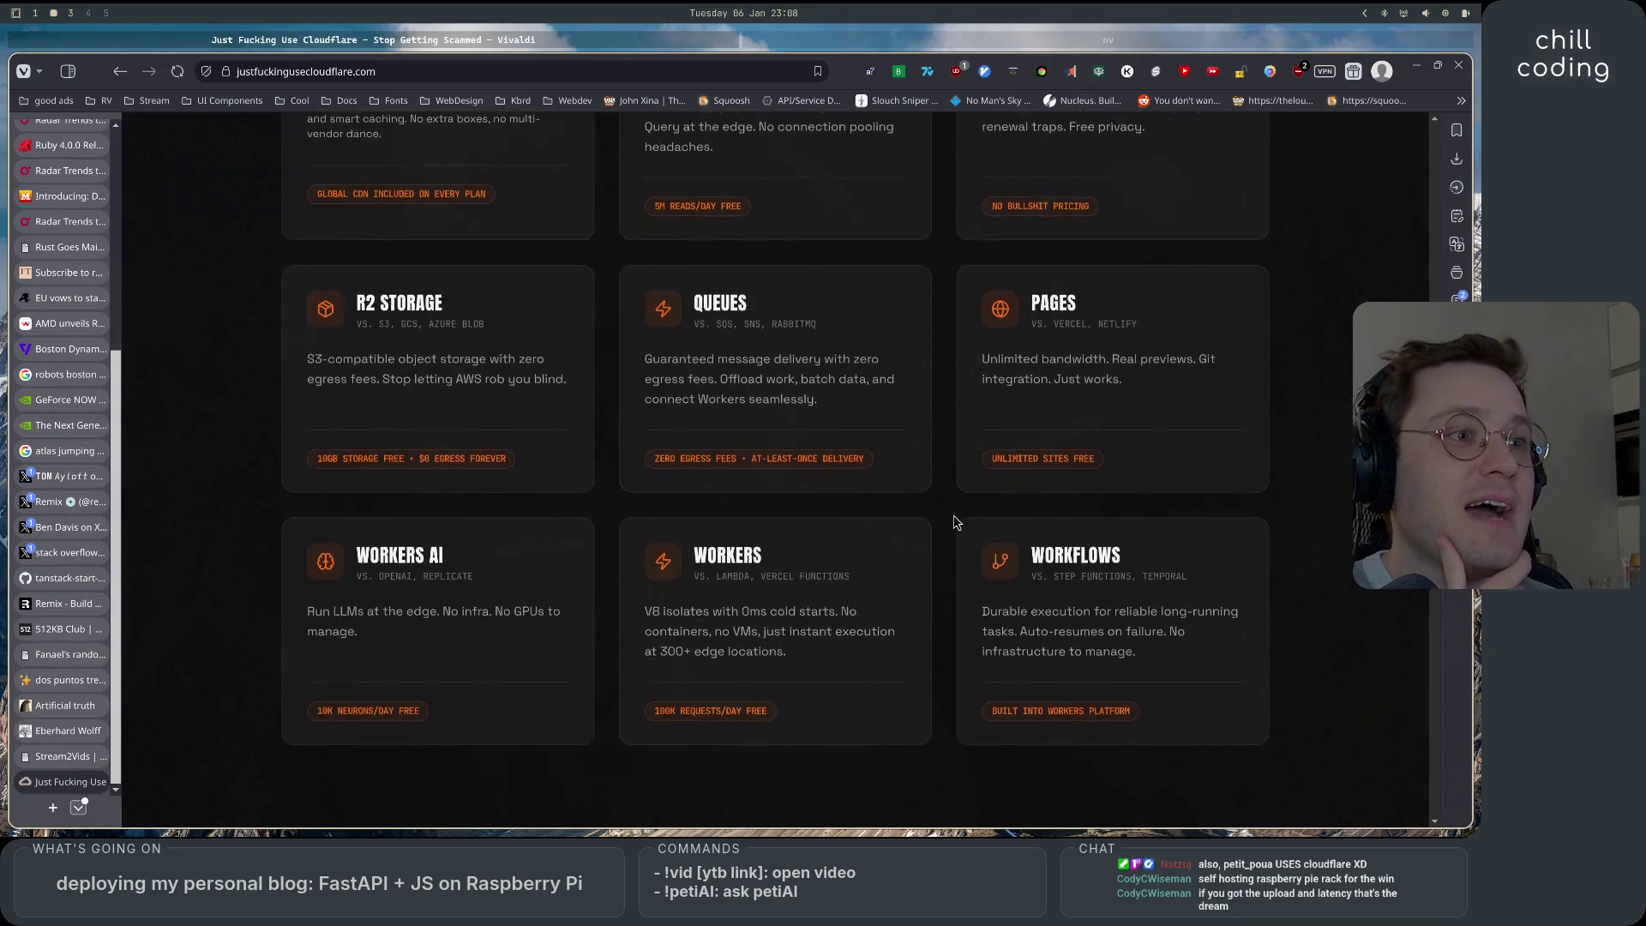
scroll(958, 522, down, 3)
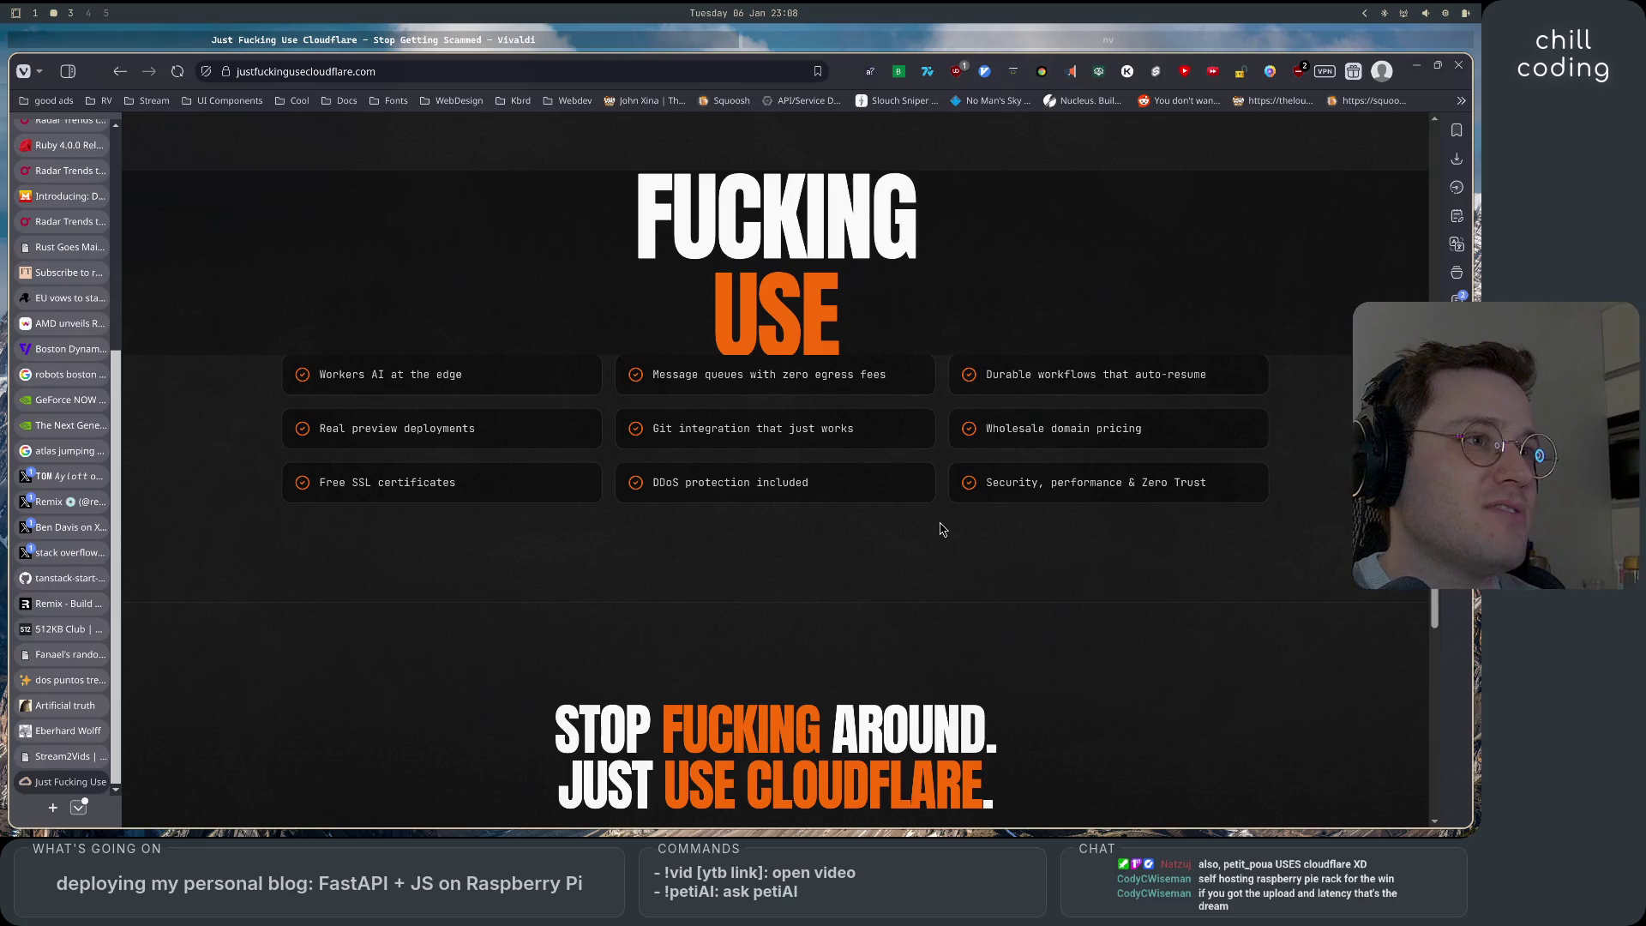
scroll(940, 529, down, 4)
scroll(941, 529, down, 1)
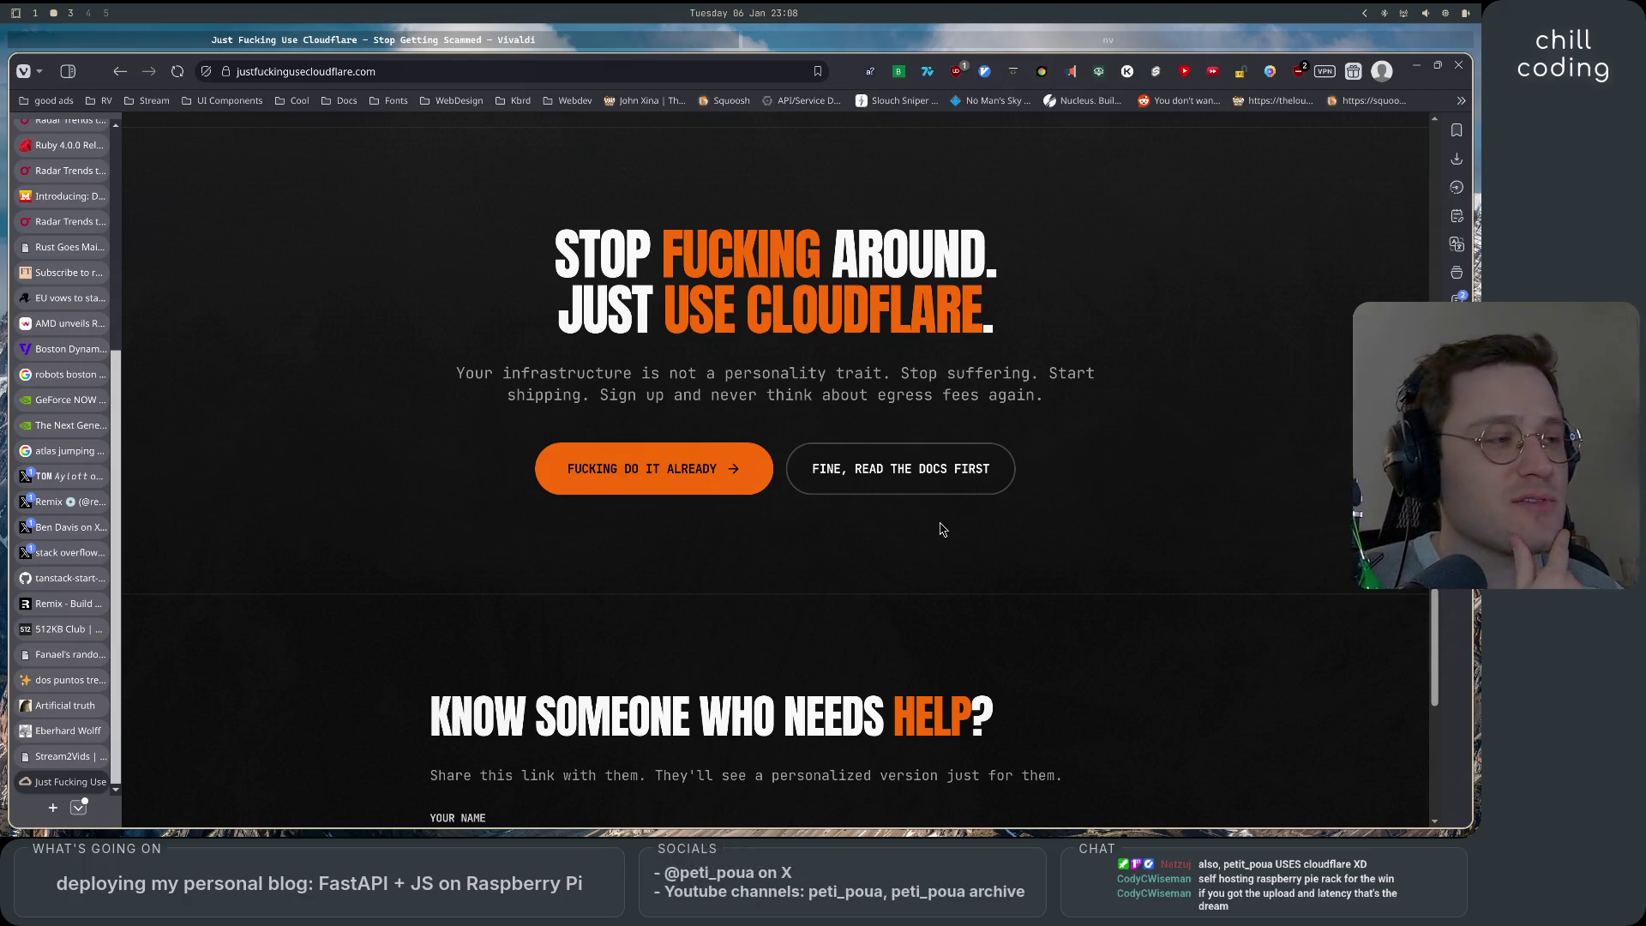
scroll(940, 529, down, 7)
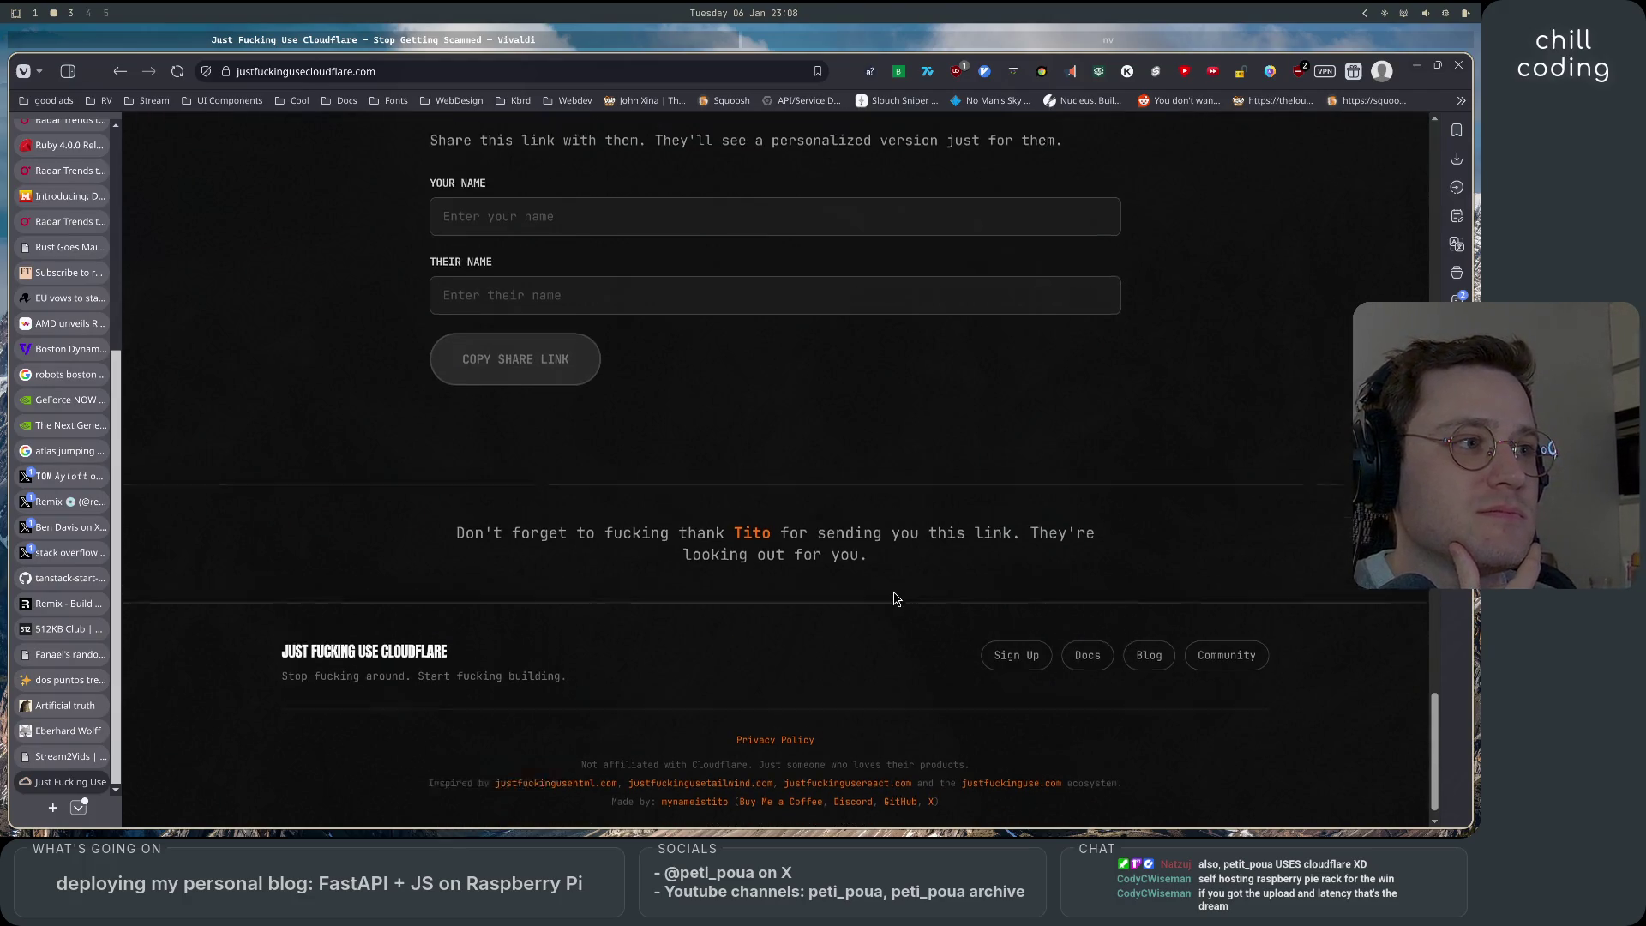
scroll(893, 592, up, 15)
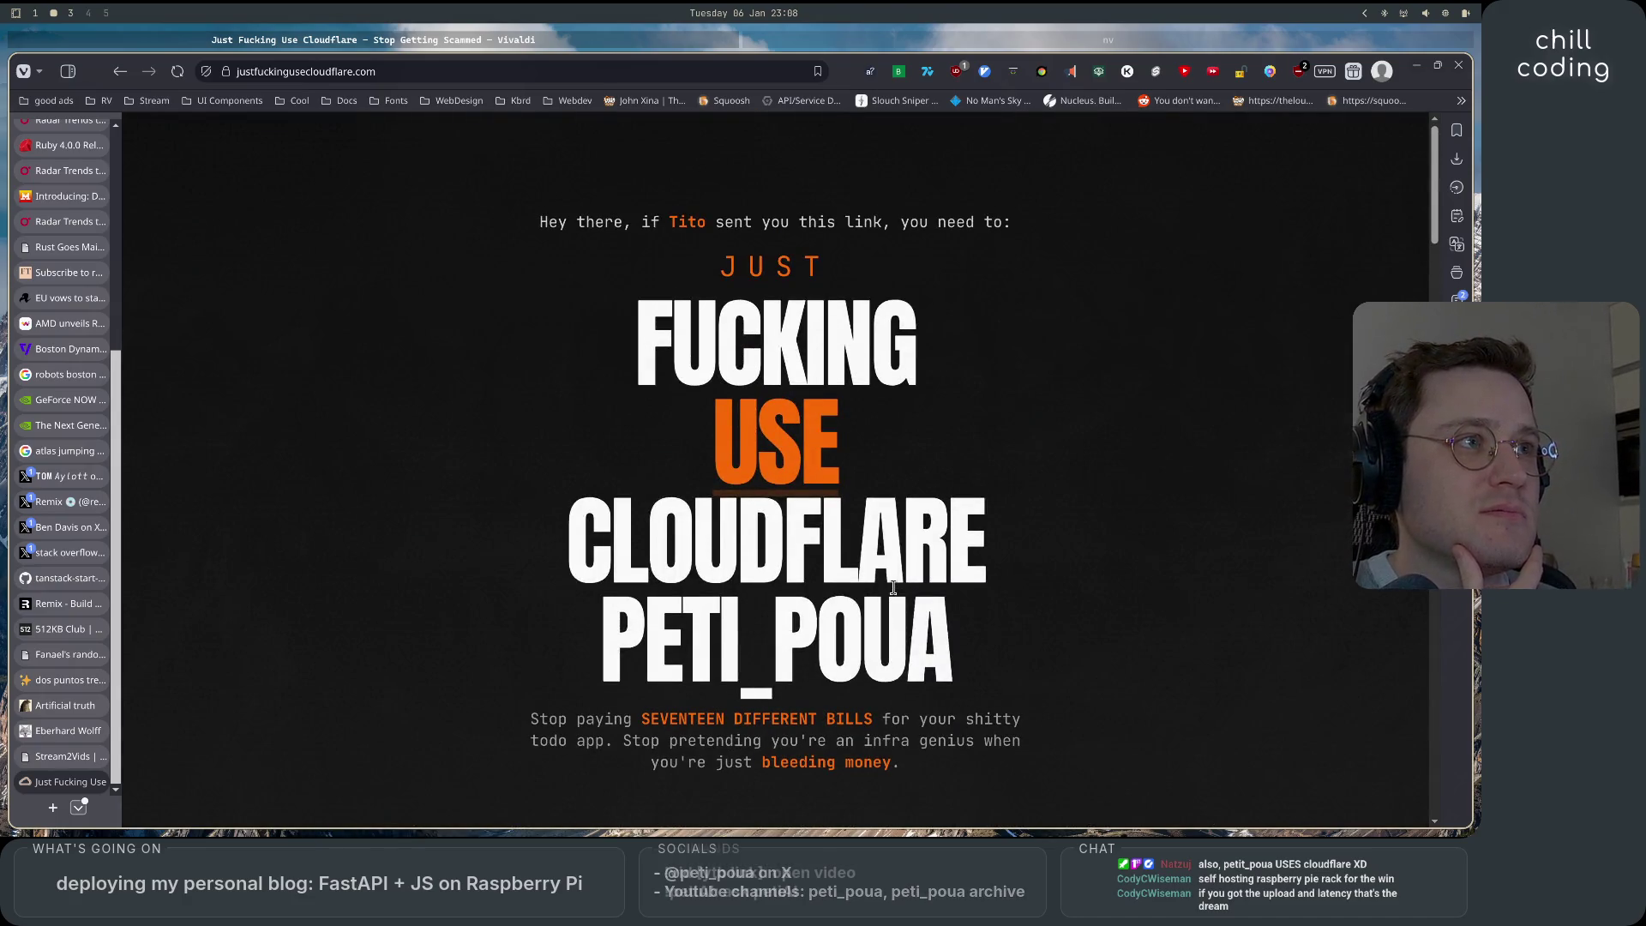